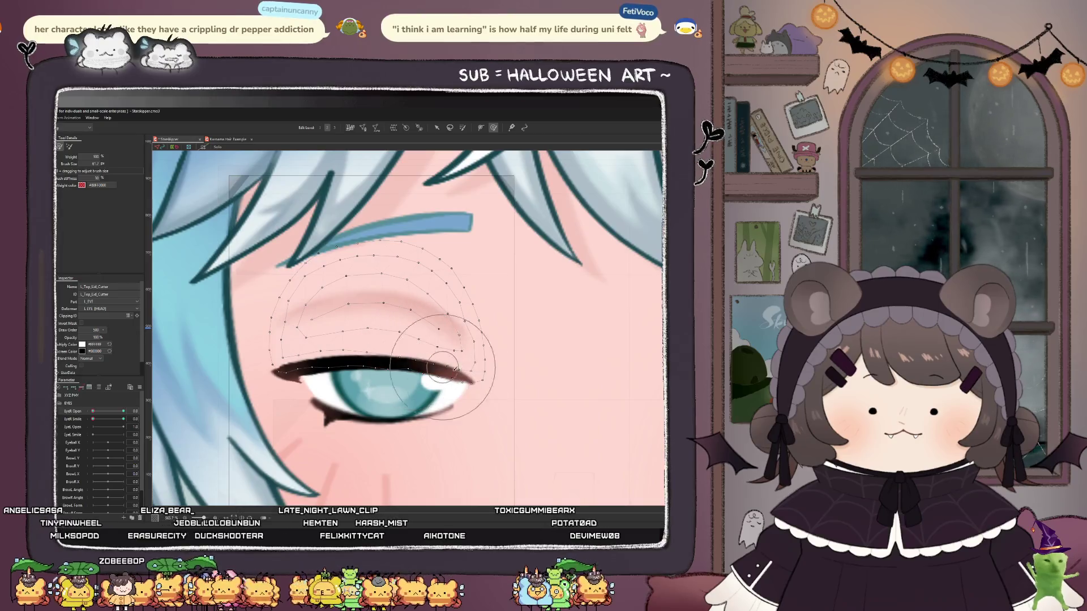
- Paint blend weight on the upper lid's corner and preview the eye partly closing
left_click_drag(243, 347, 277, 365)
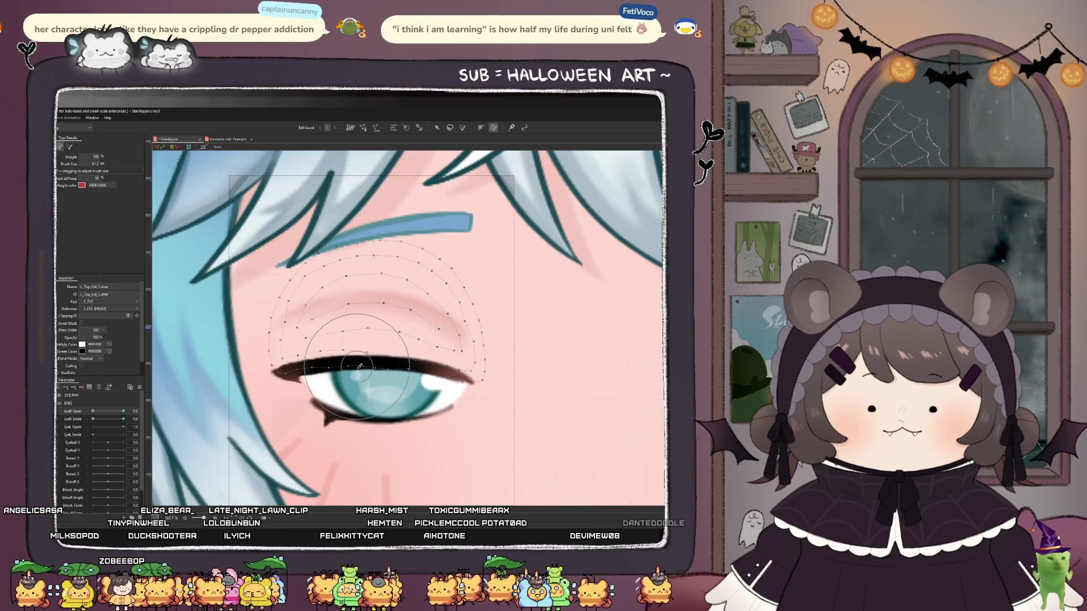
scroll(278, 365, "down", 3)
left_click_drag(93, 411, 146, 406)
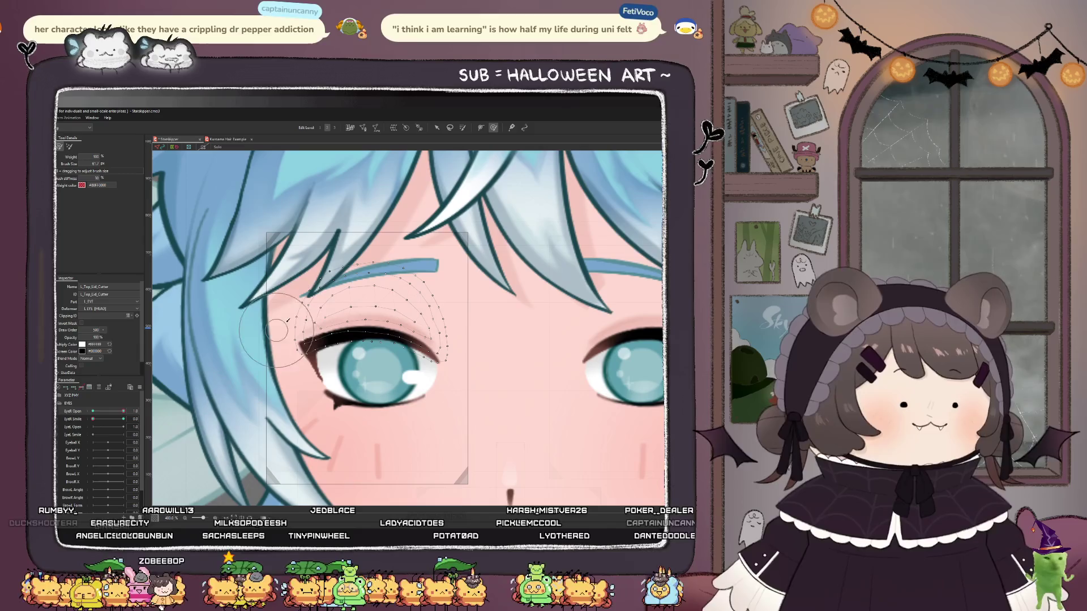
scroll(384, 331, "up", 2)
mouse_move(123, 411)
left_mouse_down()
mouse_move(85, 413)
mouse_move(128, 412)
mouse_move(85, 413)
mouse_move(143, 424)
left_mouse_up()
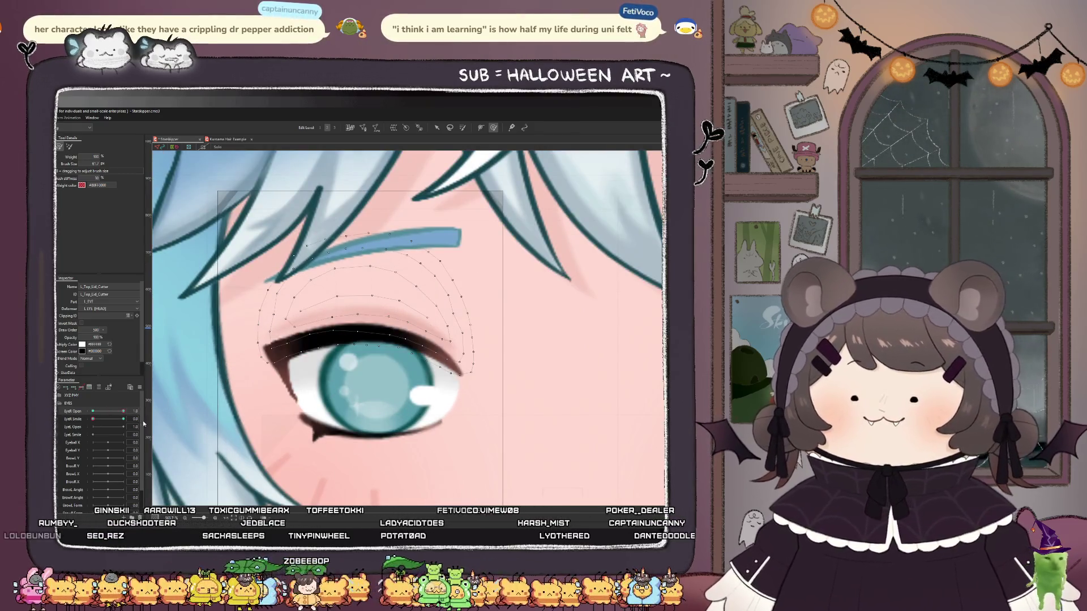
- Stretch the L_Eye_Crease mesh taller in the closed-eye pose, then retest the blink
left_click(91, 433)
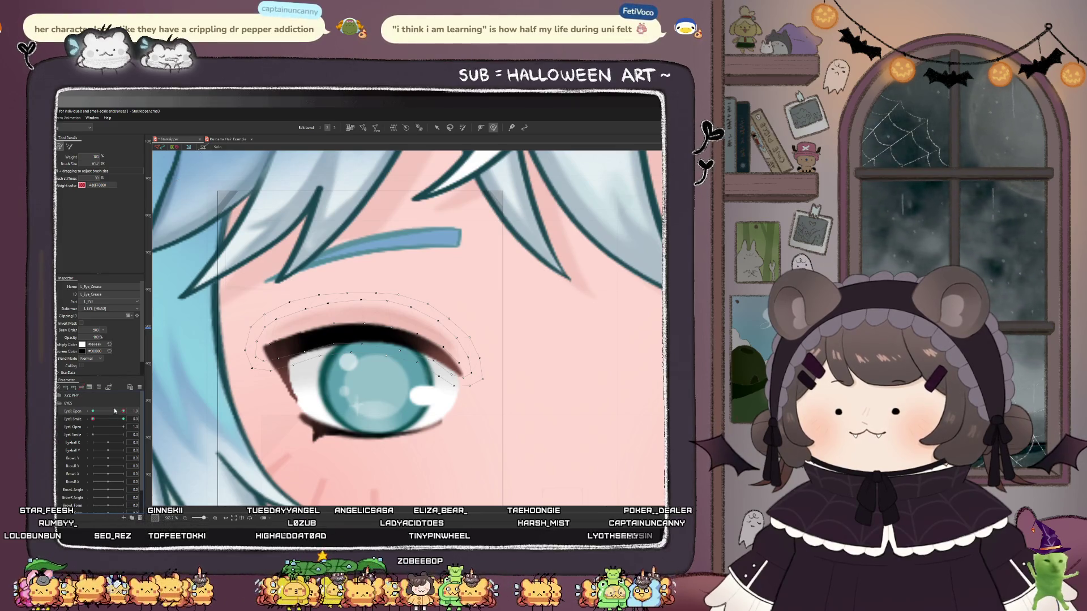
left_click_drag(123, 411, 92, 411)
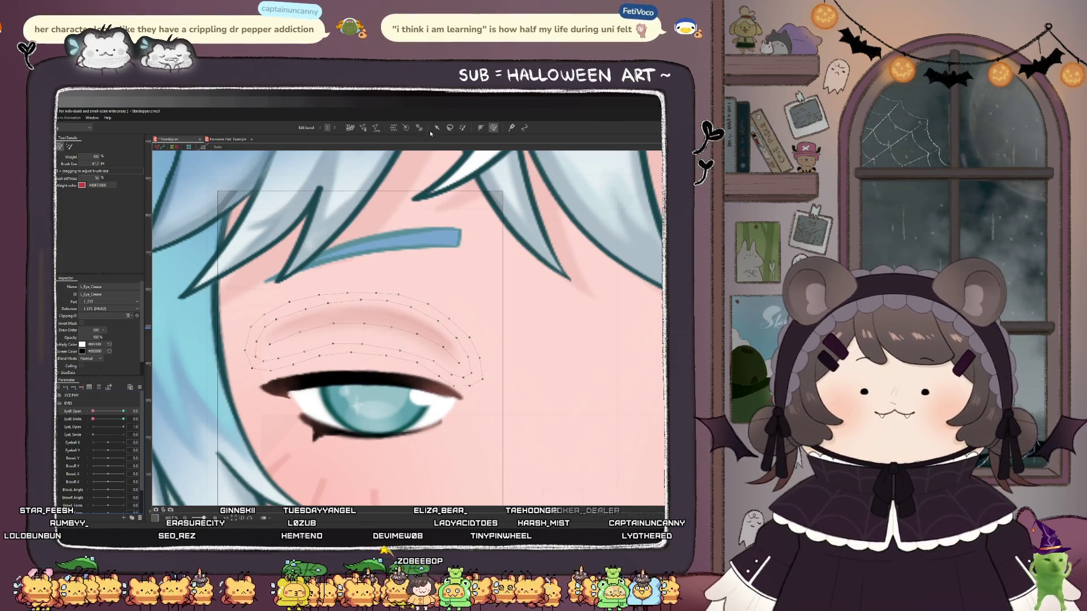
key("v")
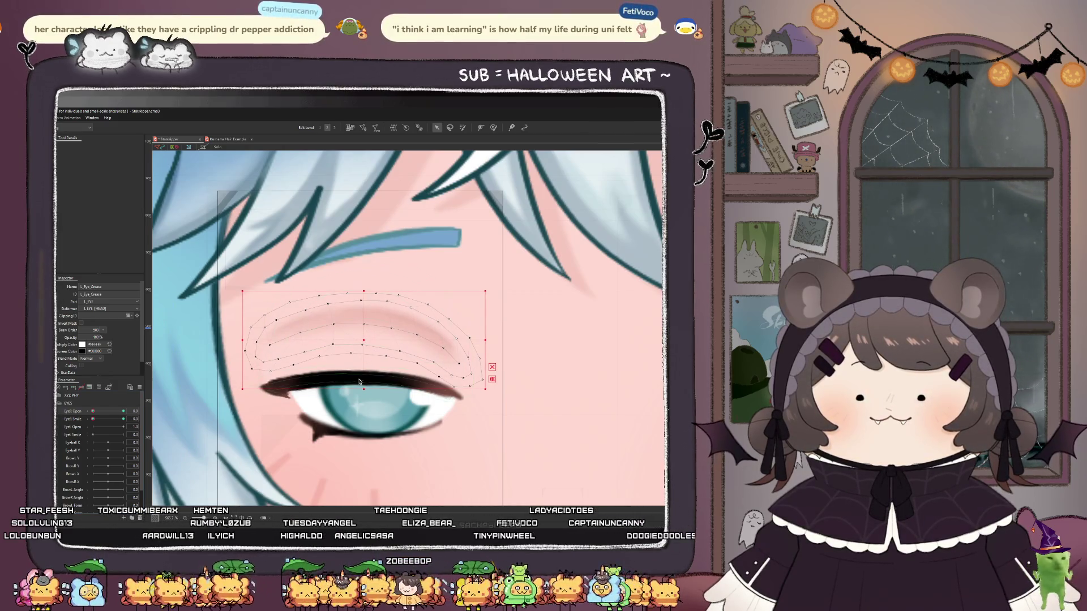
left_click_drag(364, 389, 363, 406)
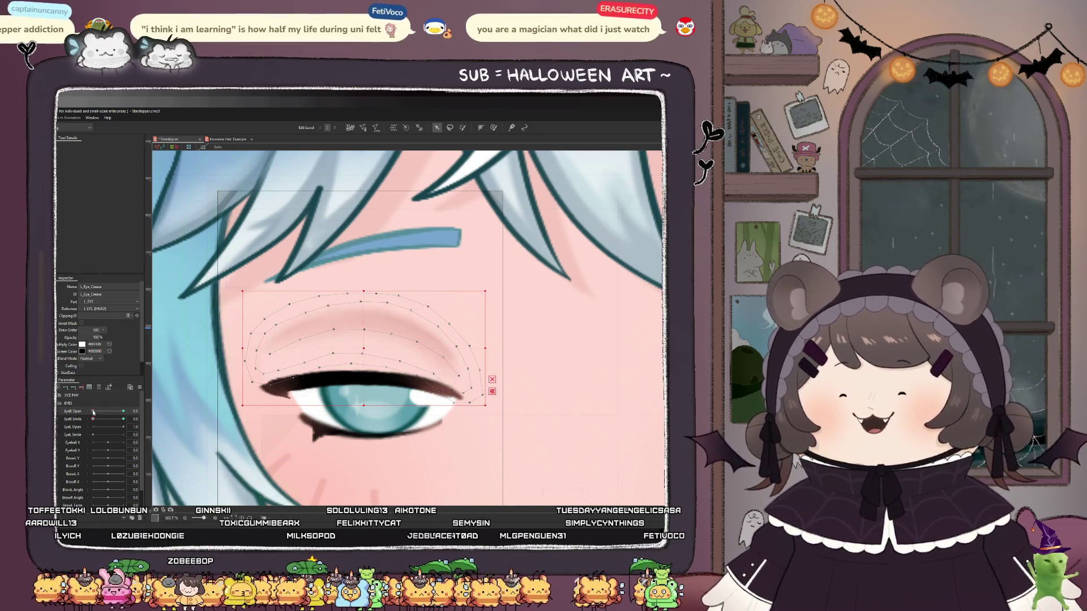
mouse_move(93, 411)
left_mouse_down()
mouse_move(122, 419)
mouse_move(86, 422)
left_mouse_up()
scroll(335, 357, "down", 2)
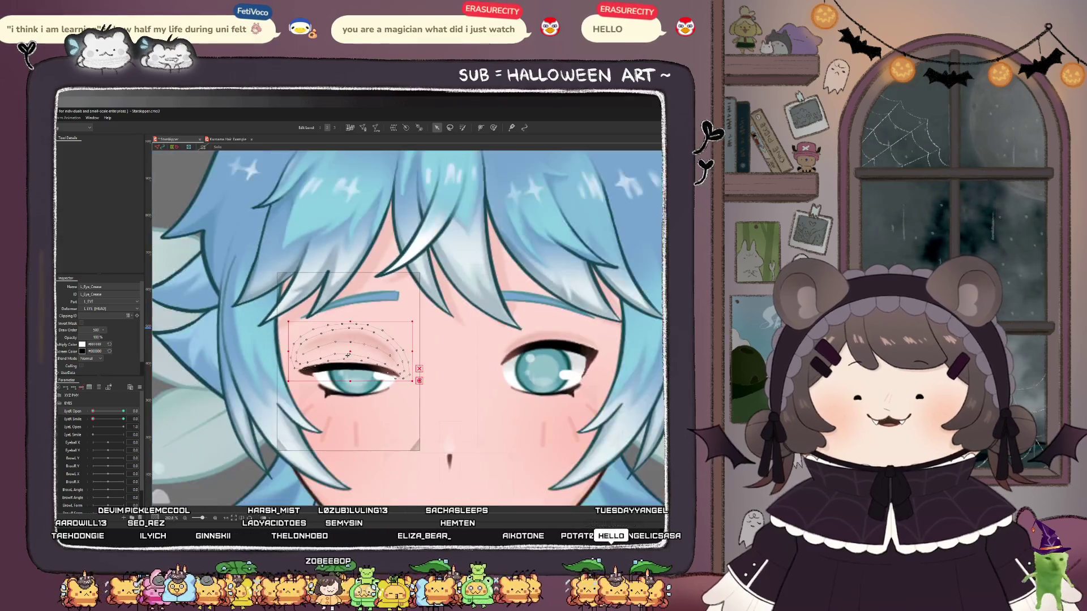
left_click(256, 405)
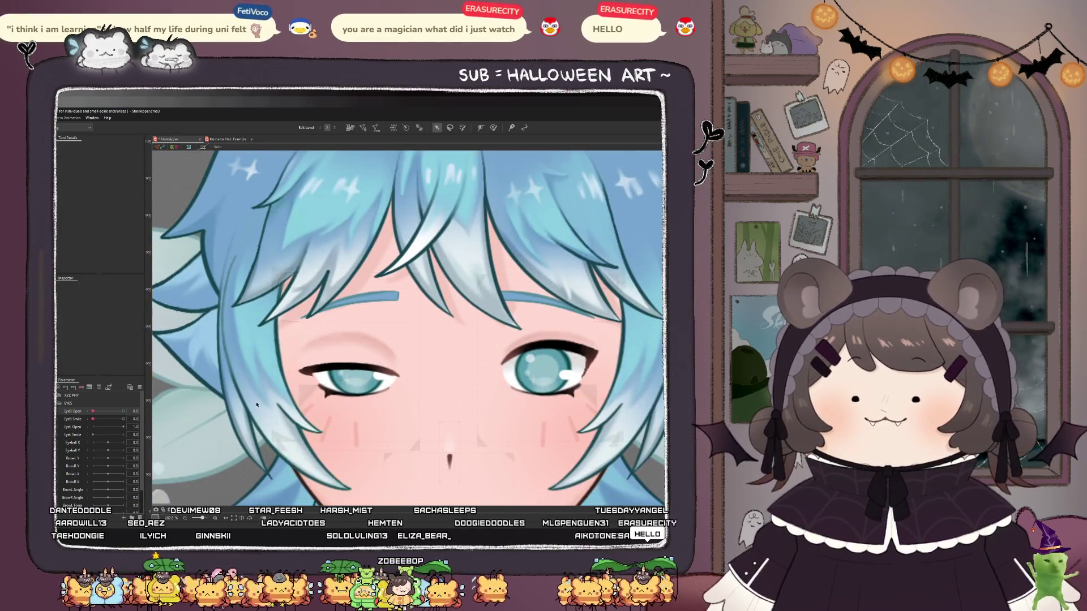
mouse_move(99, 421)
left_mouse_down()
mouse_move(98, 412)
mouse_move(124, 413)
mouse_move(89, 415)
mouse_move(134, 418)
left_mouse_up()
key("ctrl+minus")
key("ctrl+minus")
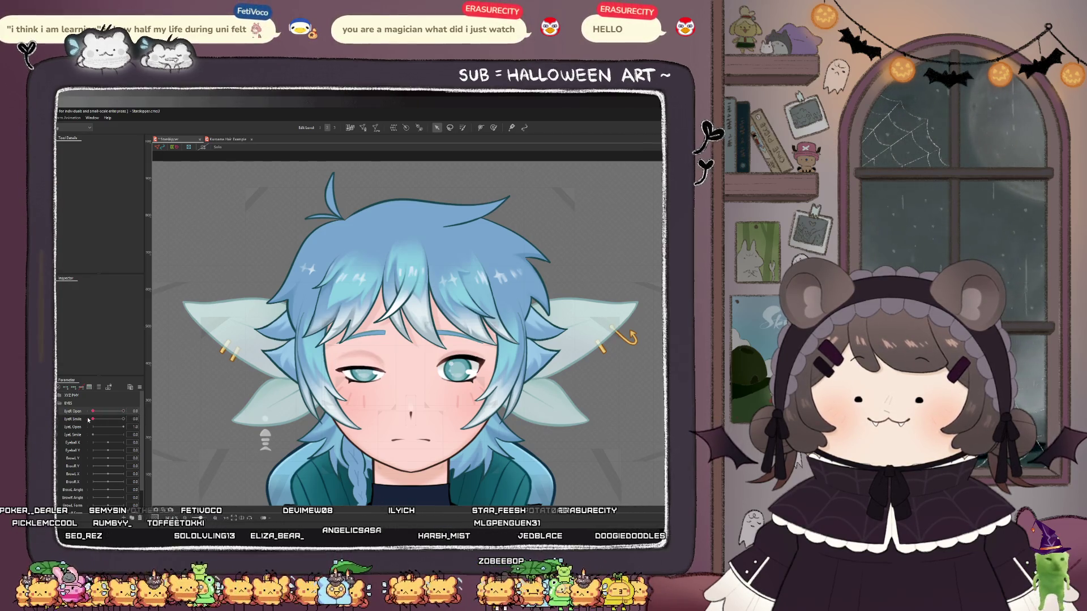
scroll(353, 390, "up", 5)
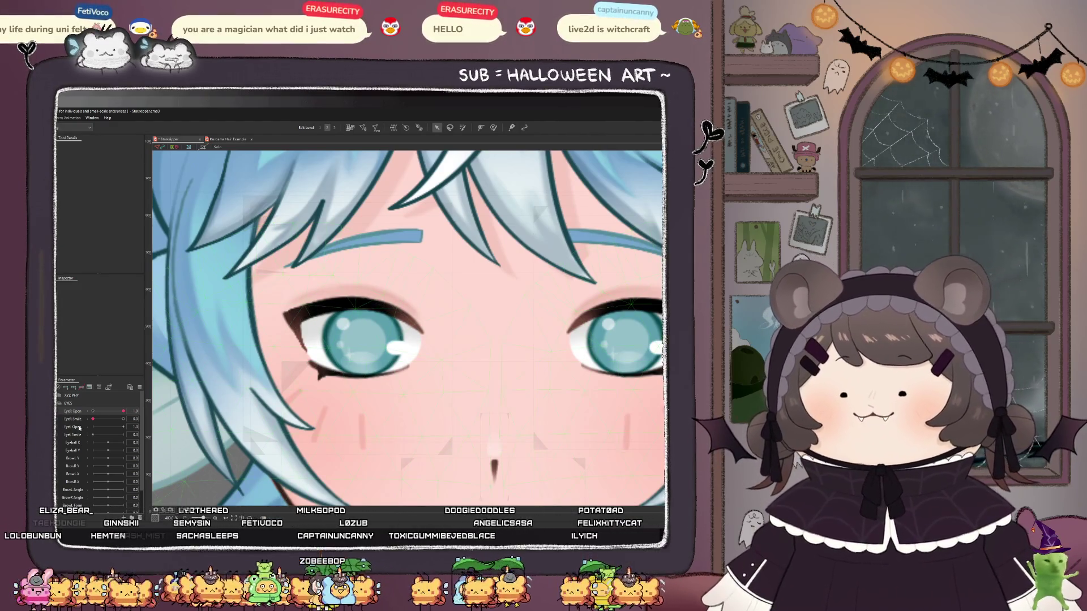
left_click(351, 304)
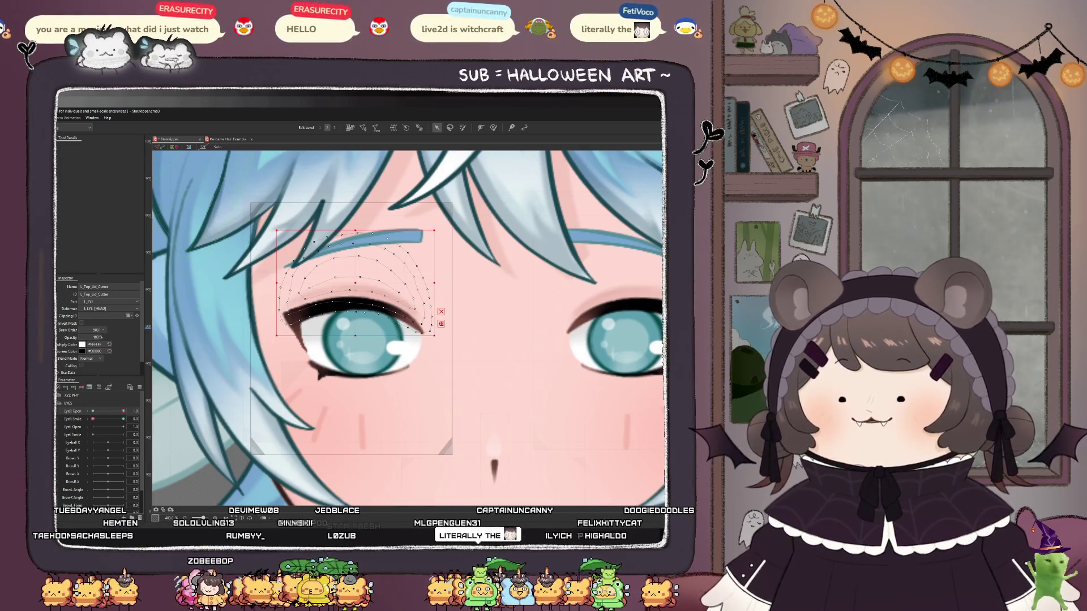
left_click(362, 334)
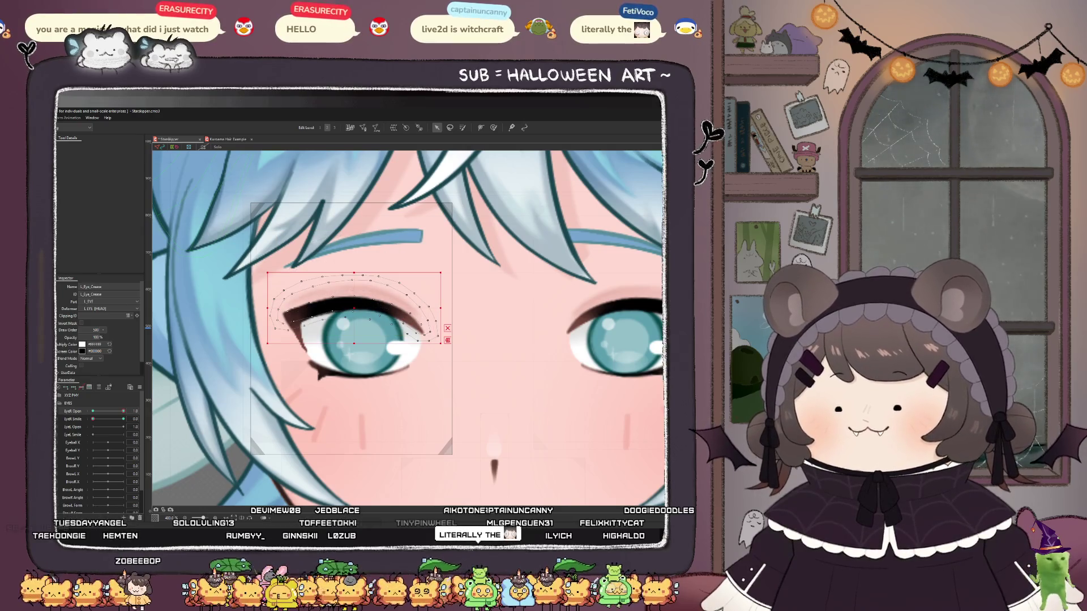
left_click(359, 371)
left_click(355, 294)
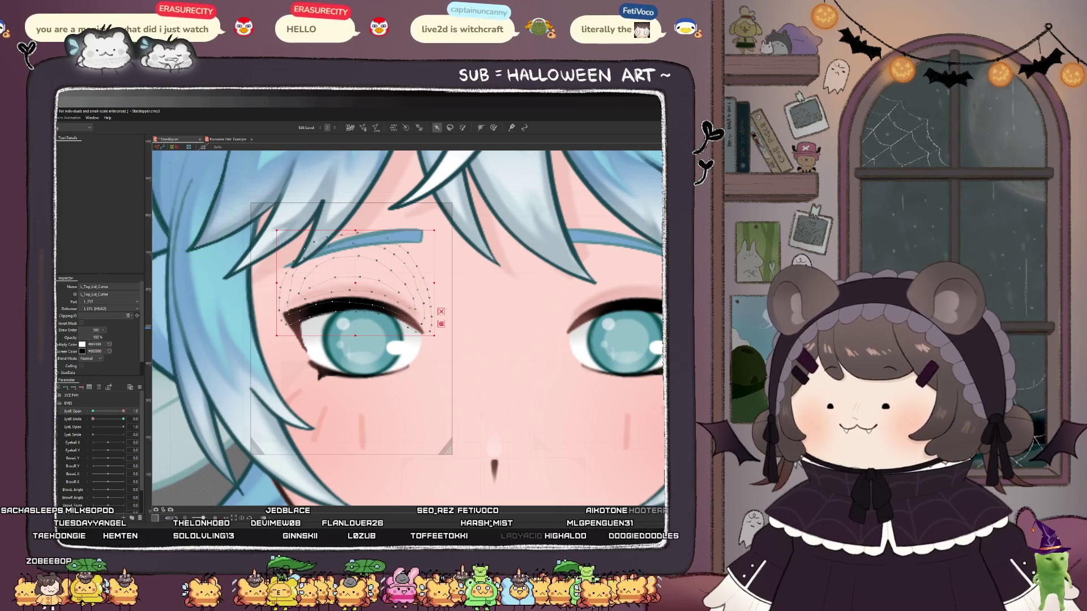
left_click(354, 391)
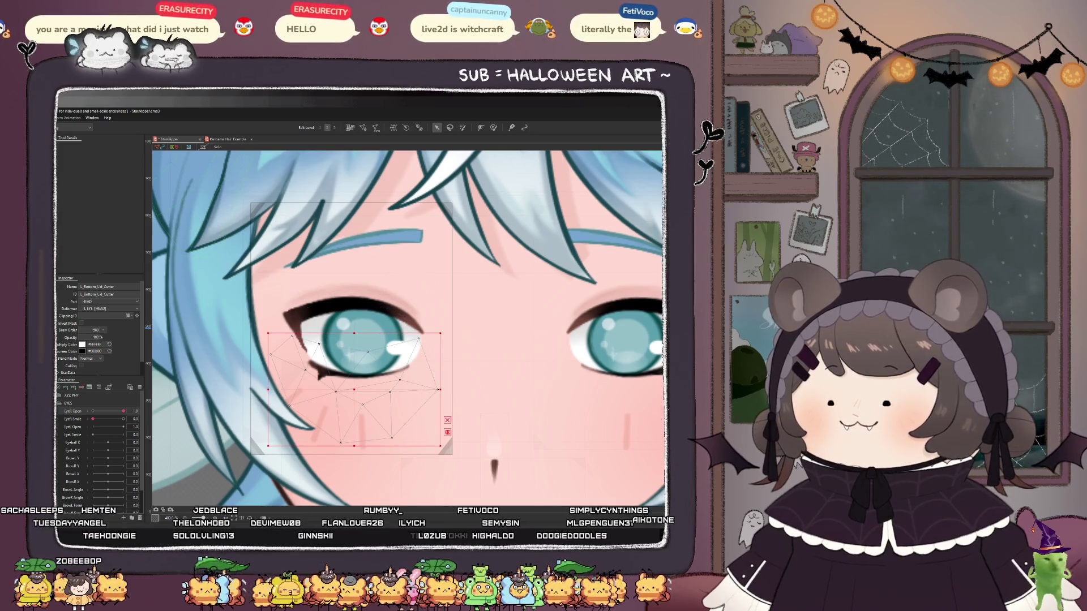
left_click(600, 391, "shift")
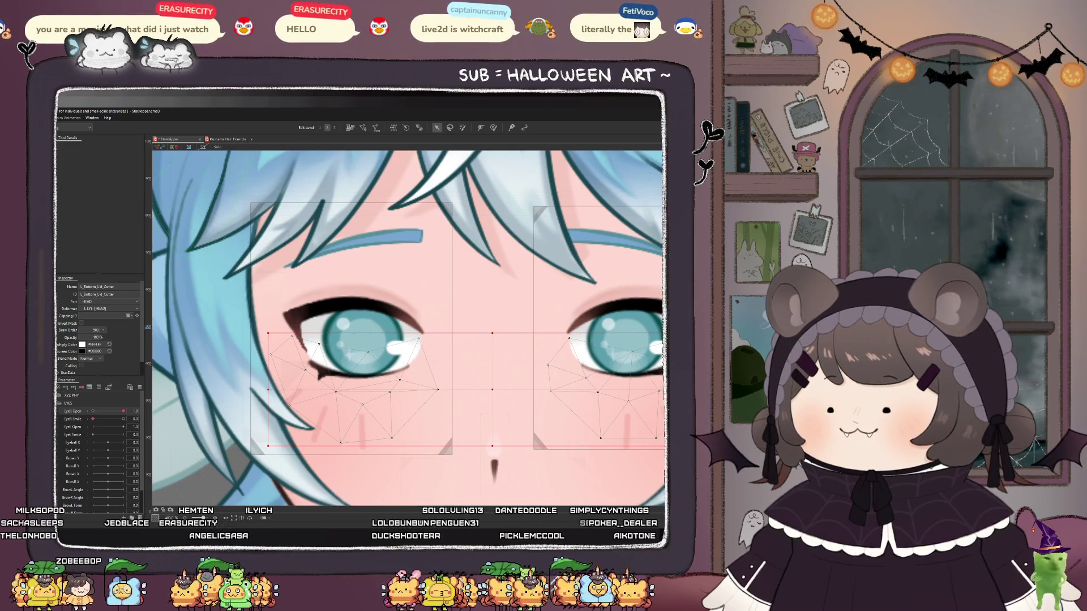
left_click(337, 391, "shift")
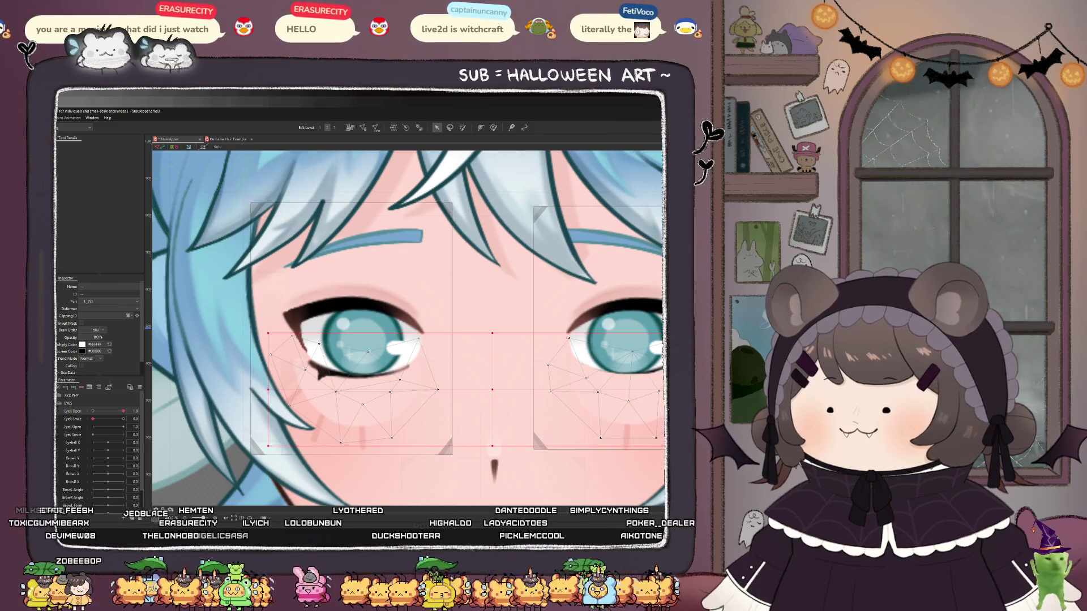
left_click(600, 391)
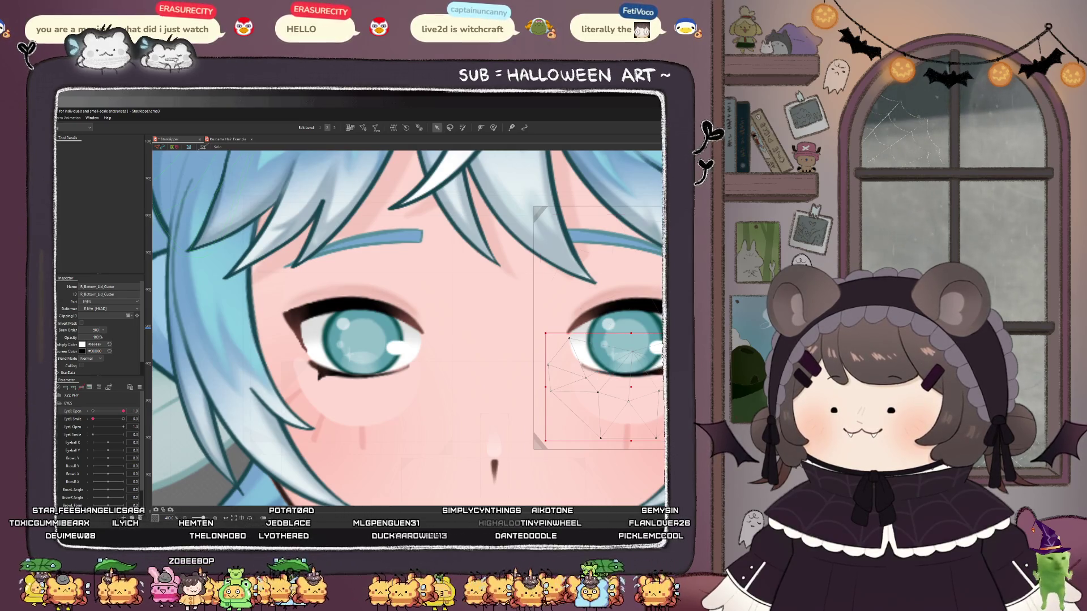
left_click(594, 272)
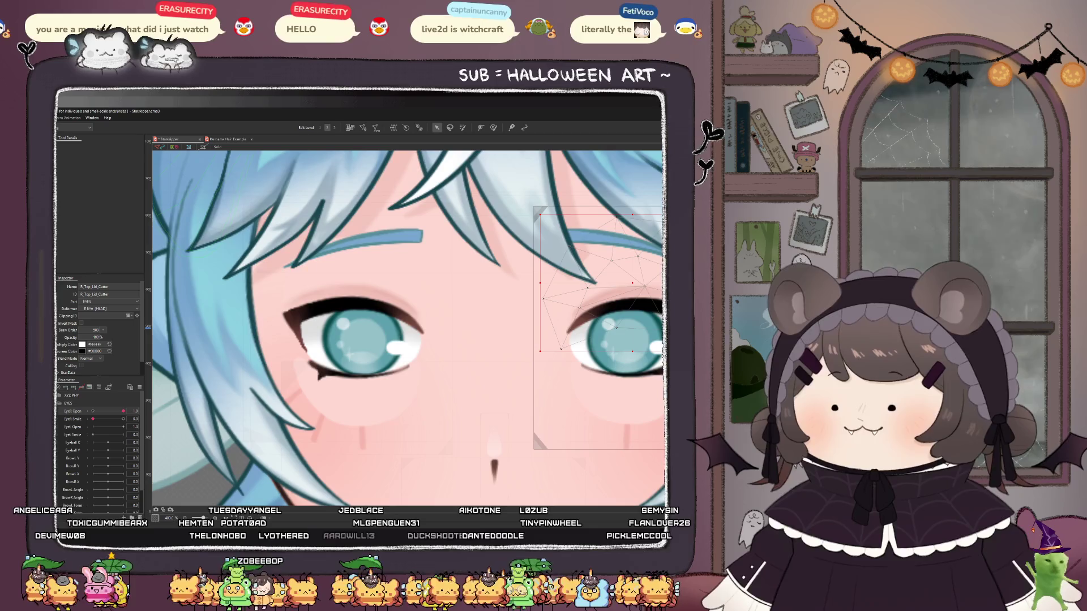
scroll(280, 377, "down", 5)
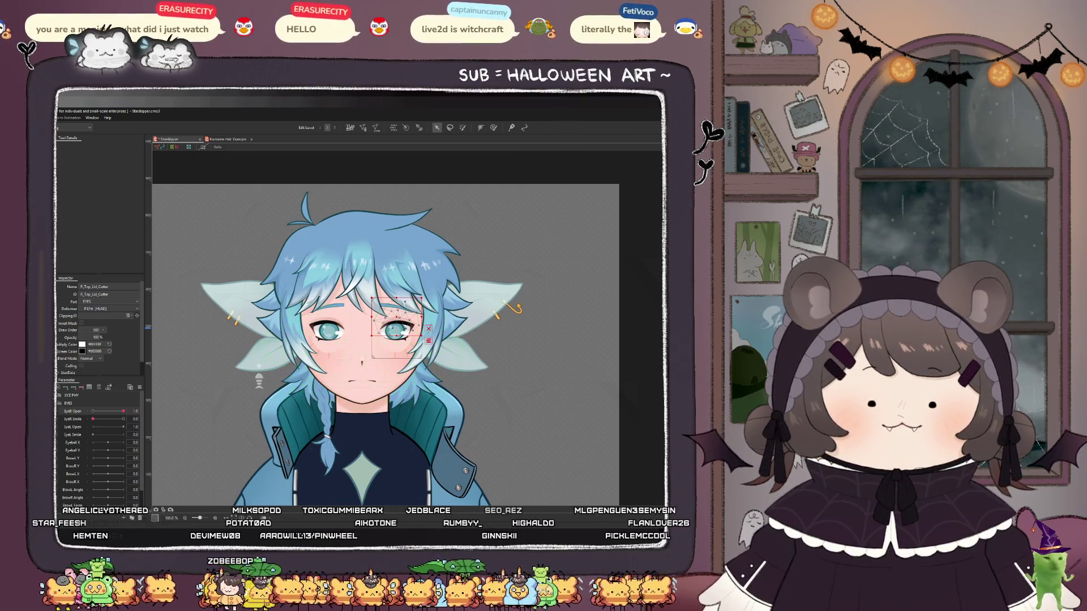
left_click(340, 358)
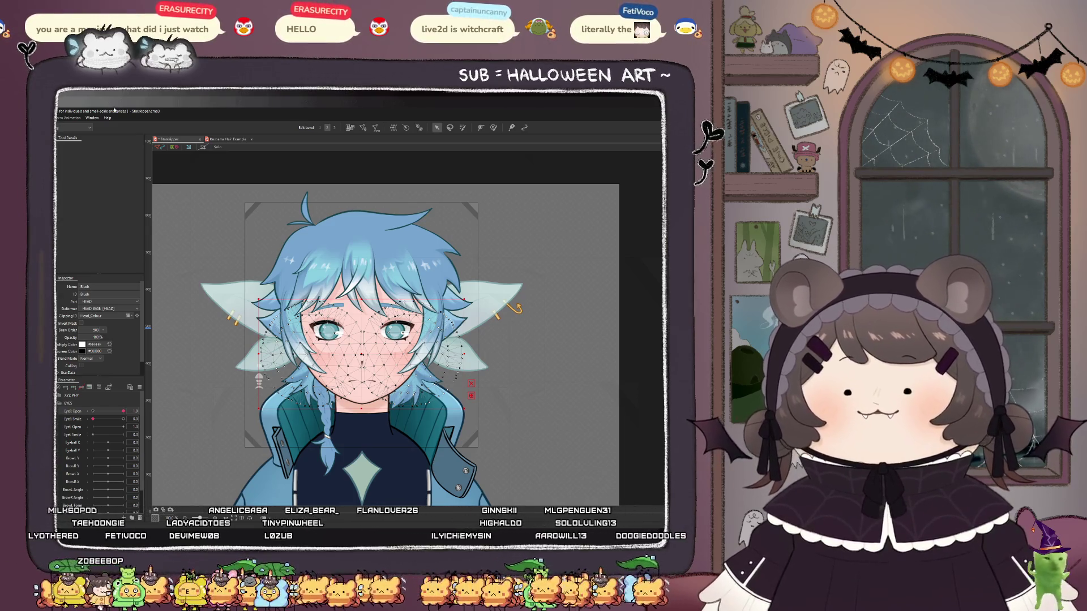
left_click(227, 139)
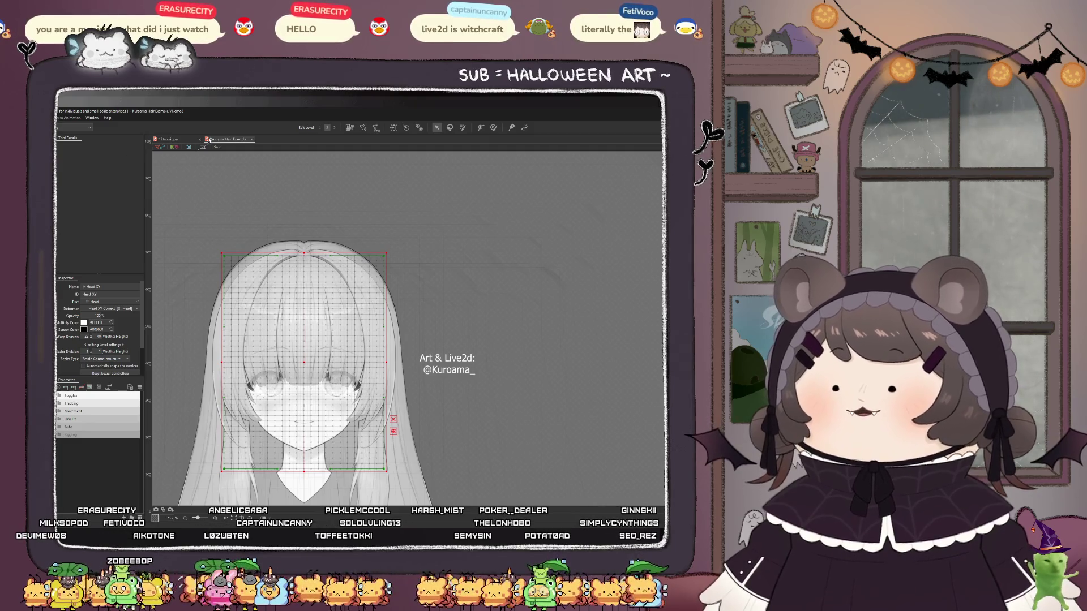
left_click(173, 139)
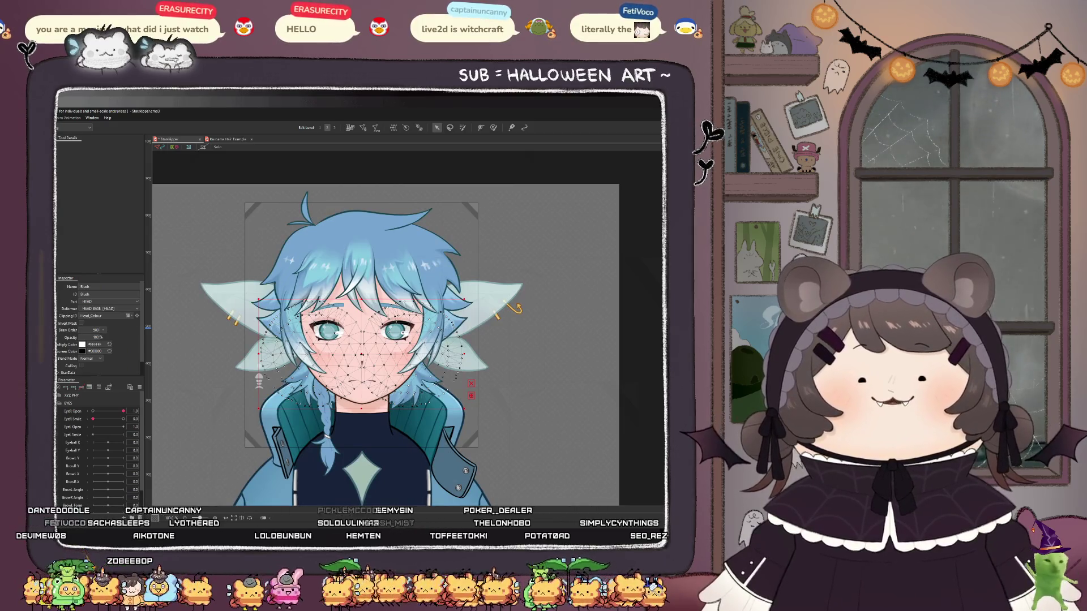
scroll(326, 332, "up", 3)
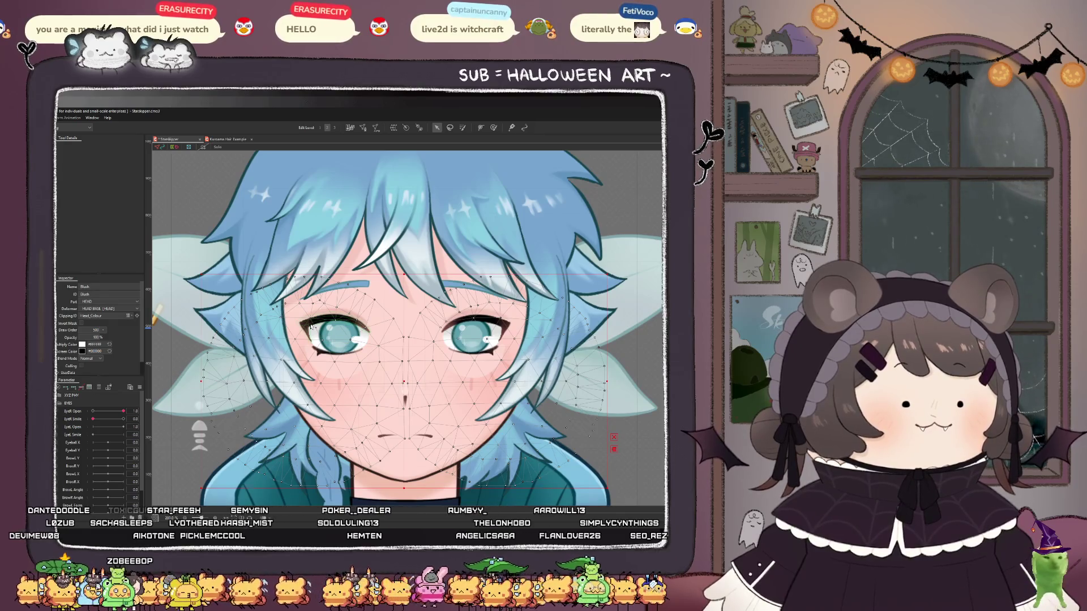
left_click(311, 327)
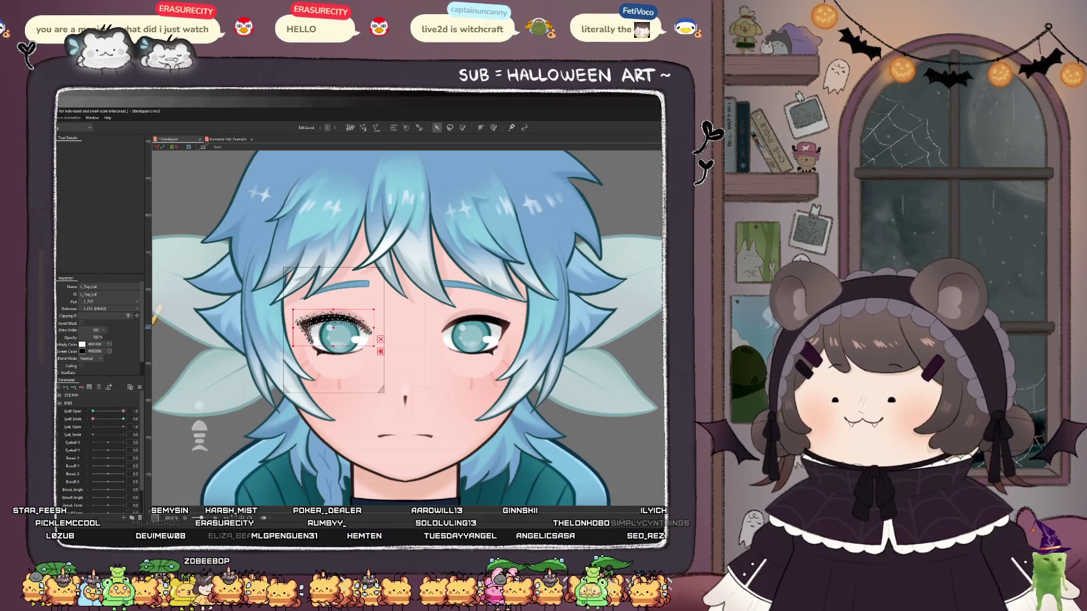
left_click(157, 311)
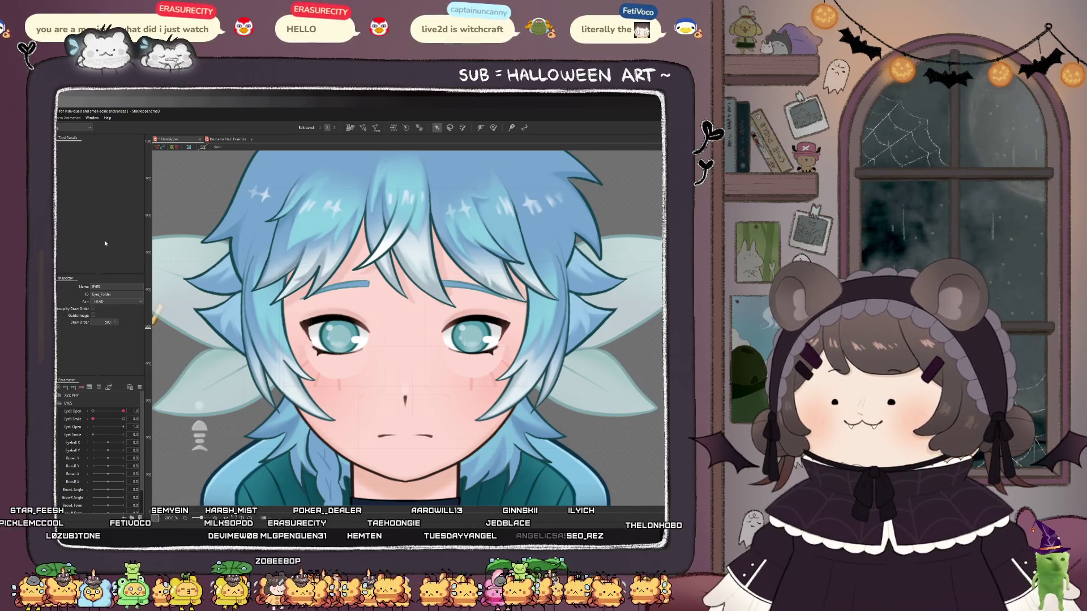
- Give the selected eye meshes Draw Order 1 and return EyeR Smile to 0
key("ctrl+a")
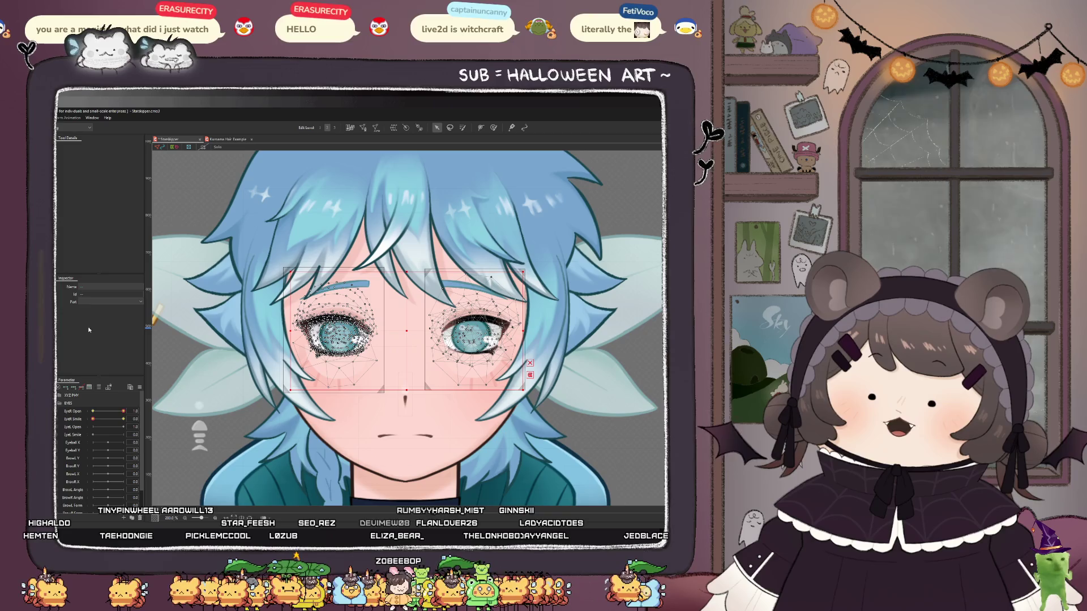
left_click(334, 322)
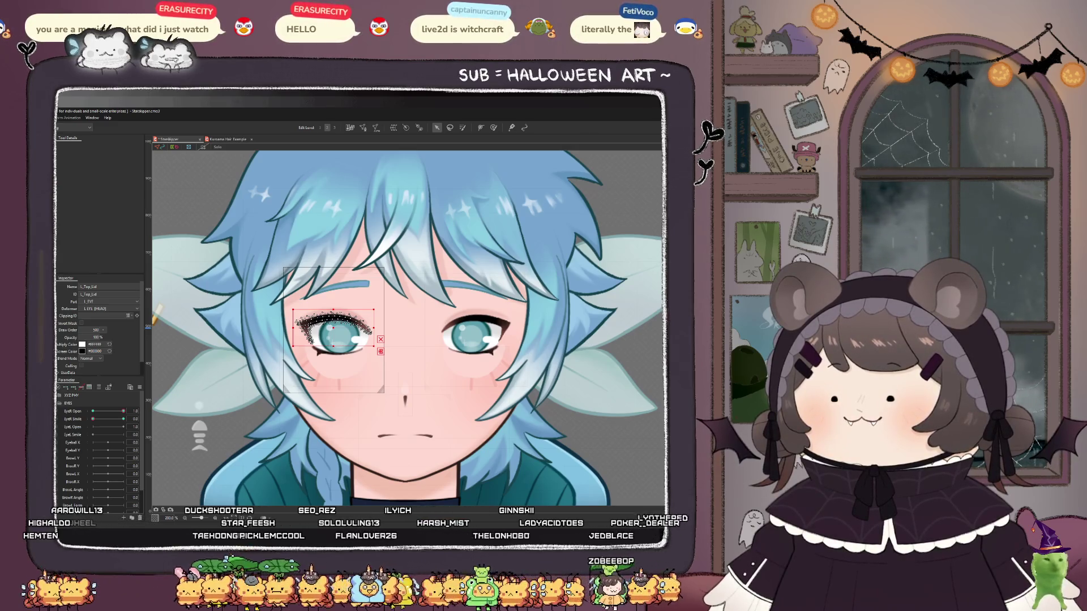
key("ctrl+a")
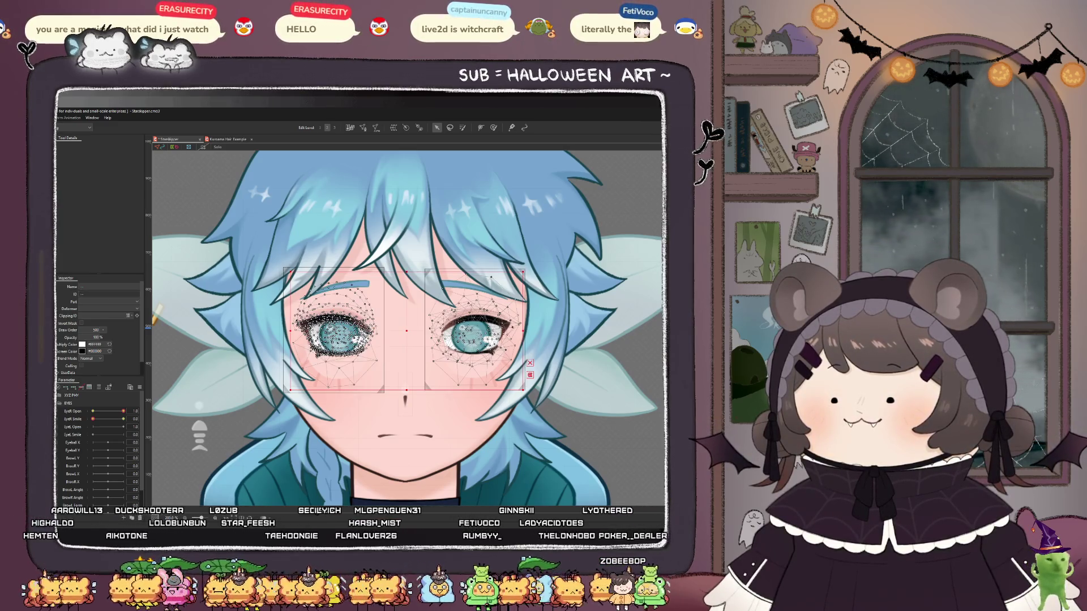
left_click(96, 330)
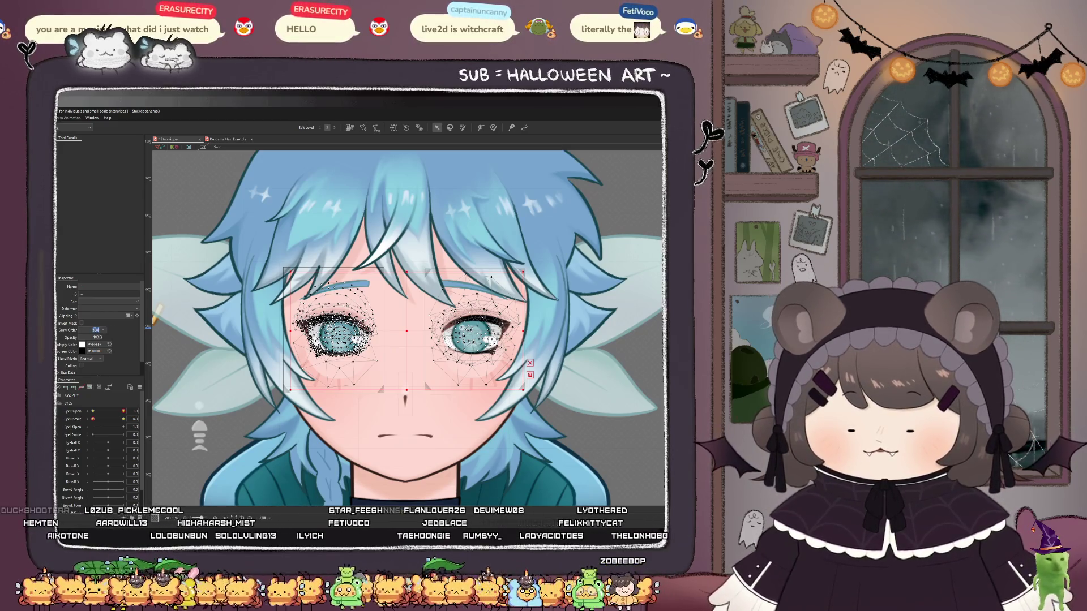
type("1")
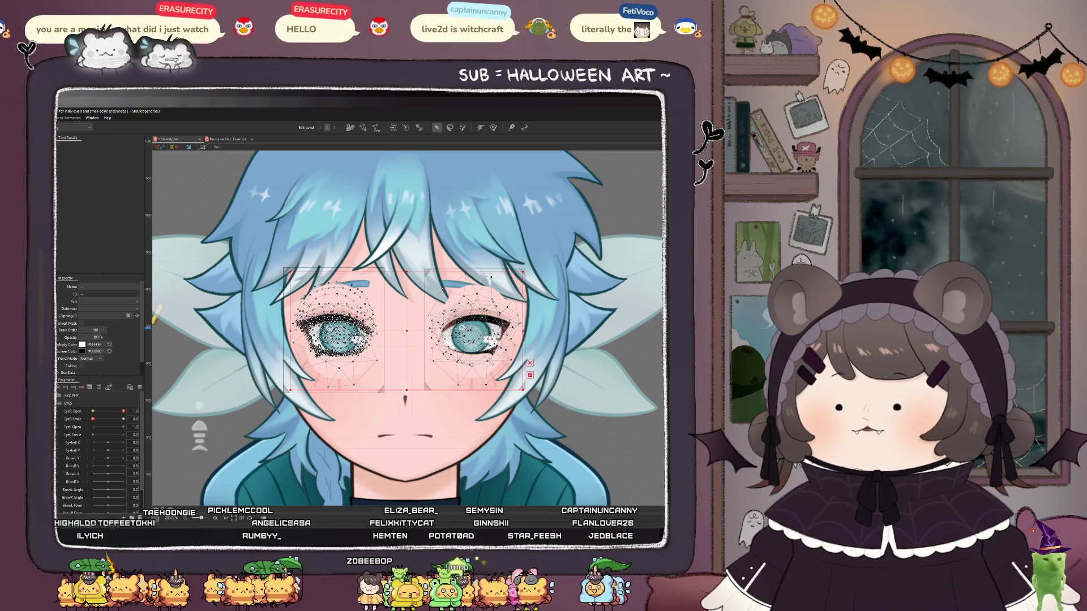
left_click_drag(124, 419, 92, 419)
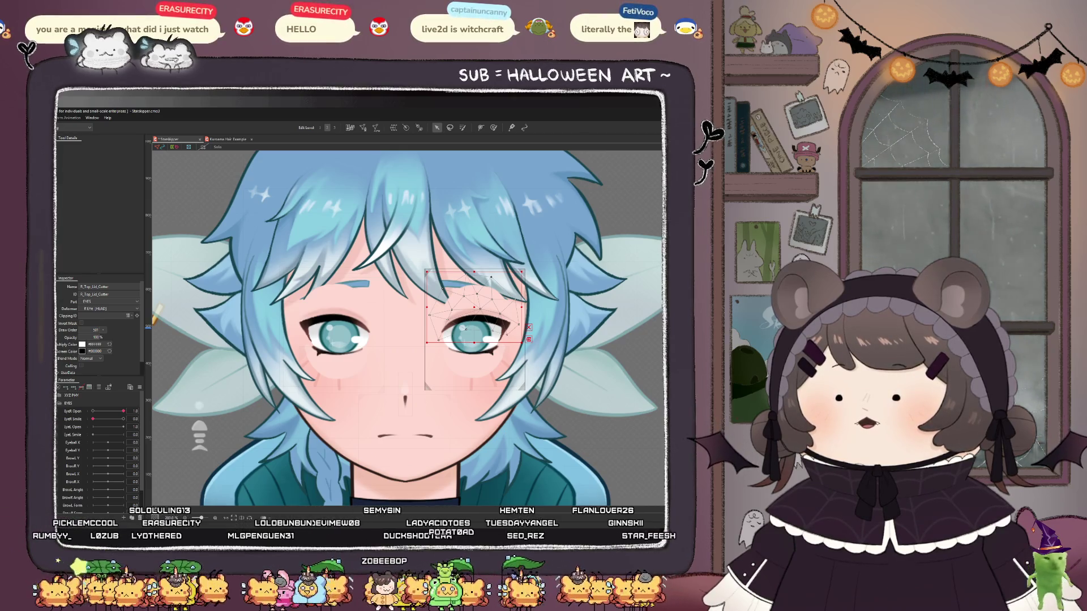
- Change the Front Hair art mesh's Draw Order, entering 1
left_click(156, 311)
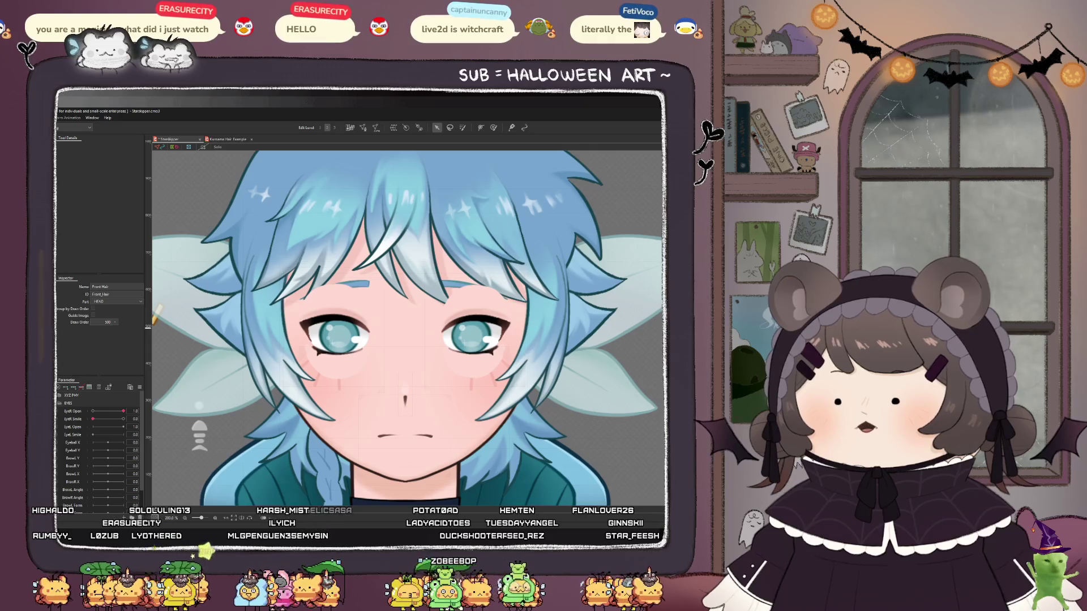
left_click(157, 312)
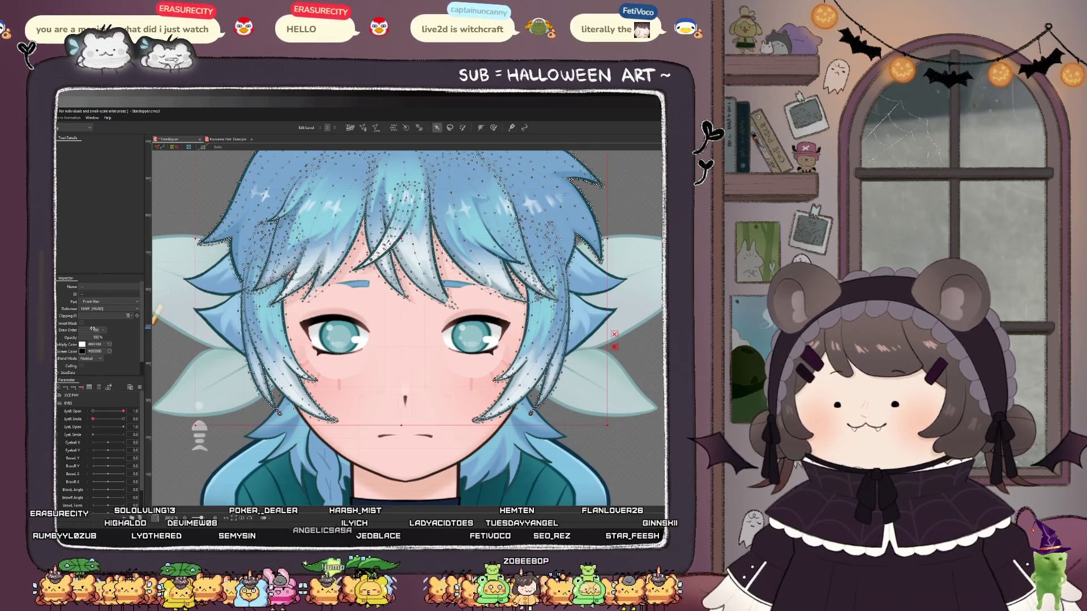
double_click(93, 329)
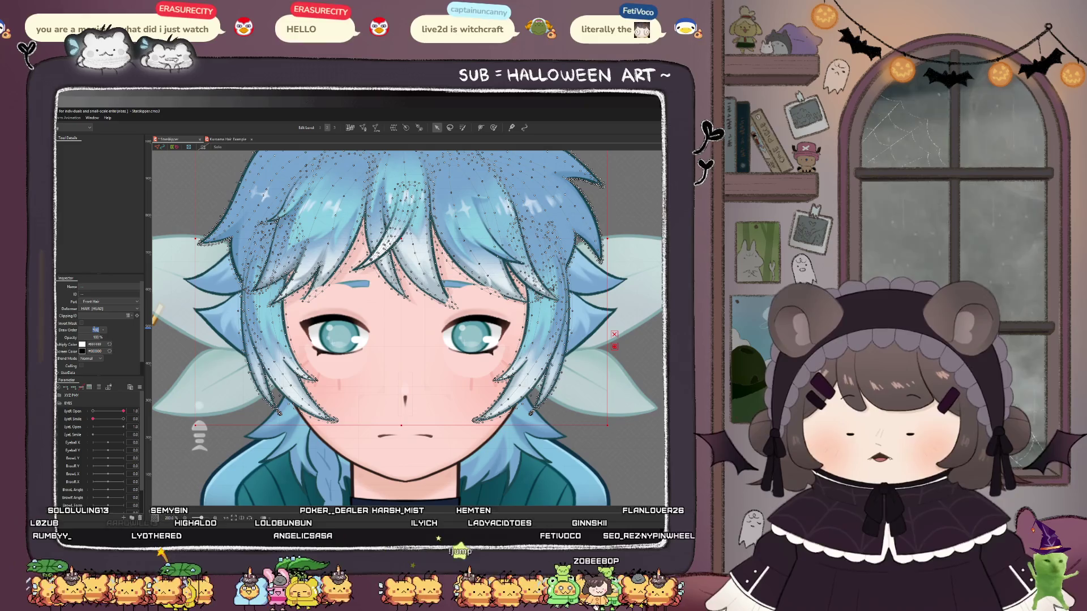
type("1")
key("Return")
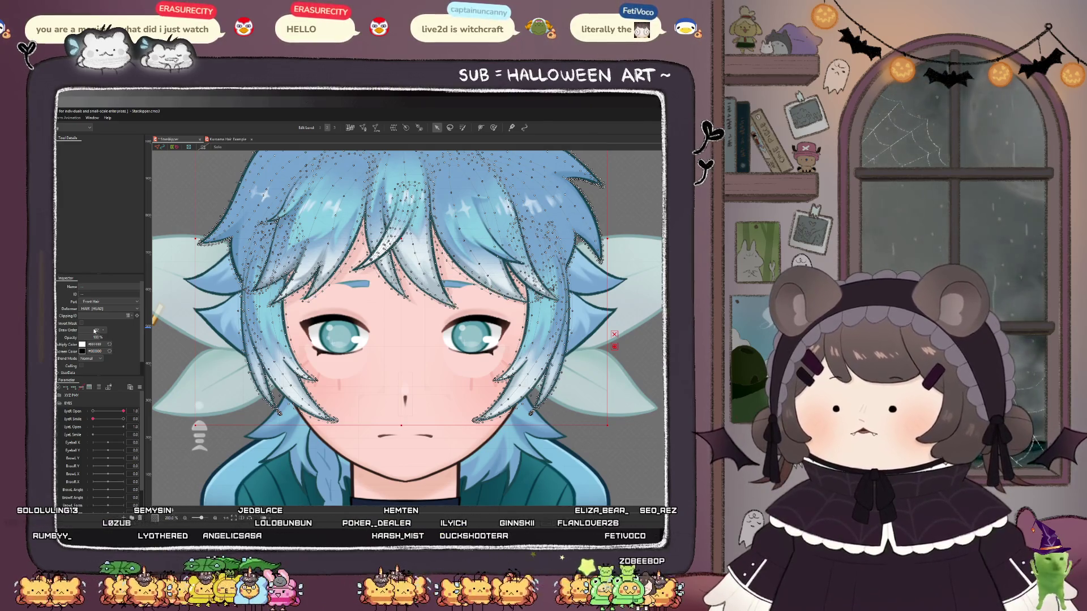
- Raise both eyebrows' Draw Order so they render above the front hair
left_click(367, 283)
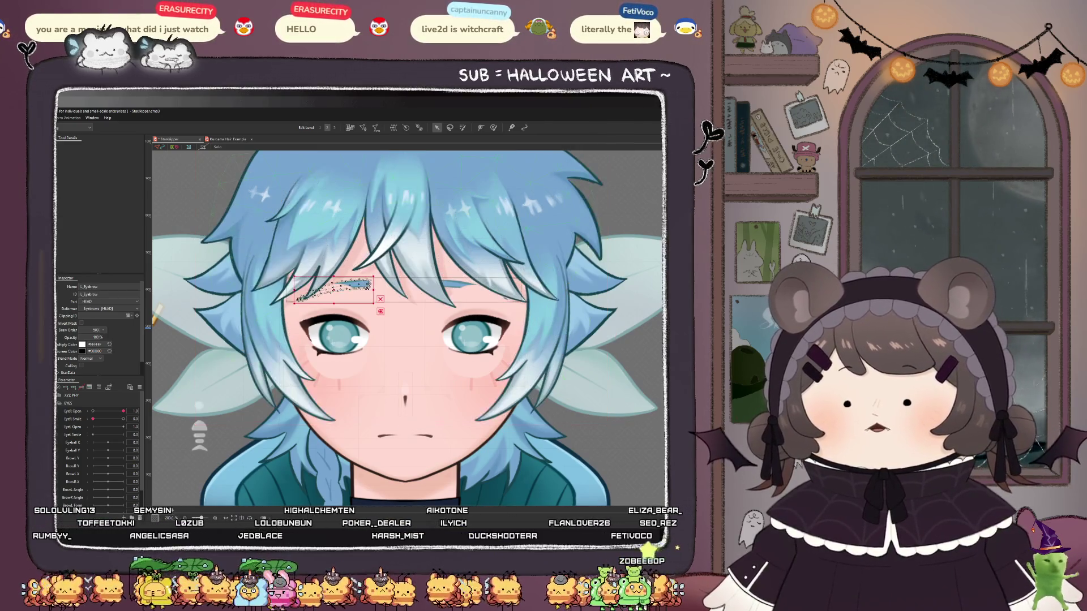
left_click(464, 286, "shift")
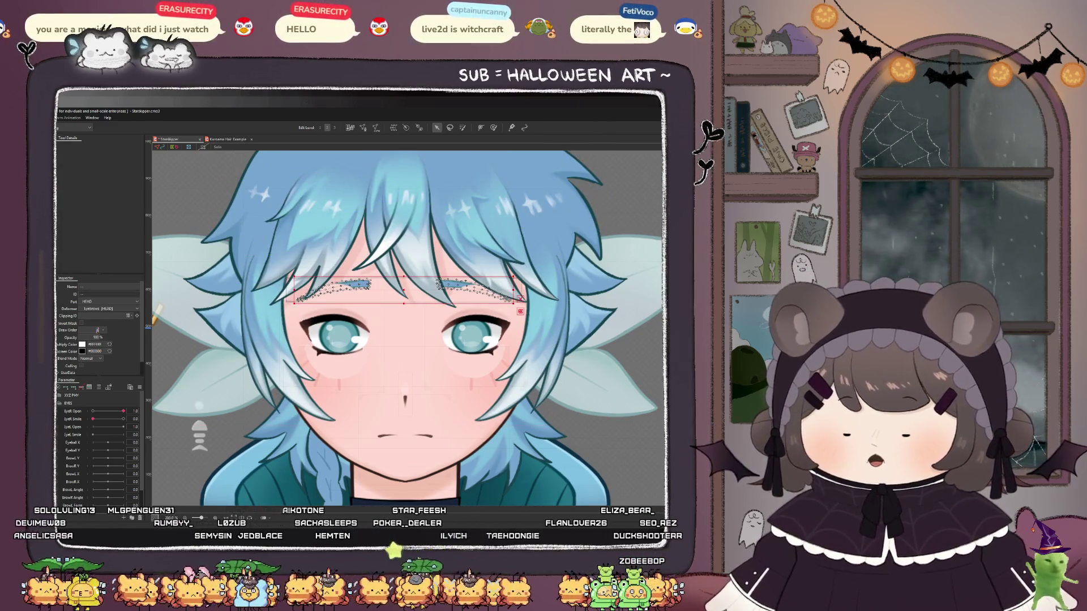
key("Return")
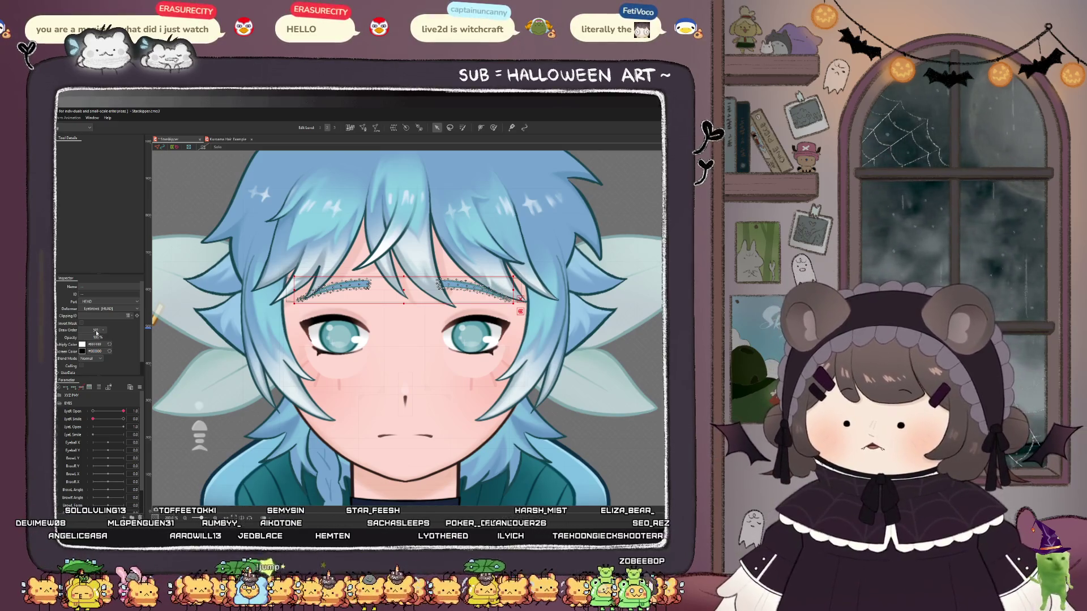
- Set the Hair_Shadow_01 and Hair_Shadow_02 meshes' Draw Order to 501
left_click(353, 257)
left_click(374, 249)
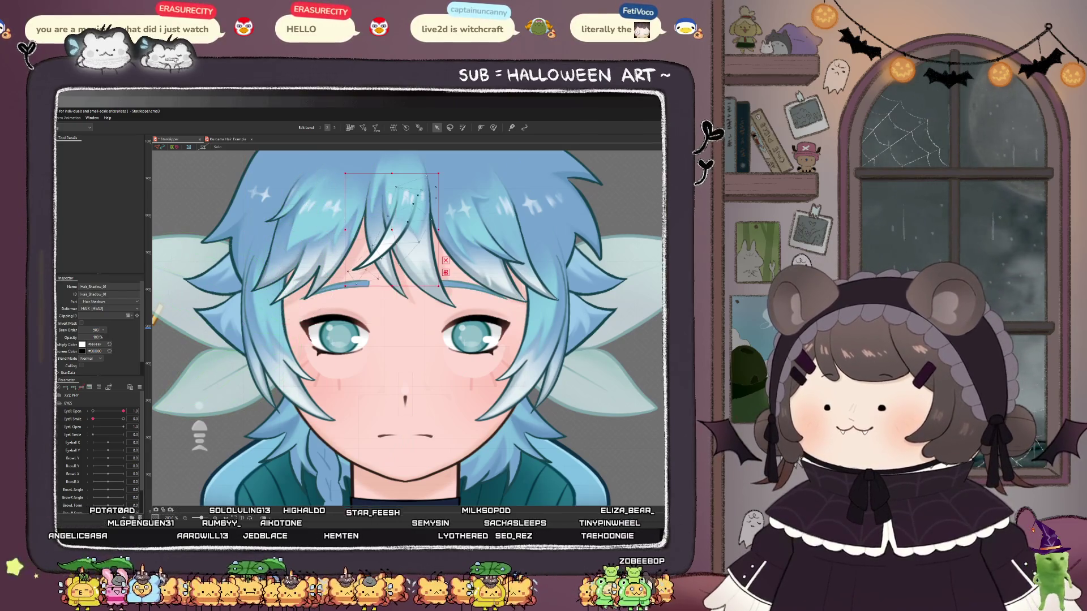
key("ctrl+a")
double_click(95, 330)
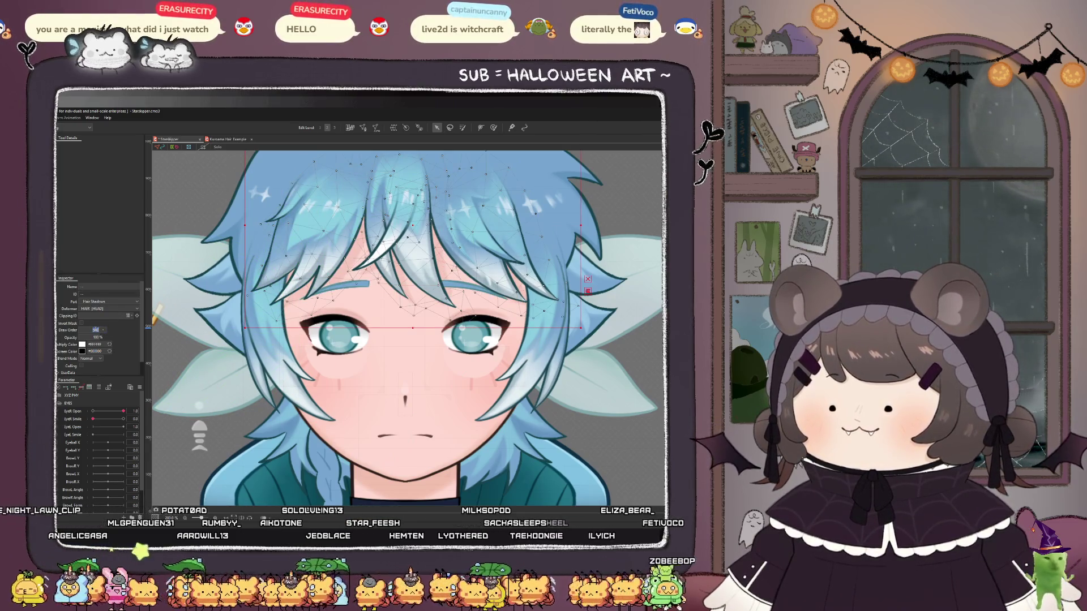
type("501")
key("Return")
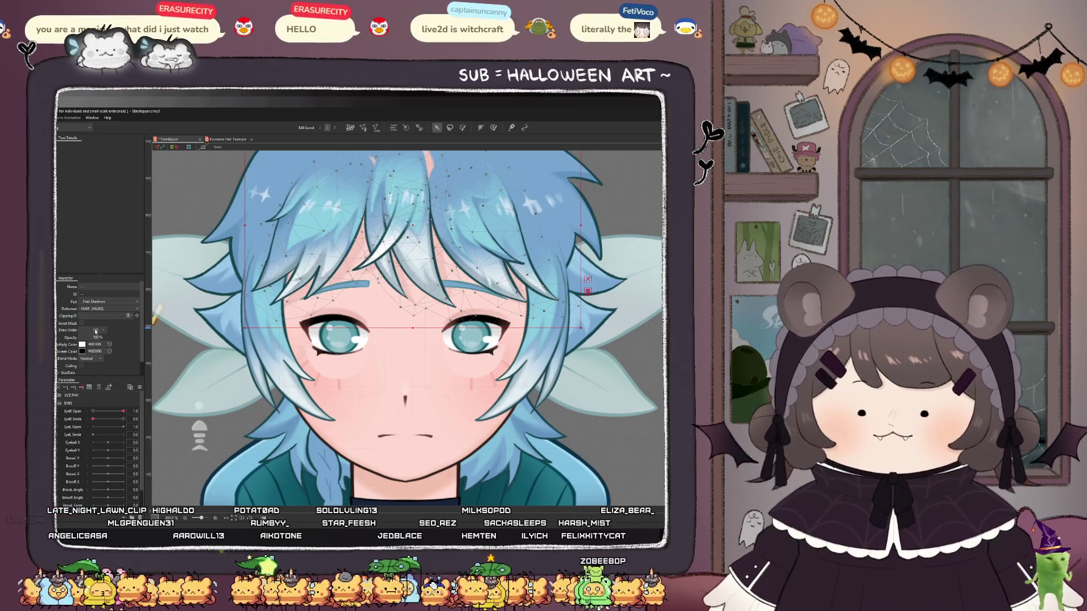
scroll(235, 303, "down", 1)
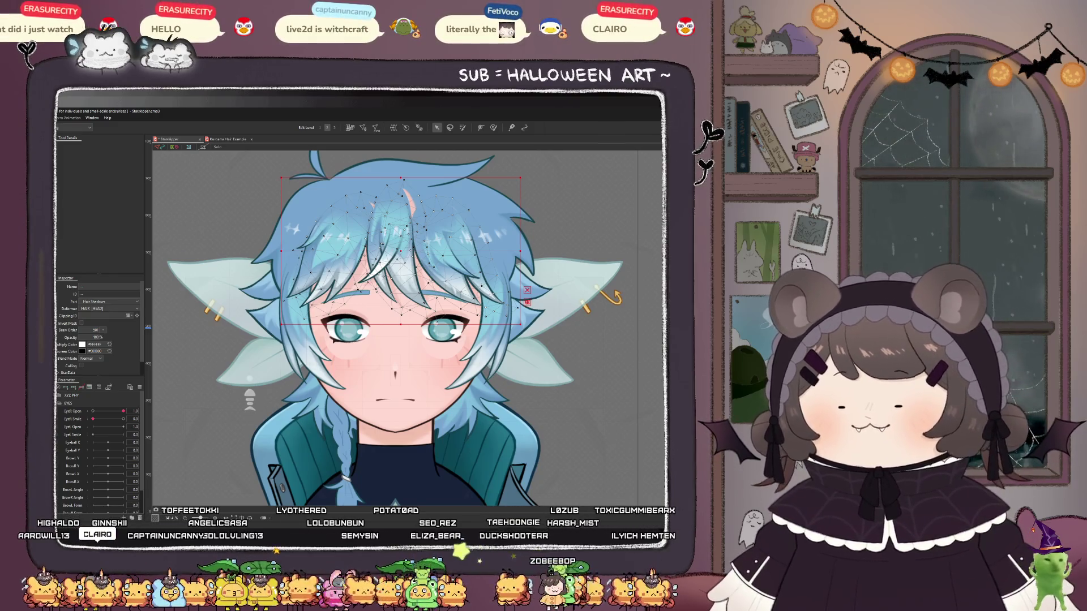
scroll(445, 301, "up", 5)
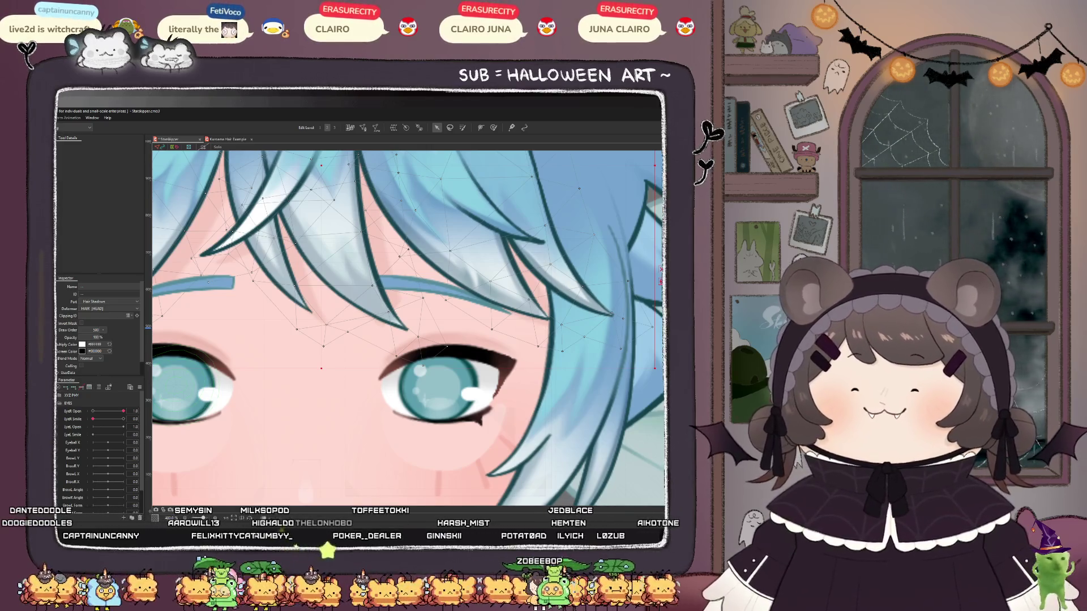
scroll(348, 189, "down", 5)
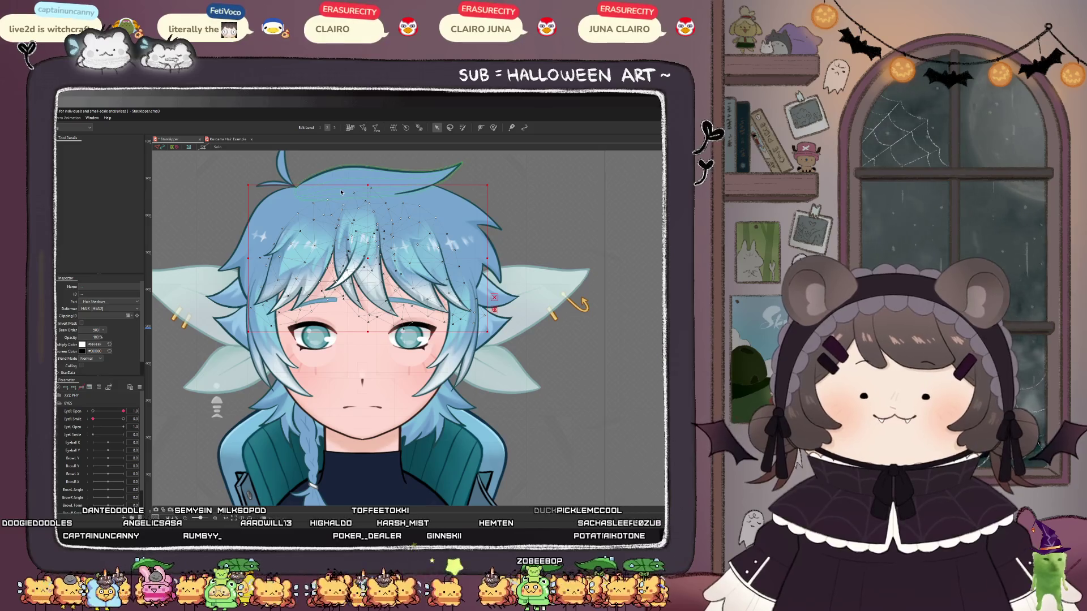
- Enter 3 for the Blush draw order and set L_Bottom_Lid_Cutter's Draw Order to 500
left_click(315, 361)
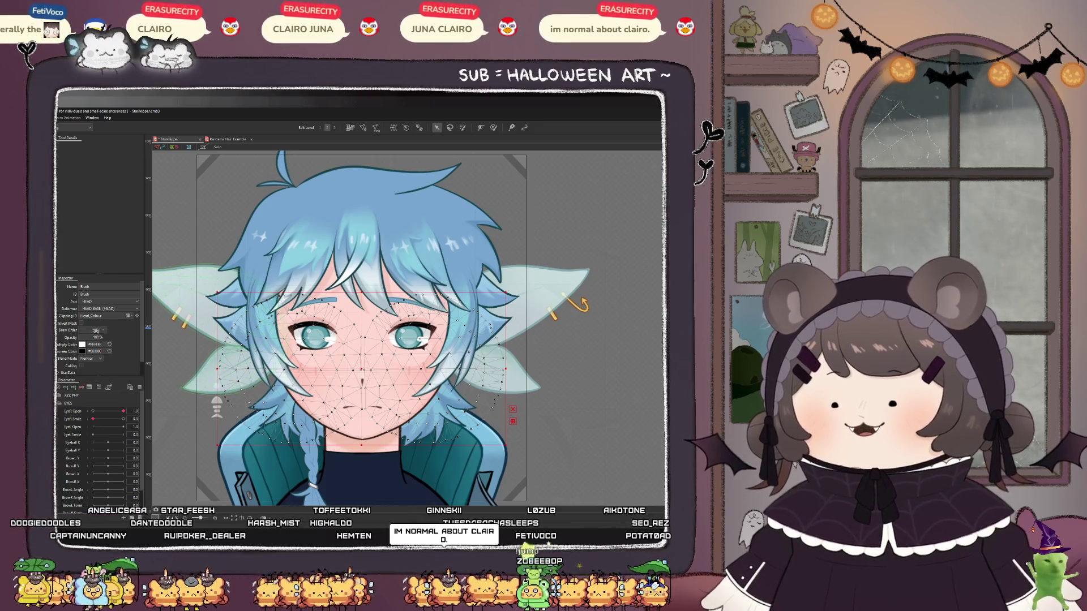
type("3")
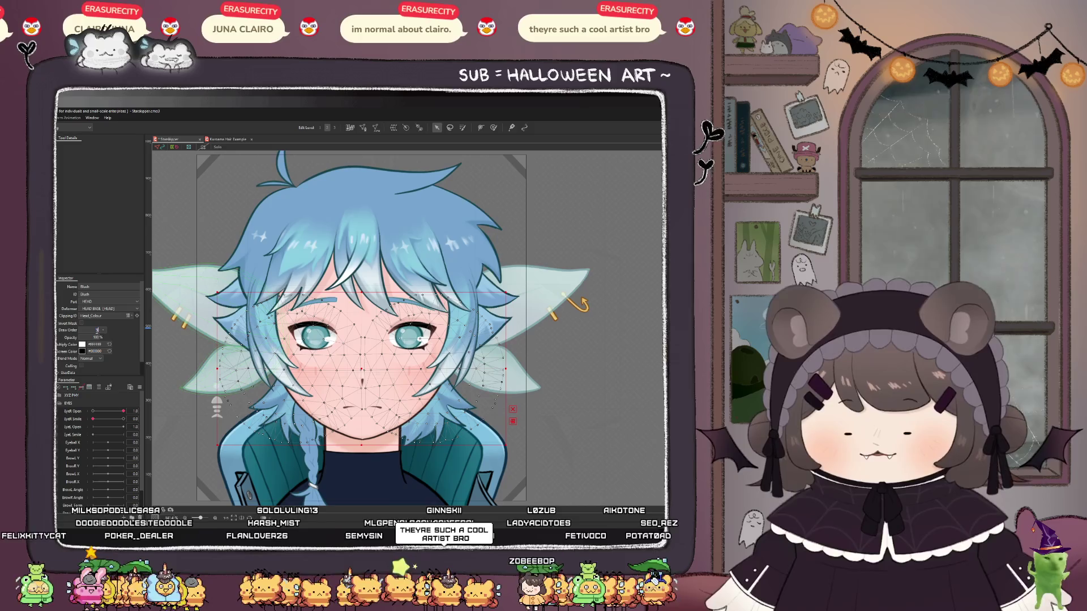
left_click(313, 351)
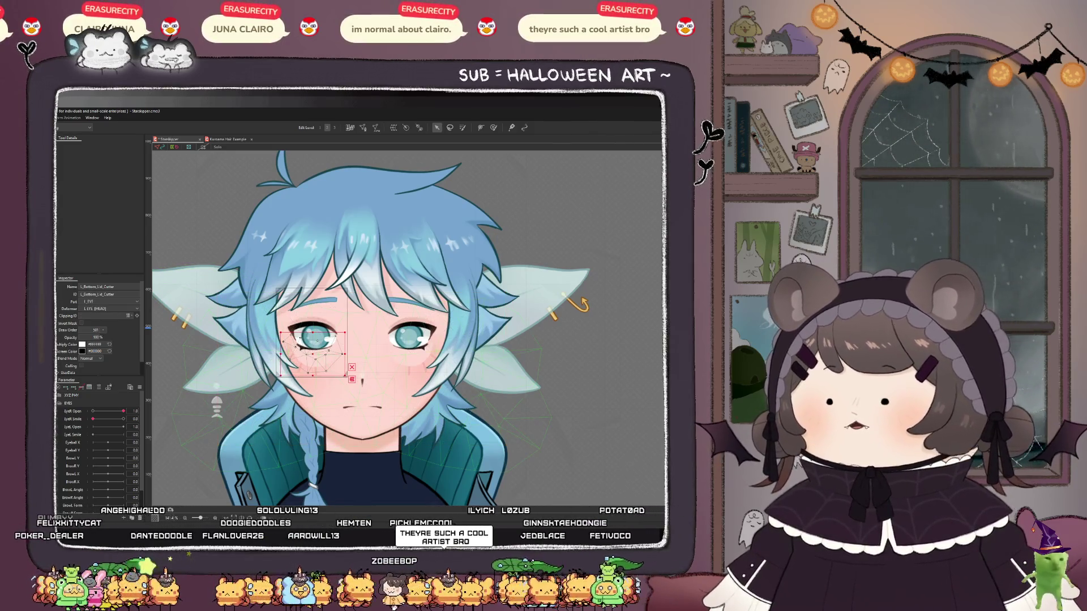
double_click(96, 330)
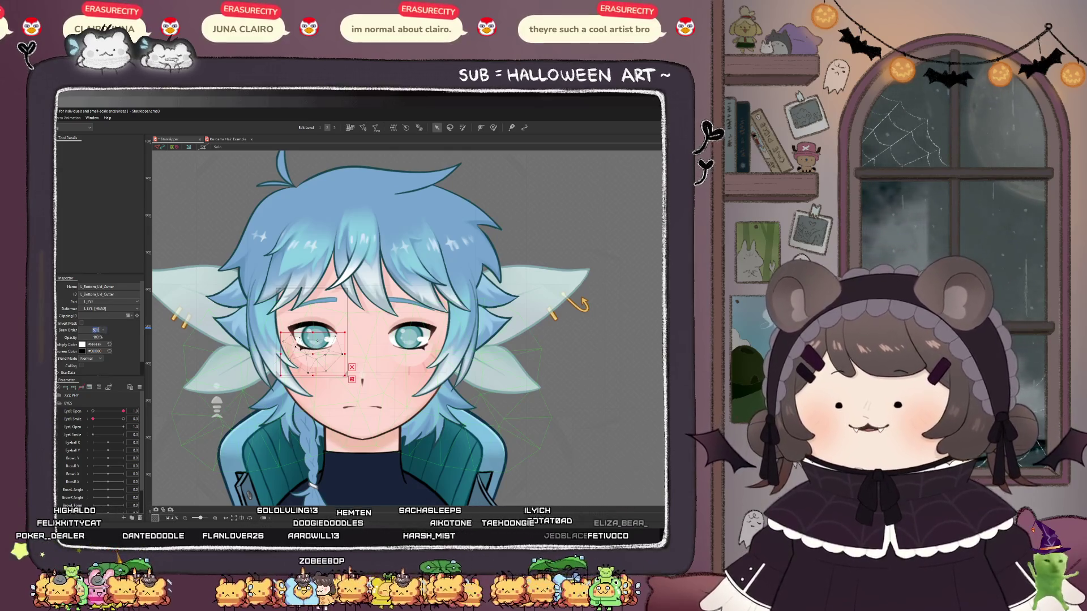
type("5")
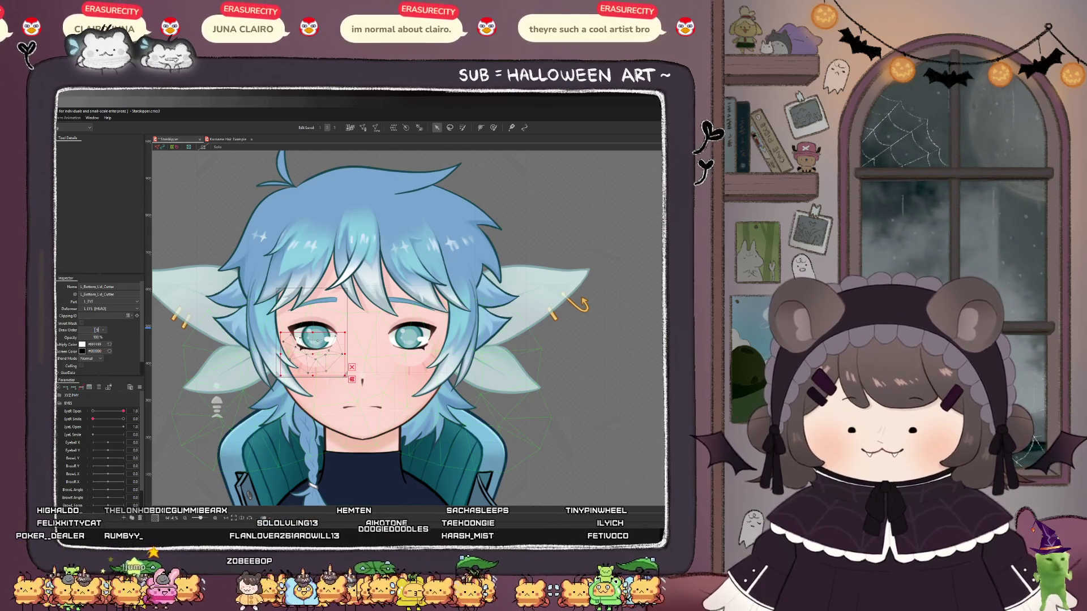
type("00")
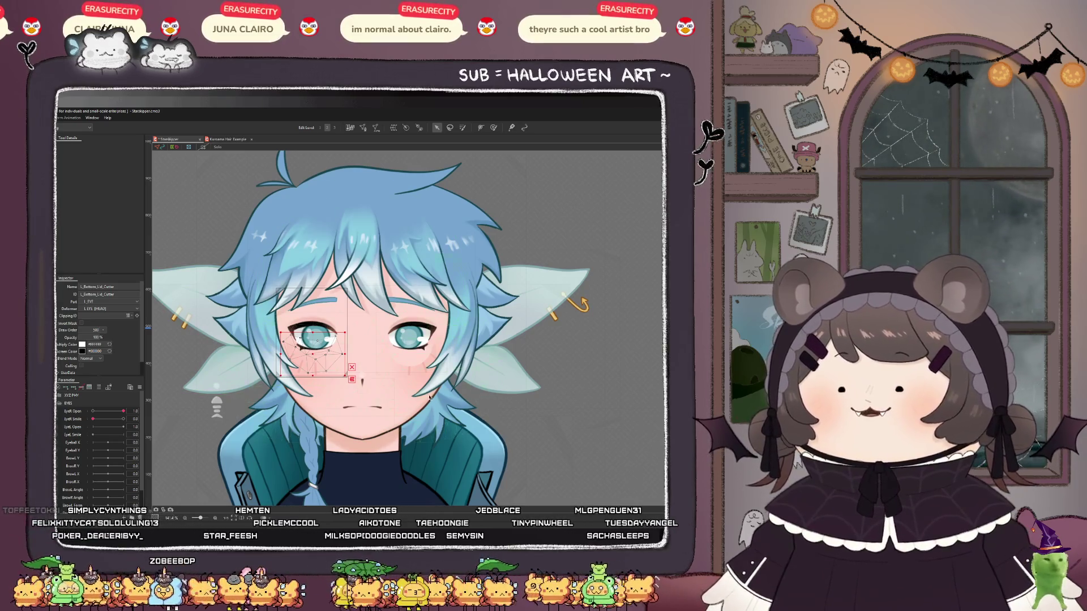
- Set and confirm the R_Bottom_Lid_Cutter's Draw Order
left_click(411, 361)
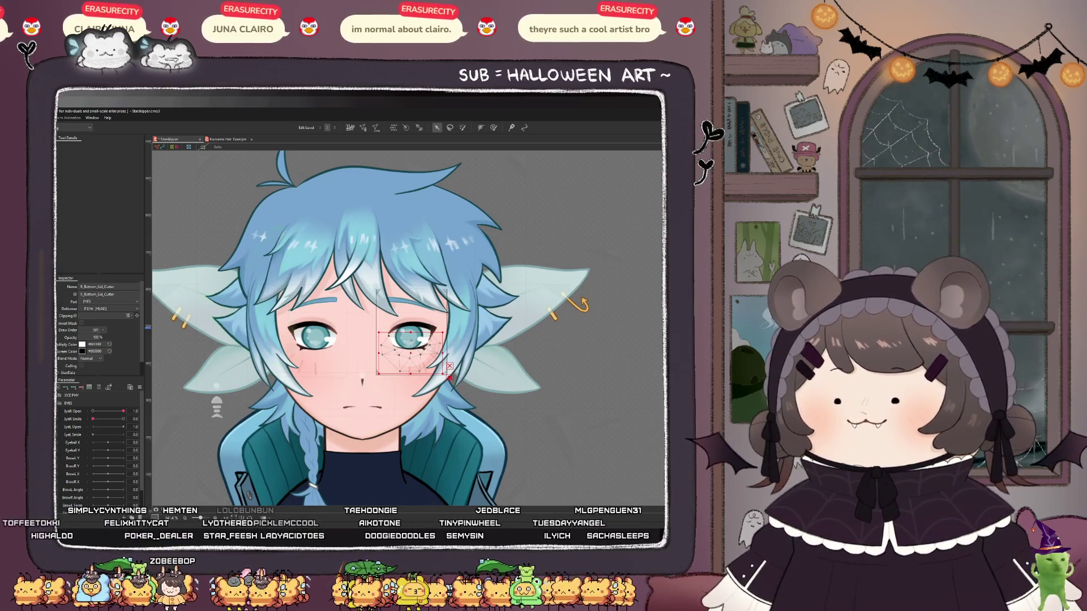
double_click(96, 330)
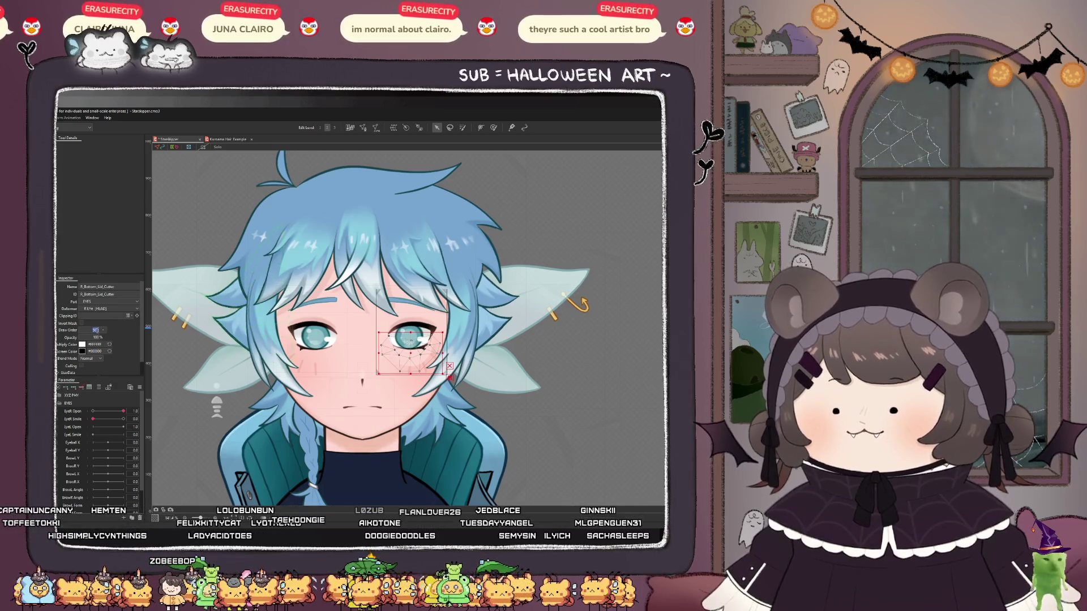
key("Return")
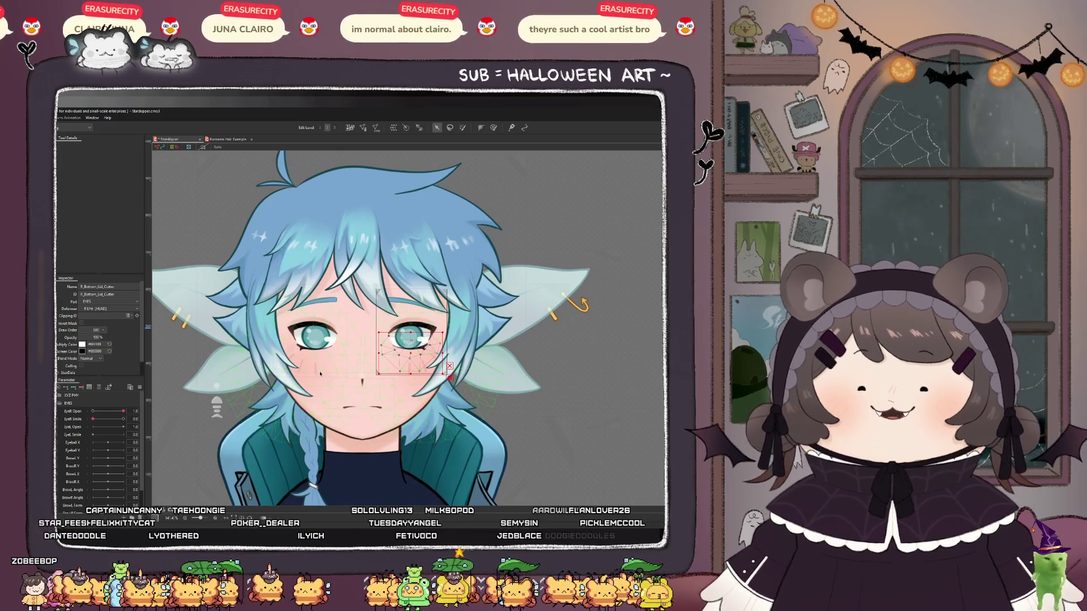
- Reselect the Blush and left iris, then move LF_Side_Bang toward the face centre
left_click(328, 388)
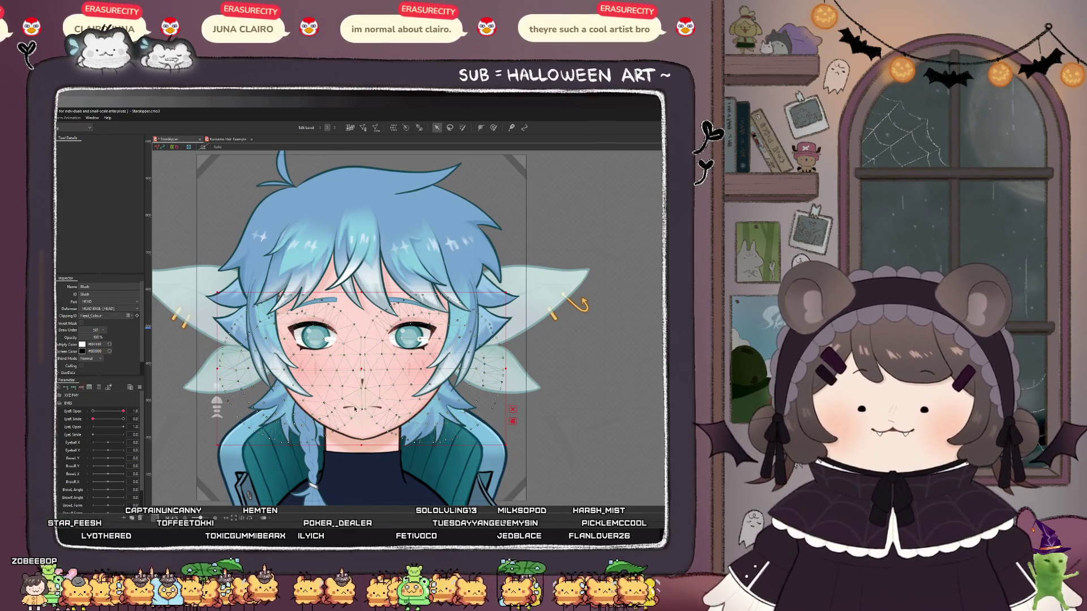
left_click(315, 338)
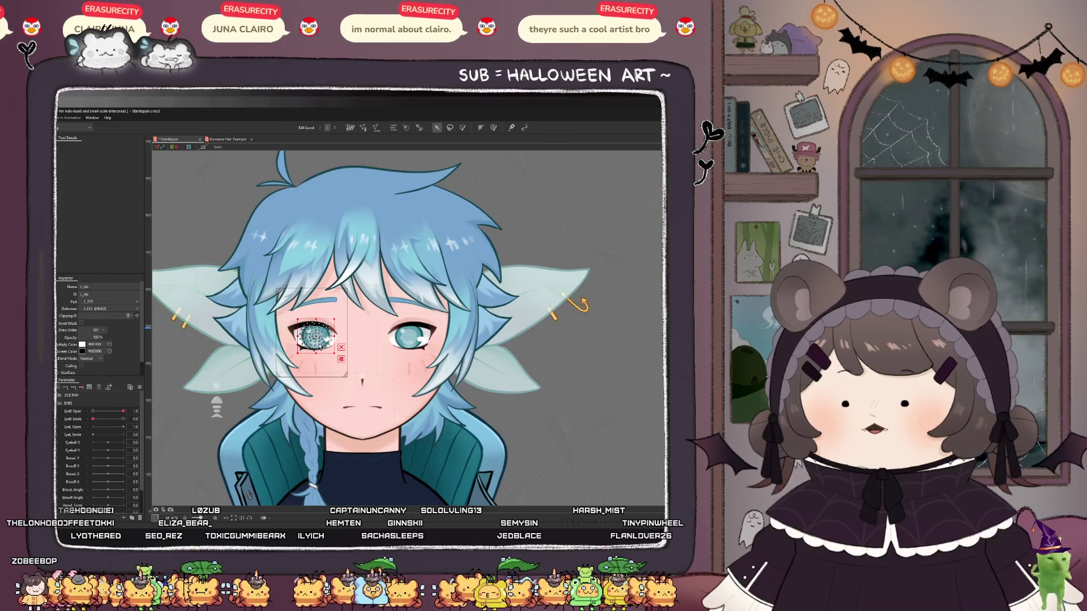
left_click(276, 346)
mouse_move(280, 327)
left_mouse_down()
mouse_move(338, 330)
mouse_move(392, 377)
mouse_move(381, 272)
mouse_move(330, 273)
left_mouse_up()
key("ctrl+z")
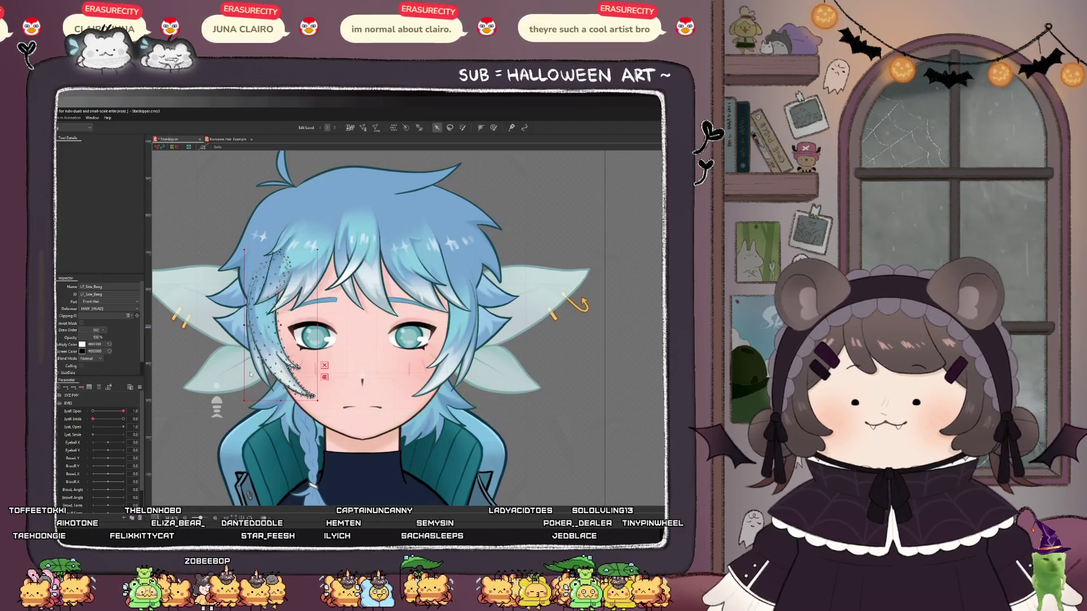
scroll(311, 366, "down", 2)
scroll(311, 367, "down", 2)
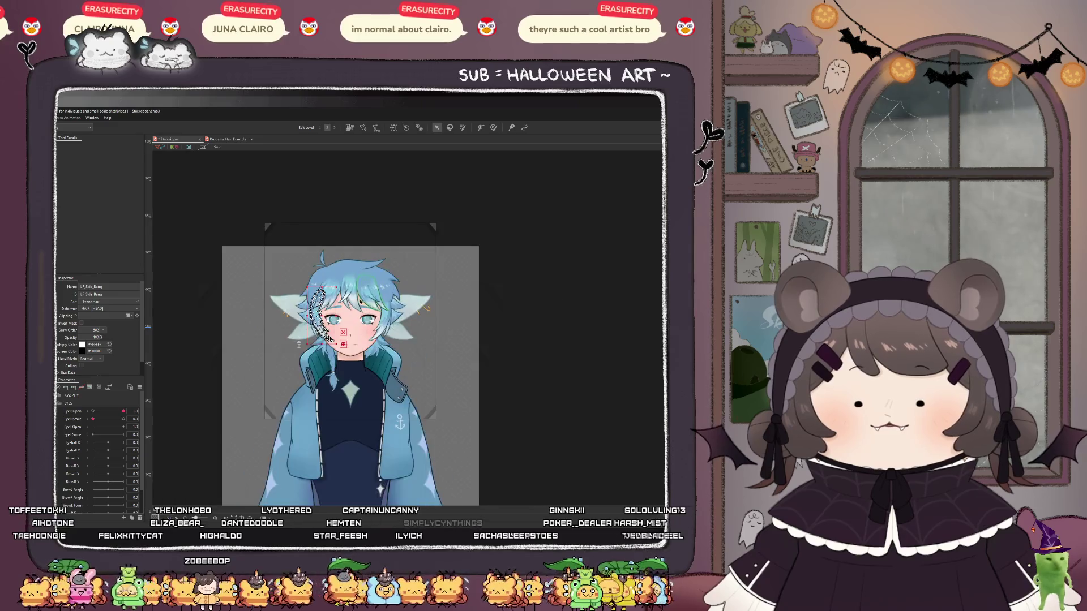
scroll(342, 363, "up", 4)
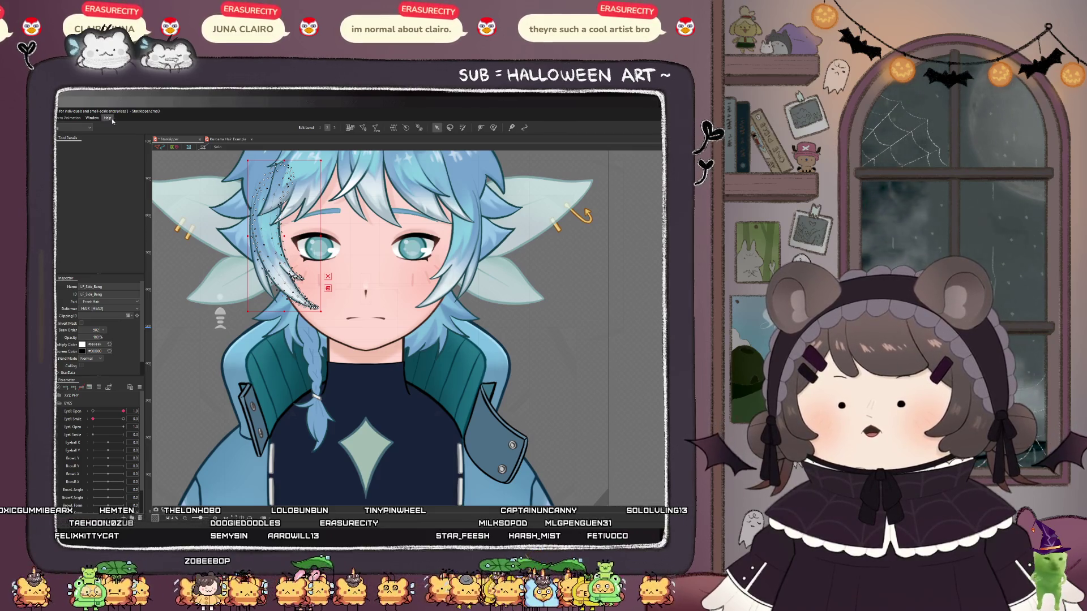
key("ctrl+Tab")
scroll(292, 490, "up", 5)
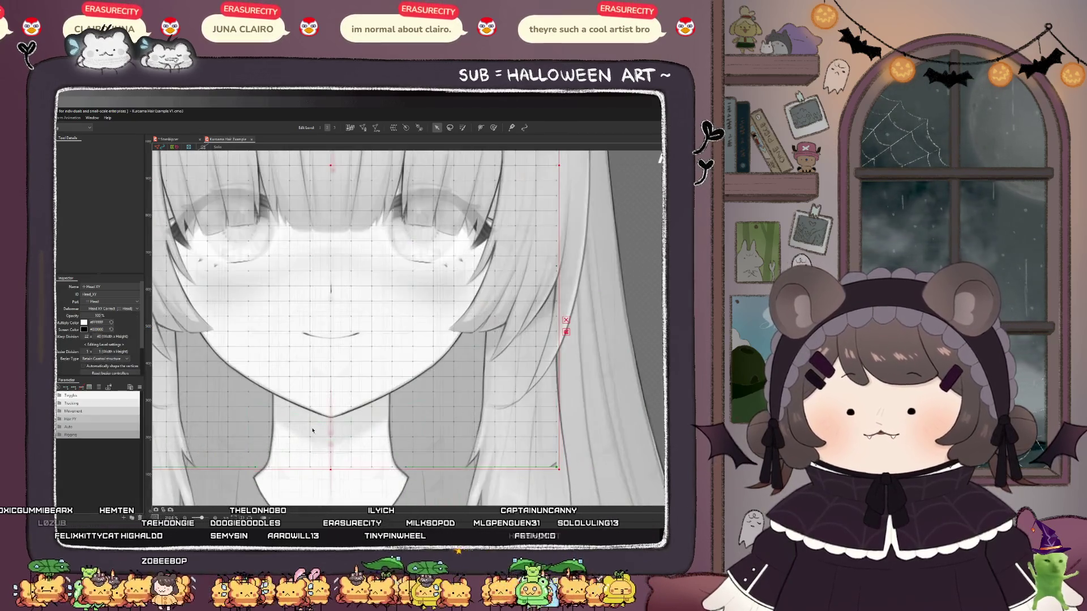
left_click(316, 431)
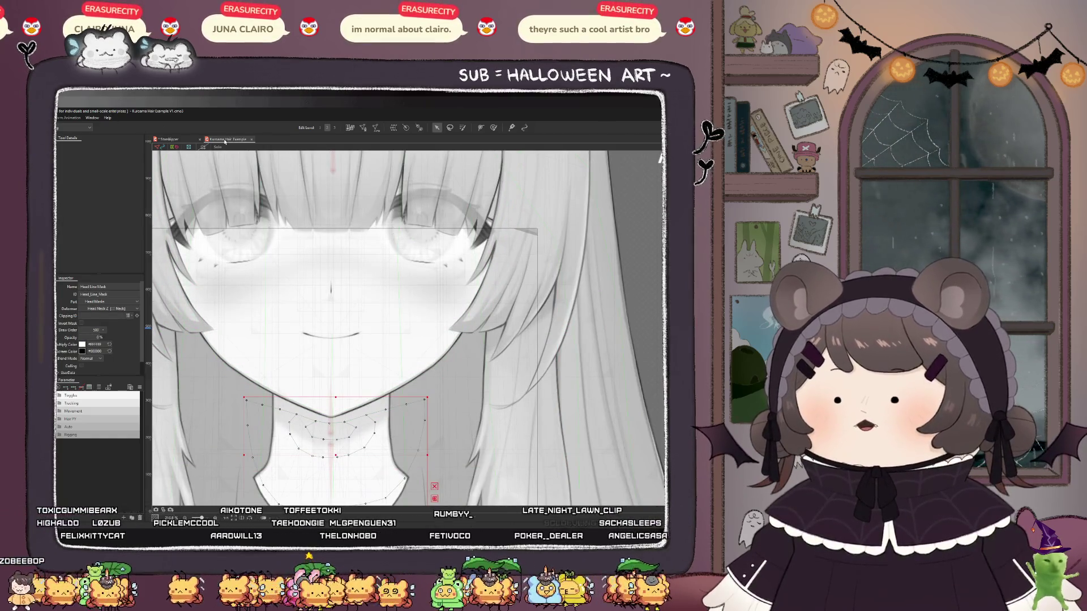
left_click(660, 159)
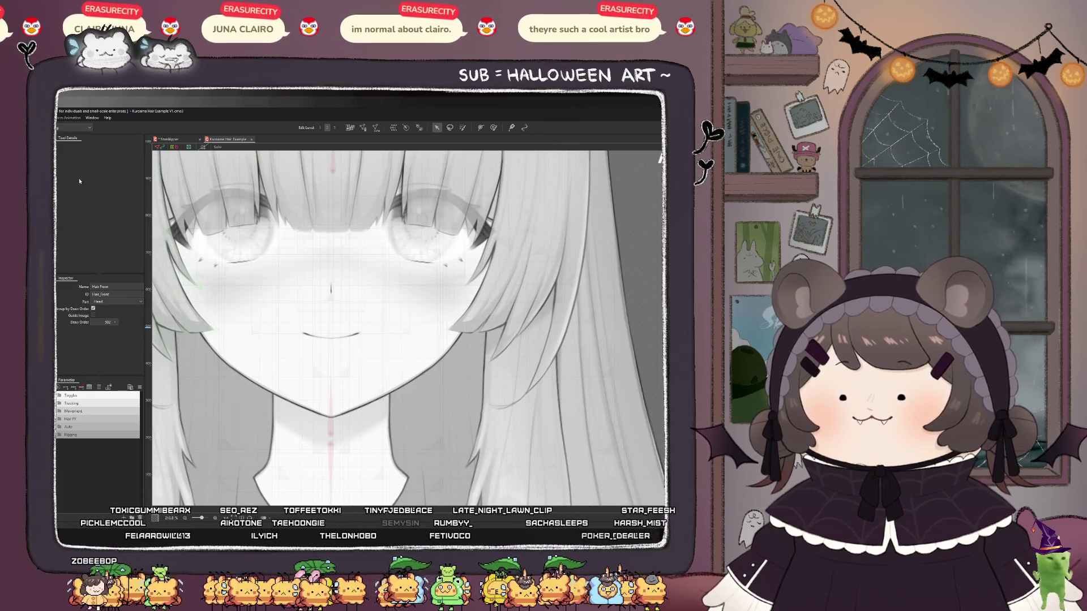
- Back in the Starskipper model, raise Front Hair's Draw Order to 501 and select HEAD
left_click(181, 140)
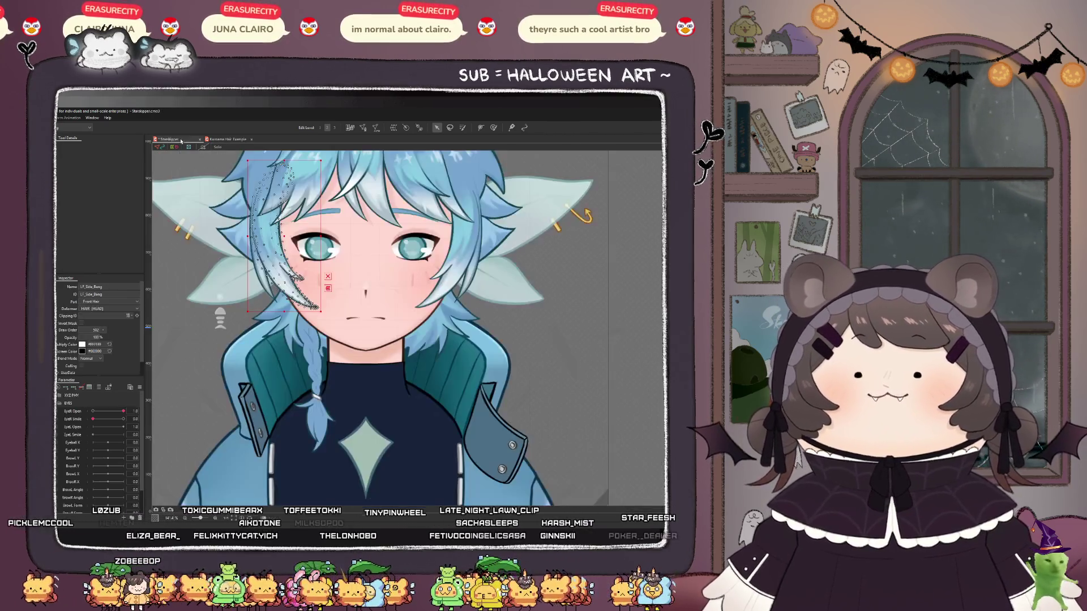
key("Escape")
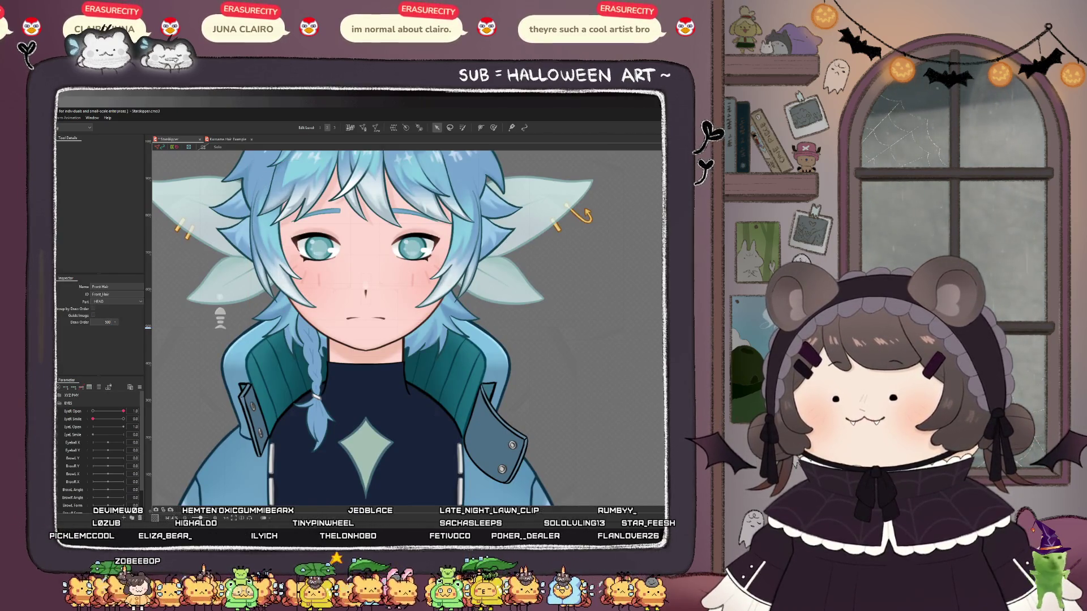
left_click(115, 321)
scroll(107, 323, "down", 2)
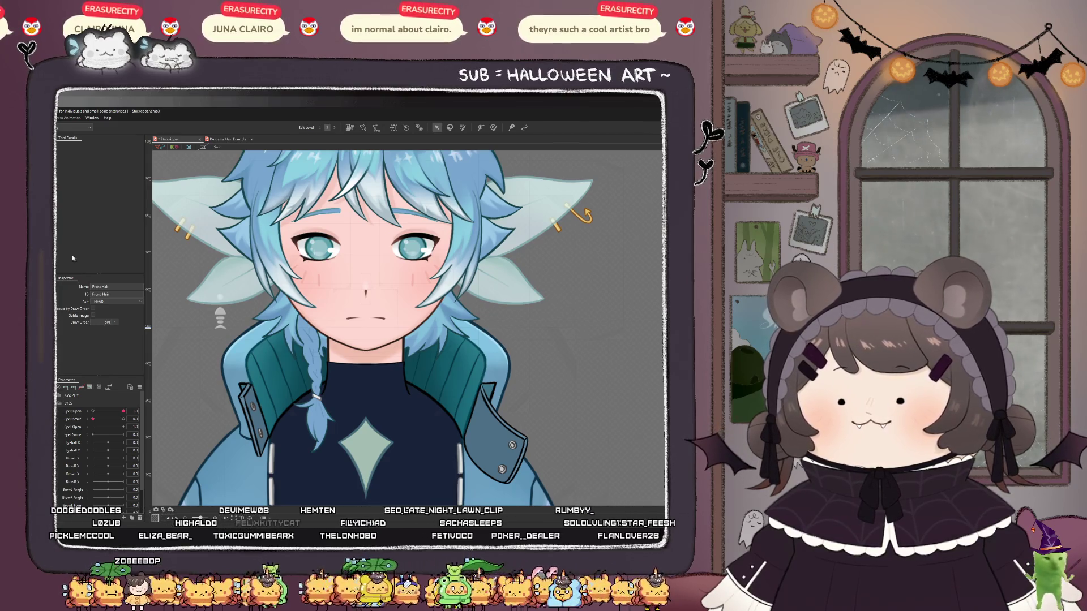
left_click(183, 268)
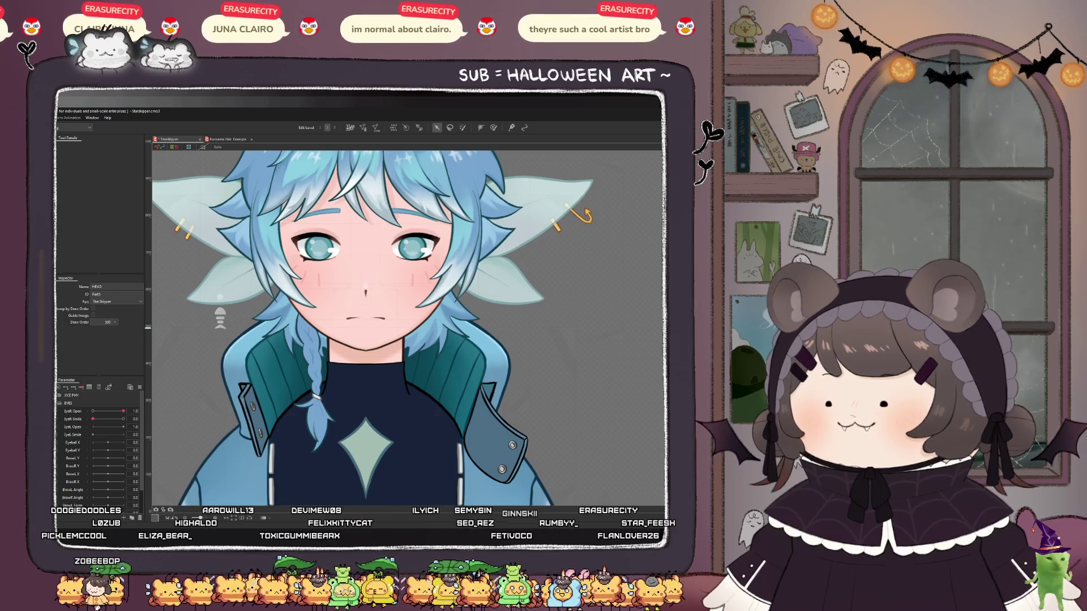
scroll(307, 314, "down", 1)
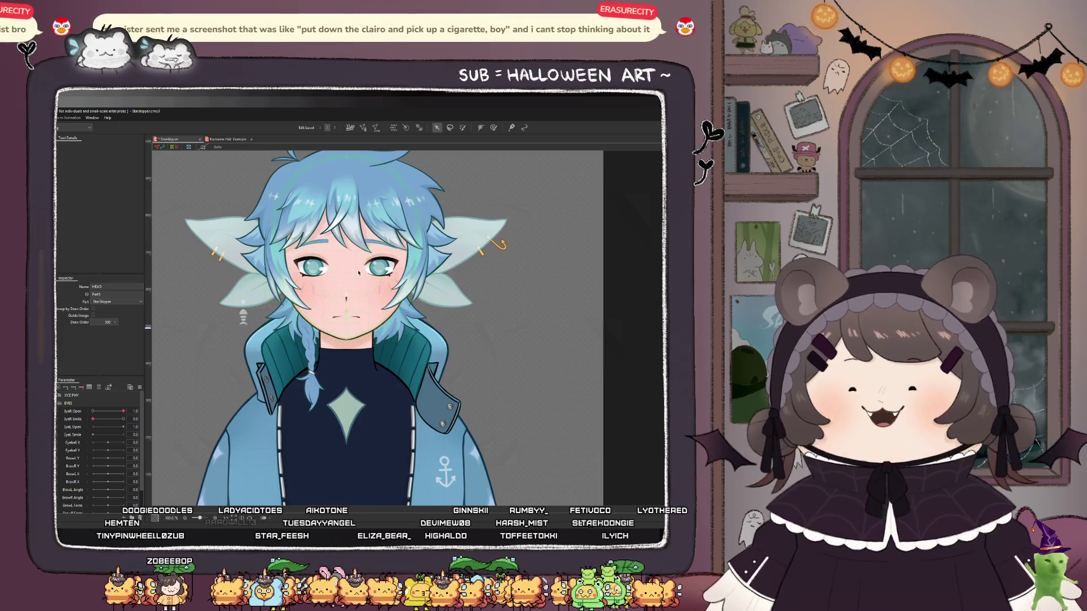
- Set the Earrings part's Draw Order to 501
left_click(502, 242)
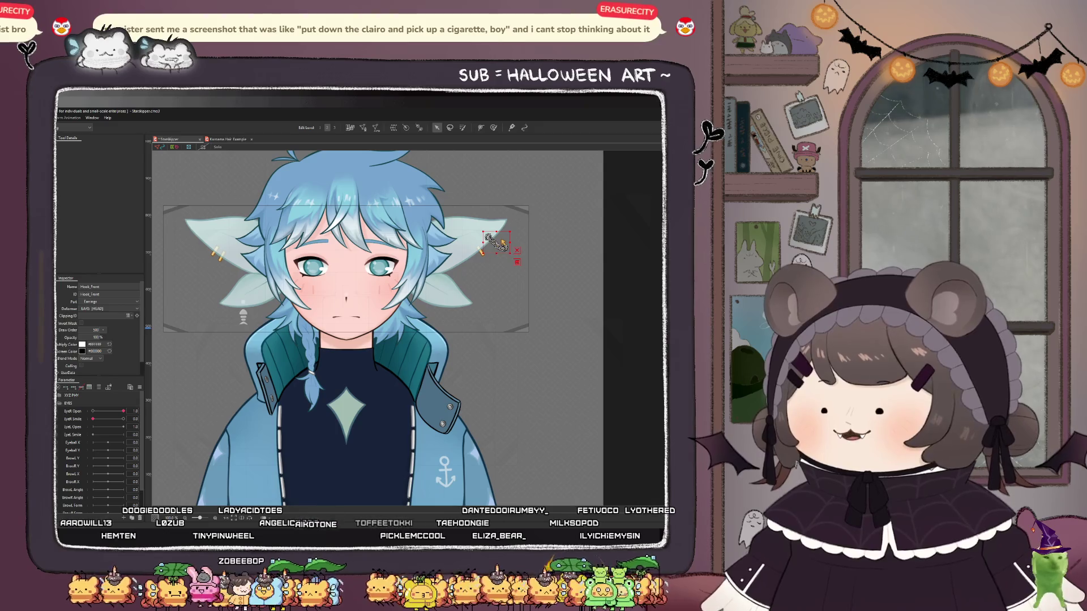
left_click(175, 328)
double_click(107, 323)
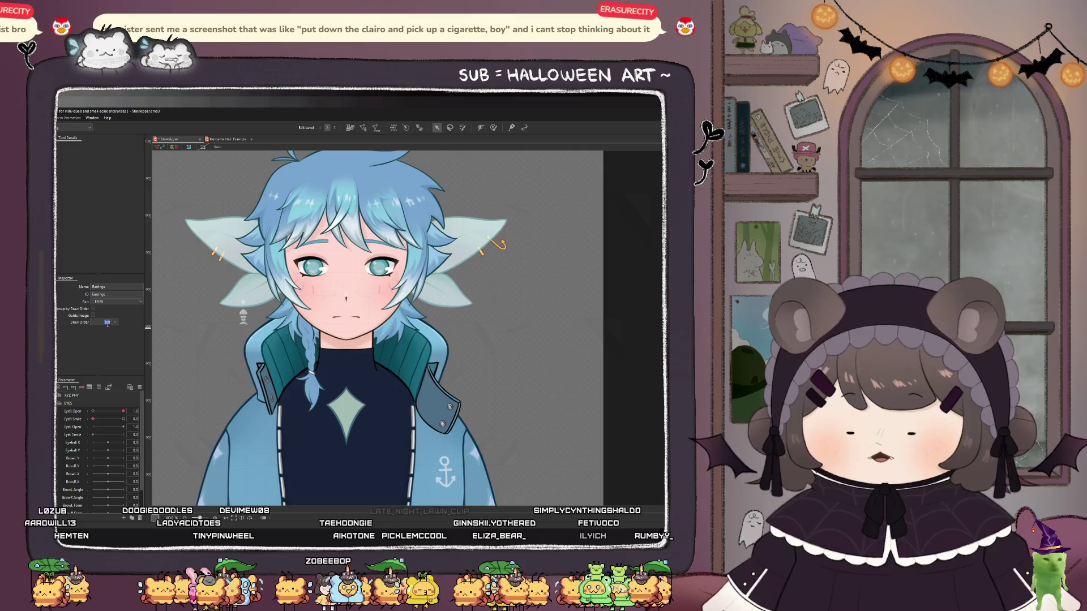
type("501")
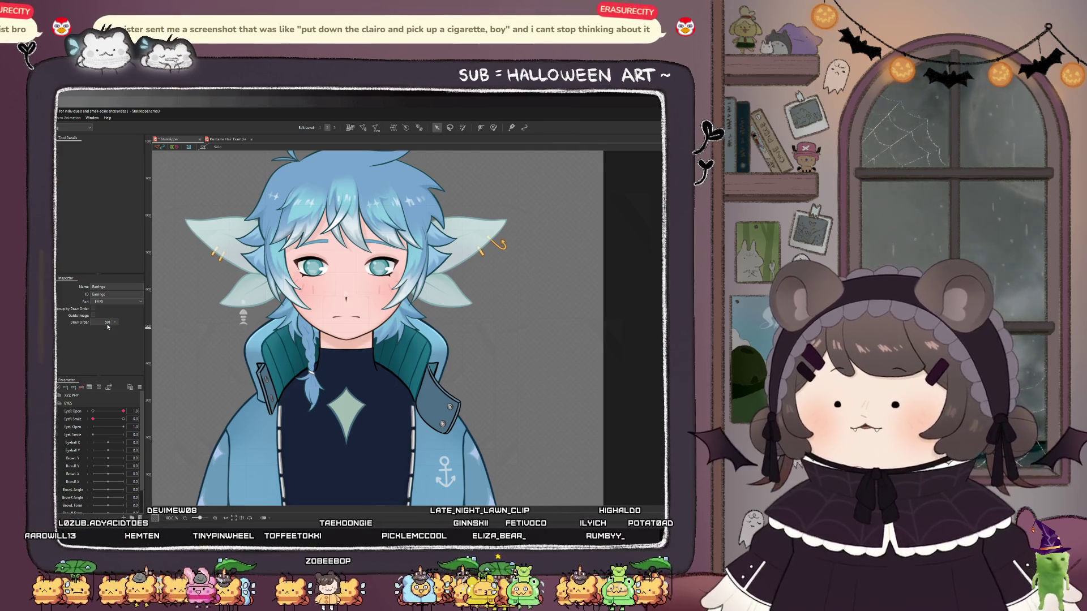
- Compare the Earrings draw order against the EARS part, checking the right ear and earring meshes
left_click(204, 233)
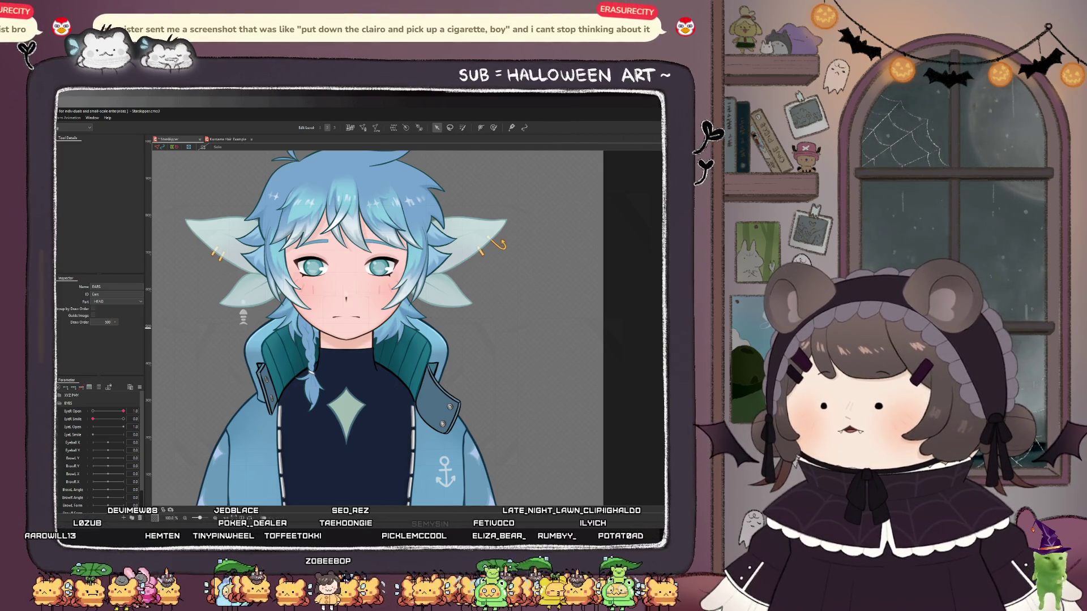
left_click(218, 255)
left_click(243, 314)
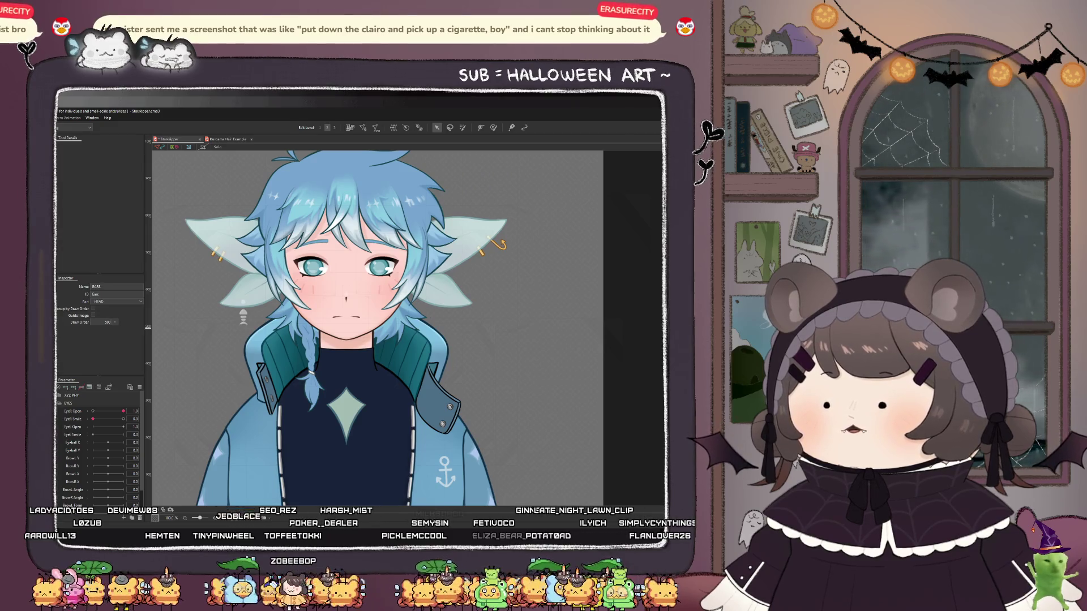
scroll(493, 230, "up", 5)
left_click(430, 244)
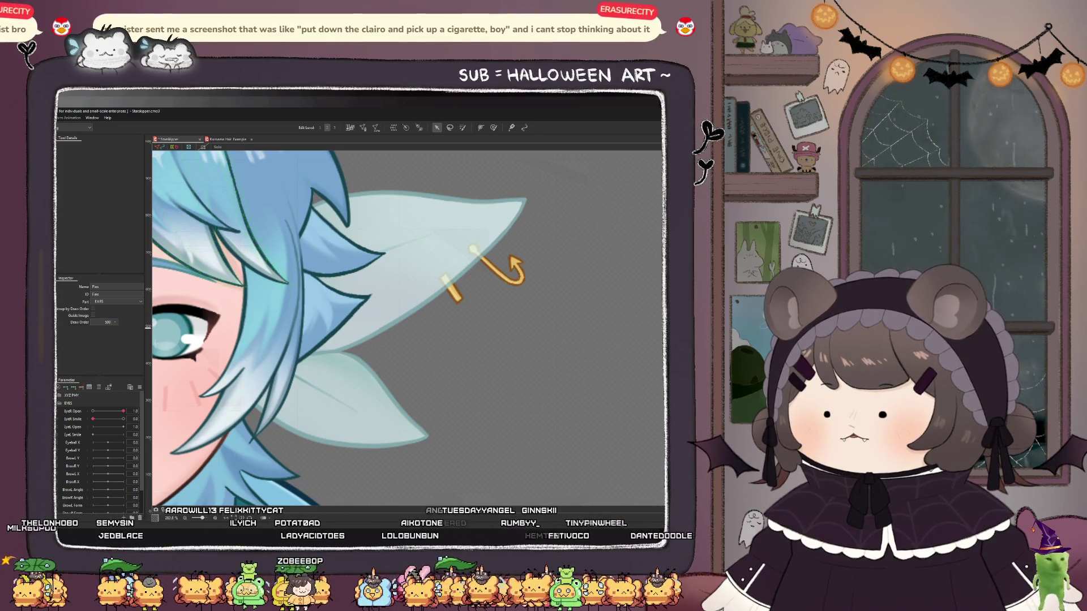
left_click(501, 271)
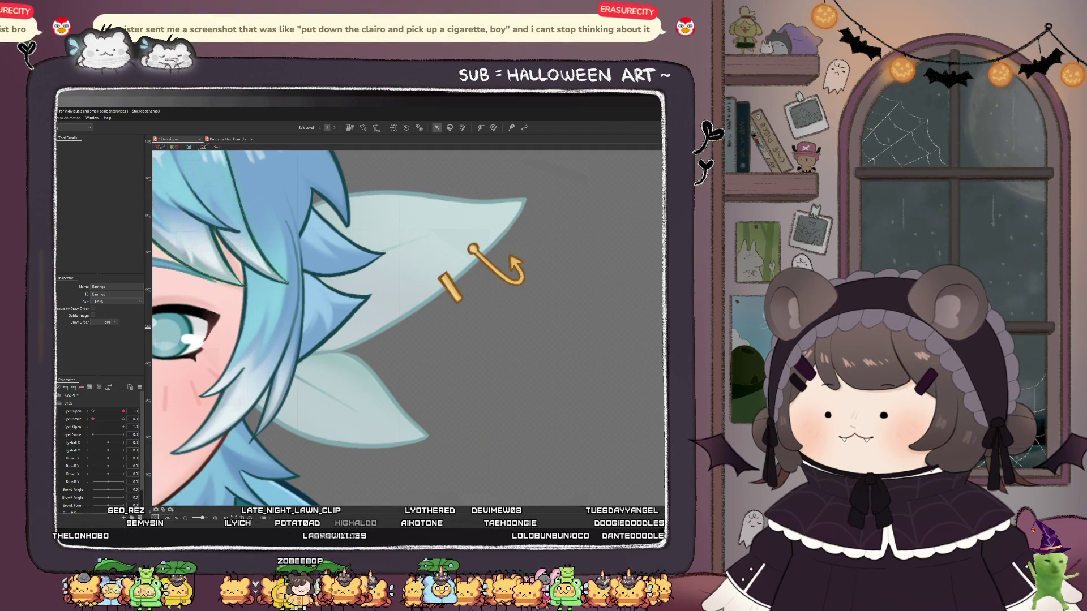
scroll(568, 304, "down", 5)
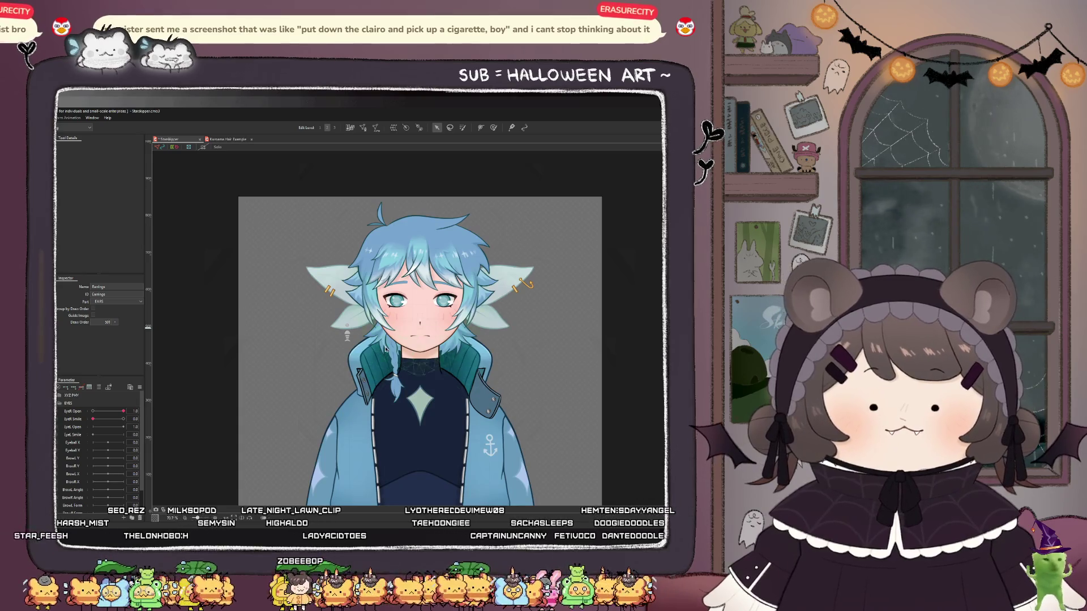
scroll(317, 340, "up", 5)
scroll(282, 378, "down", 4)
scroll(283, 378, "down", 3)
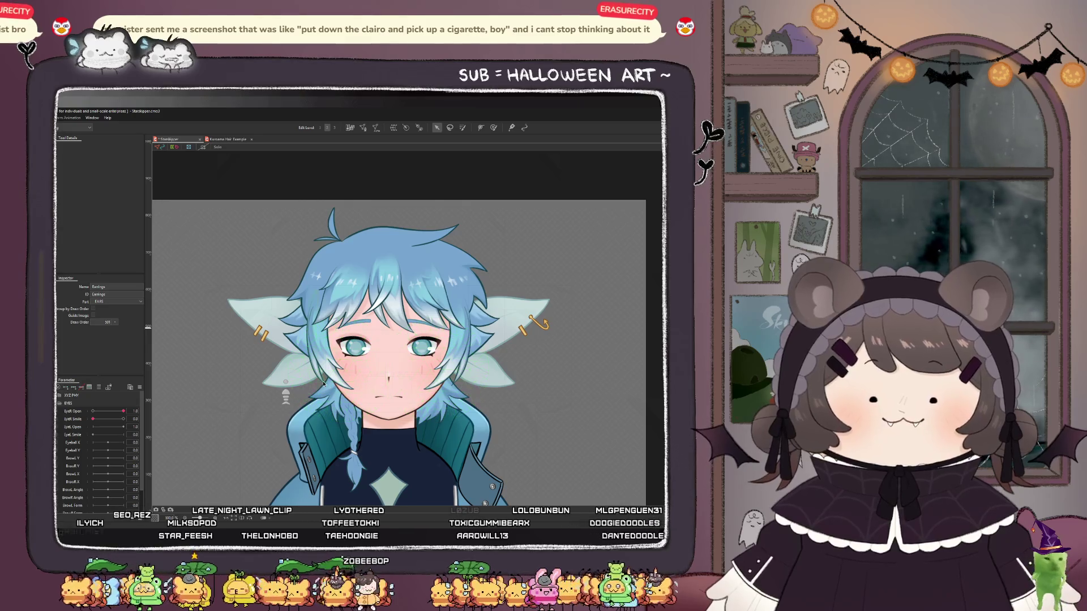
scroll(362, 382, "up", 5)
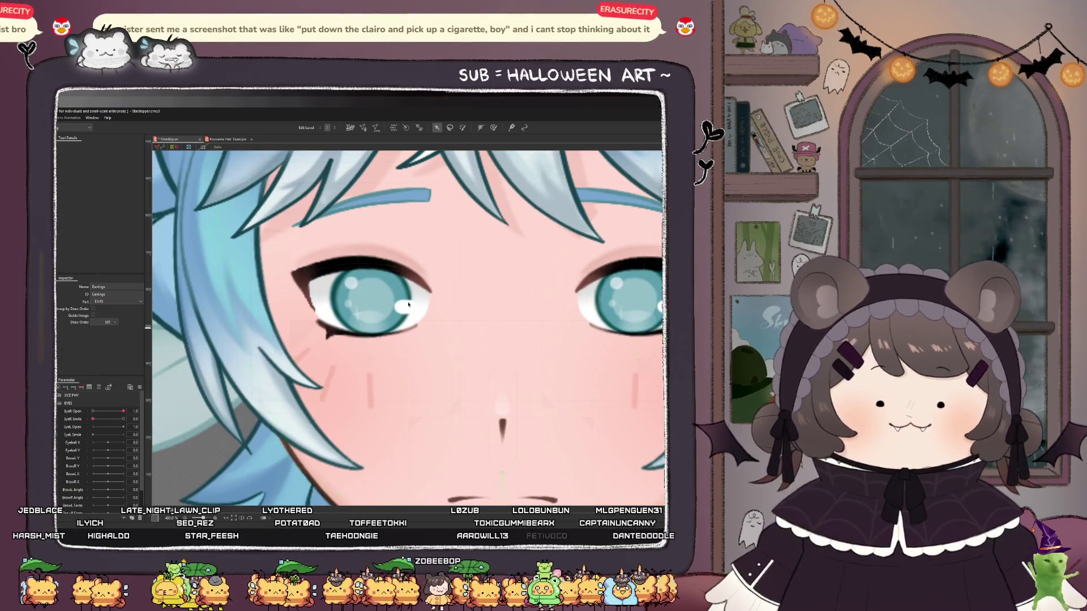
- With L_Top_Lid selected, drag EyeR Open to 0.0, then pick L_Eye_Crease
left_click(360, 266)
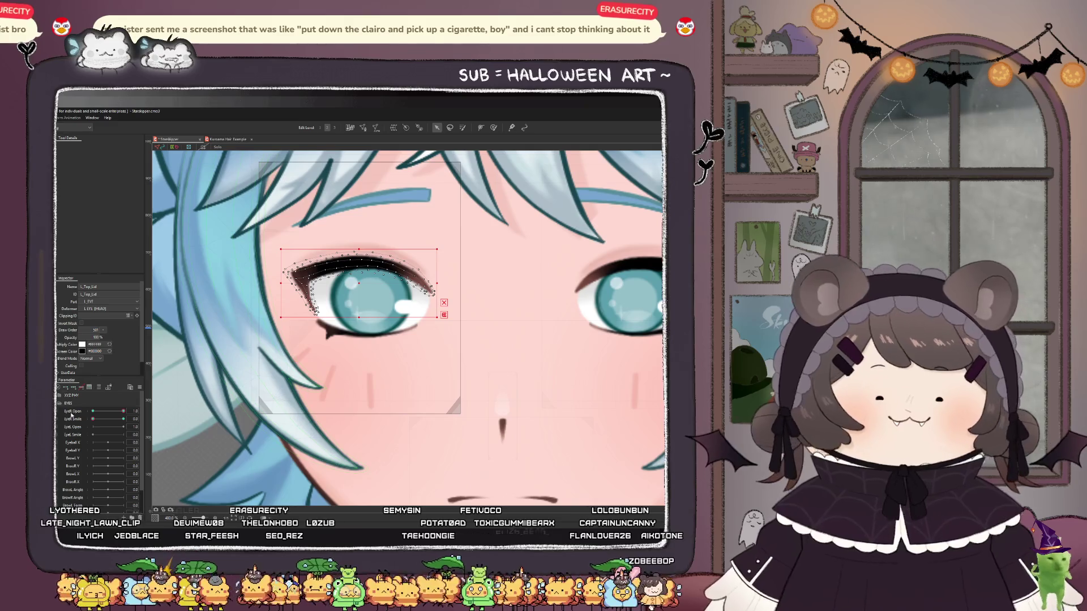
mouse_move(125, 412)
left_mouse_down()
mouse_move(99, 412)
mouse_move(121, 413)
mouse_move(105, 420)
mouse_move(125, 422)
mouse_move(108, 424)
mouse_move(119, 429)
mouse_move(73, 430)
mouse_move(108, 413)
mouse_move(163, 417)
left_mouse_up()
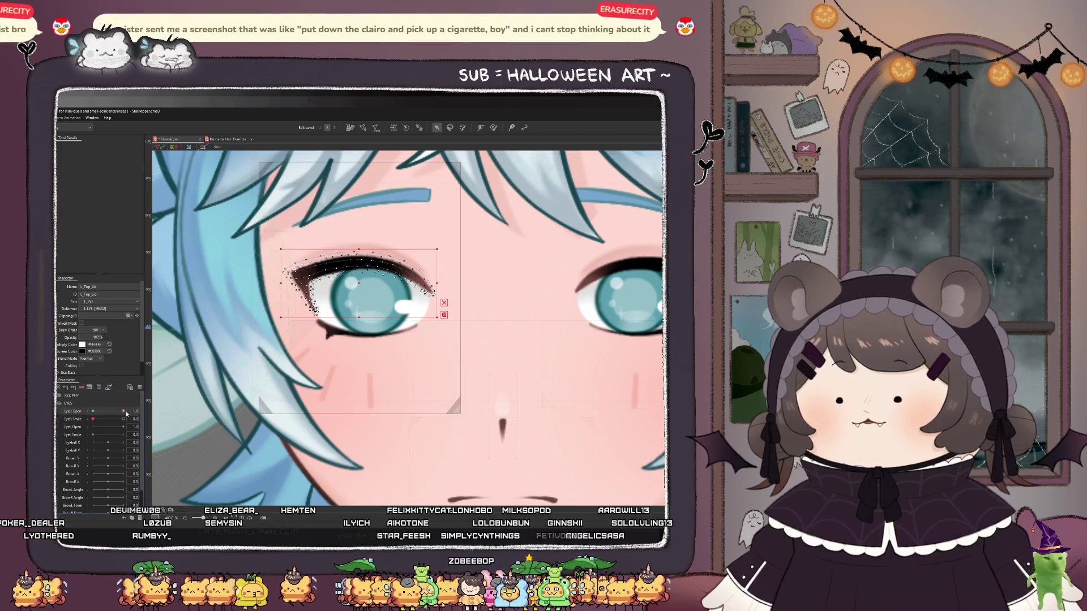
left_click_drag(124, 413, 92, 412)
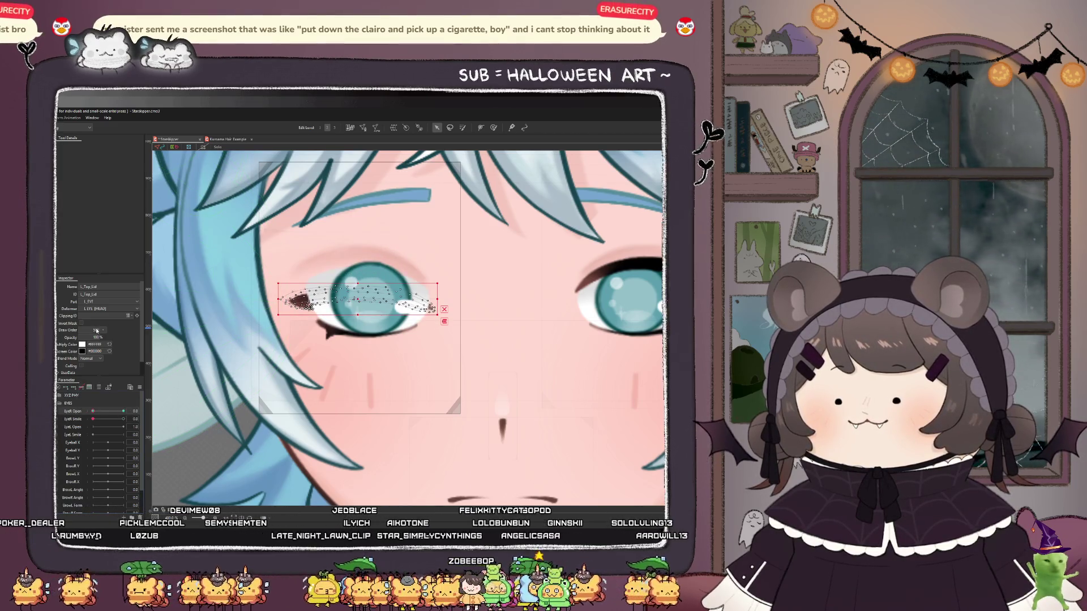
left_click(97, 330)
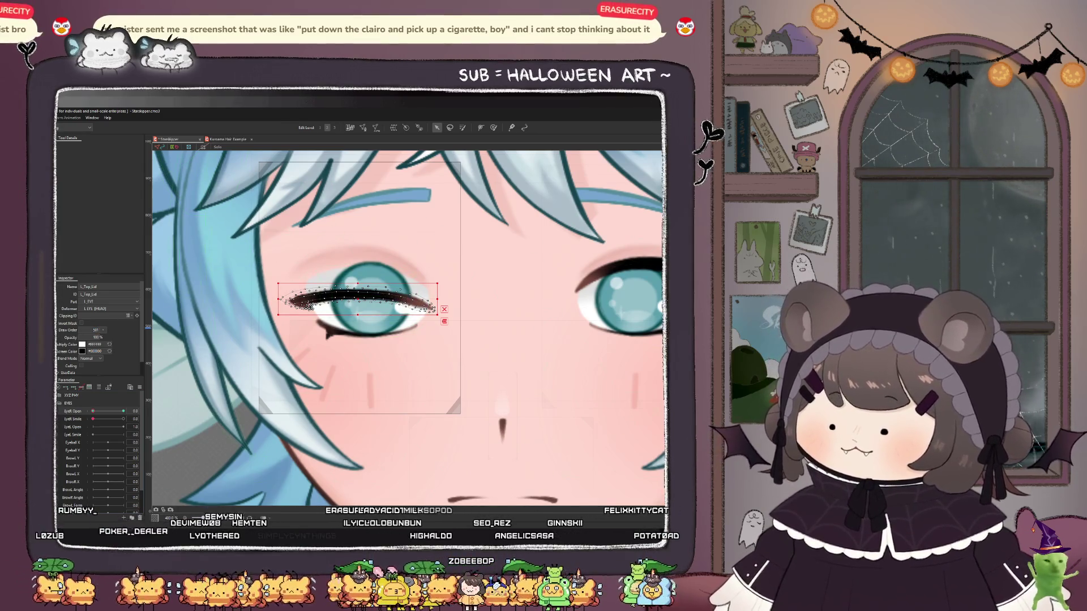
left_click(339, 249)
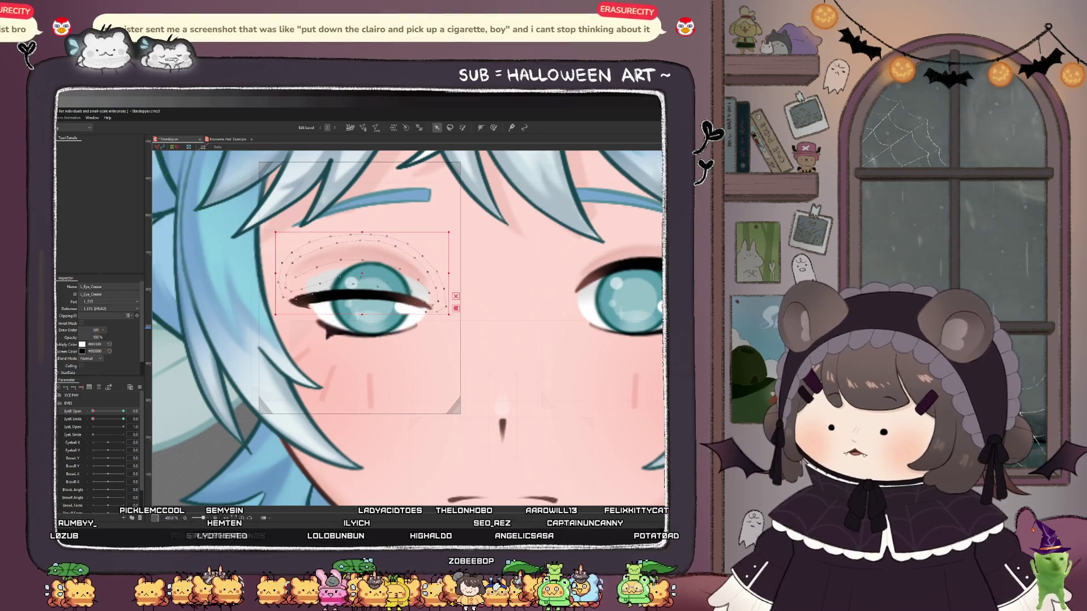
- Set the eye crease's Draw Order to 2 and the upper lid cutter's to 501
double_click(96, 330)
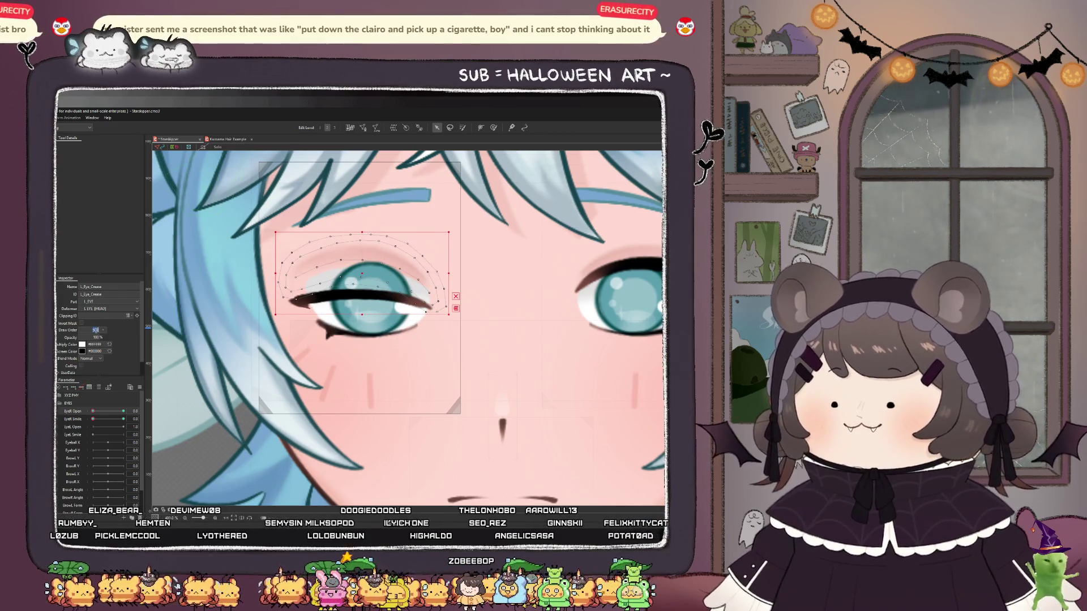
type("2")
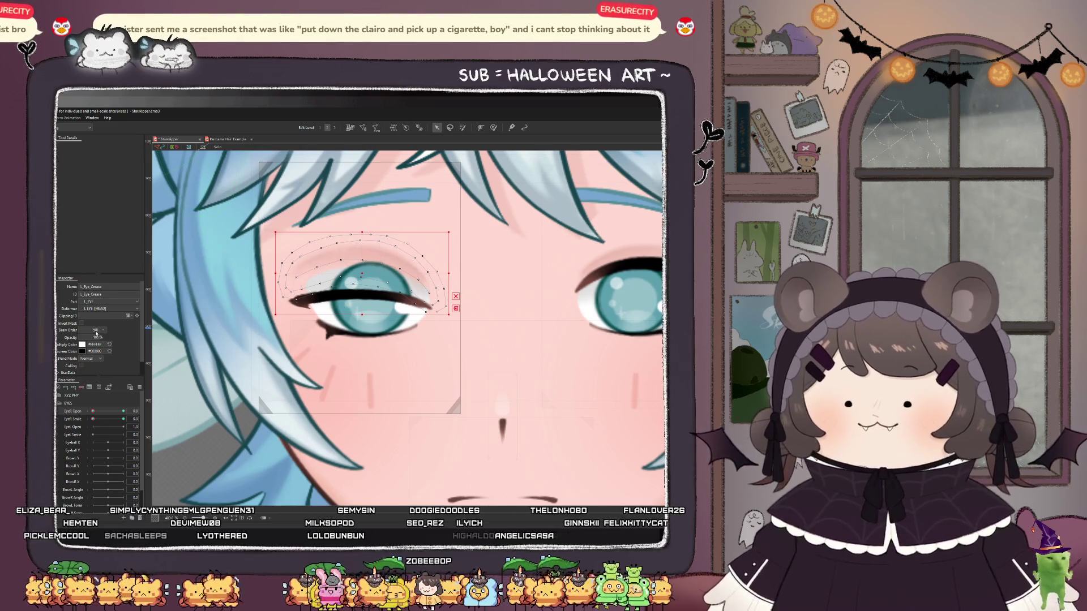
left_click(340, 296)
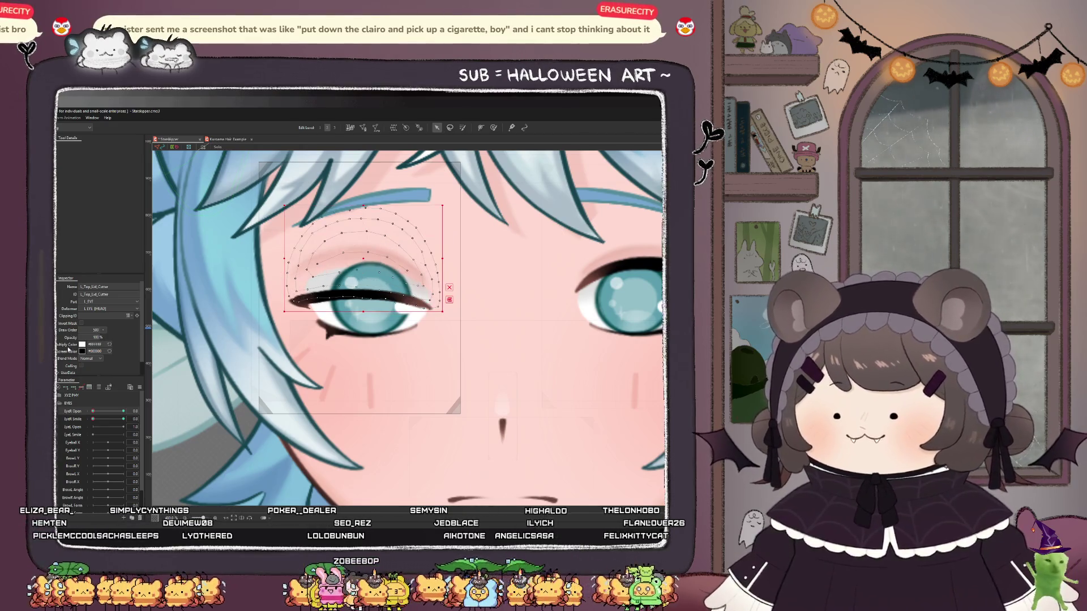
left_click(91, 330)
type("501")
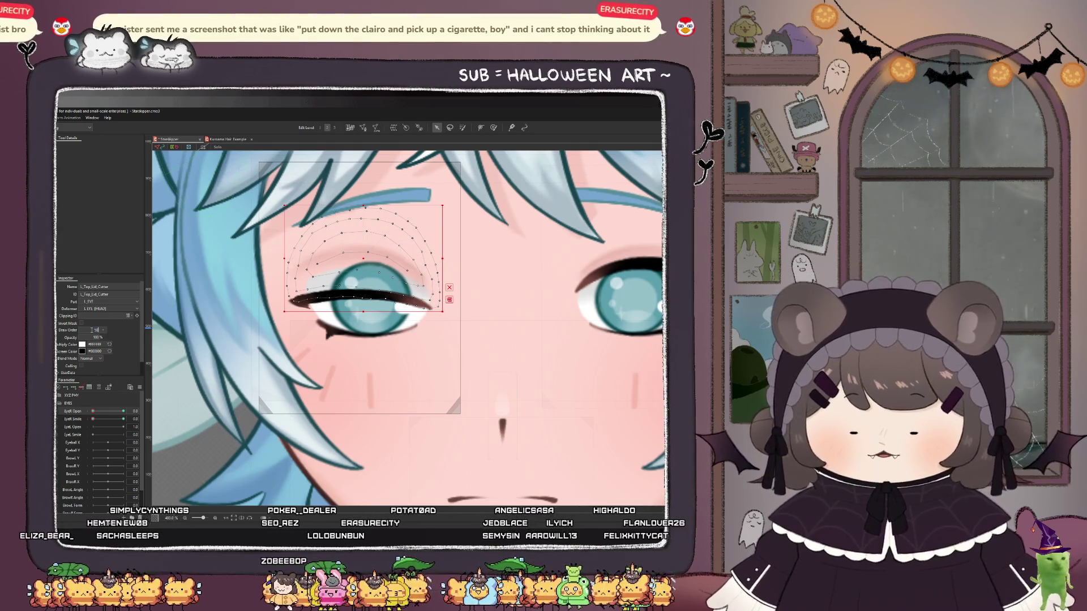
key("Return")
- Check the lower lid cutter, eye white, crease and upper eyelid meshes while reopening the eye slightly
left_click(362, 348)
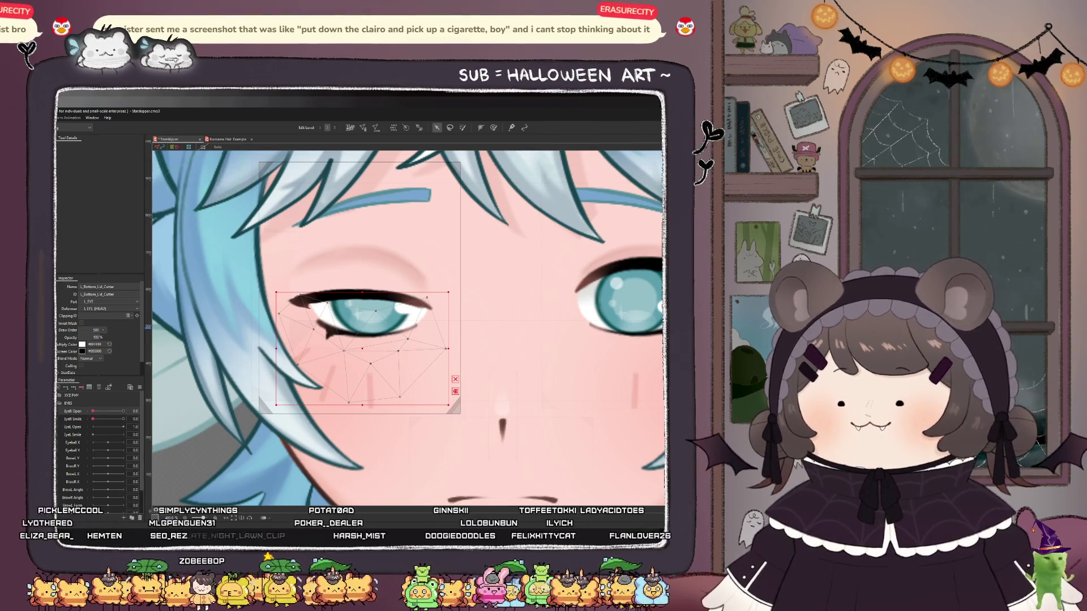
left_click(367, 314)
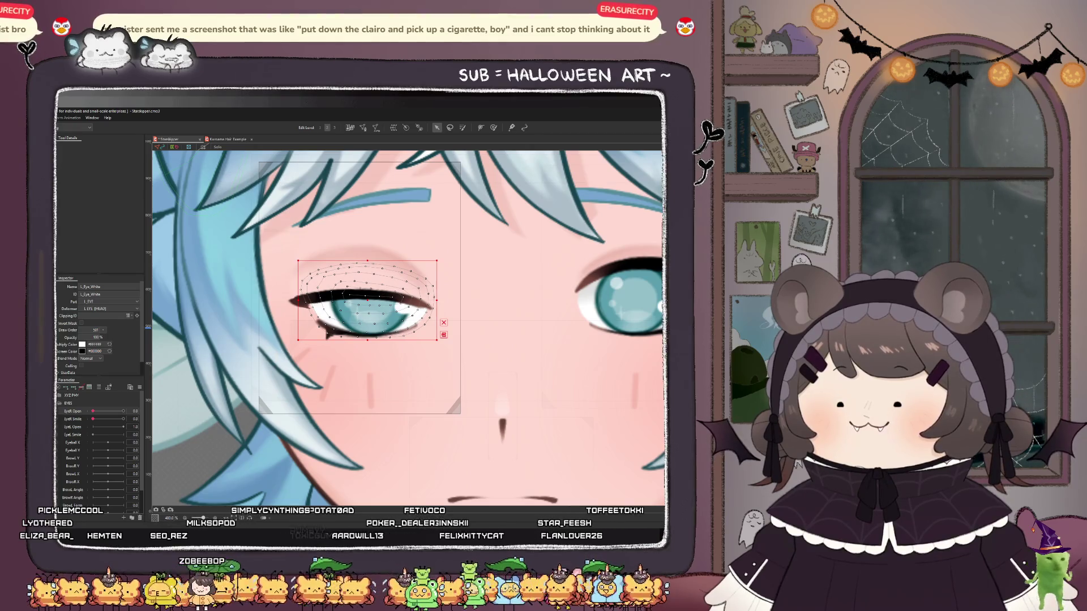
left_click(363, 266)
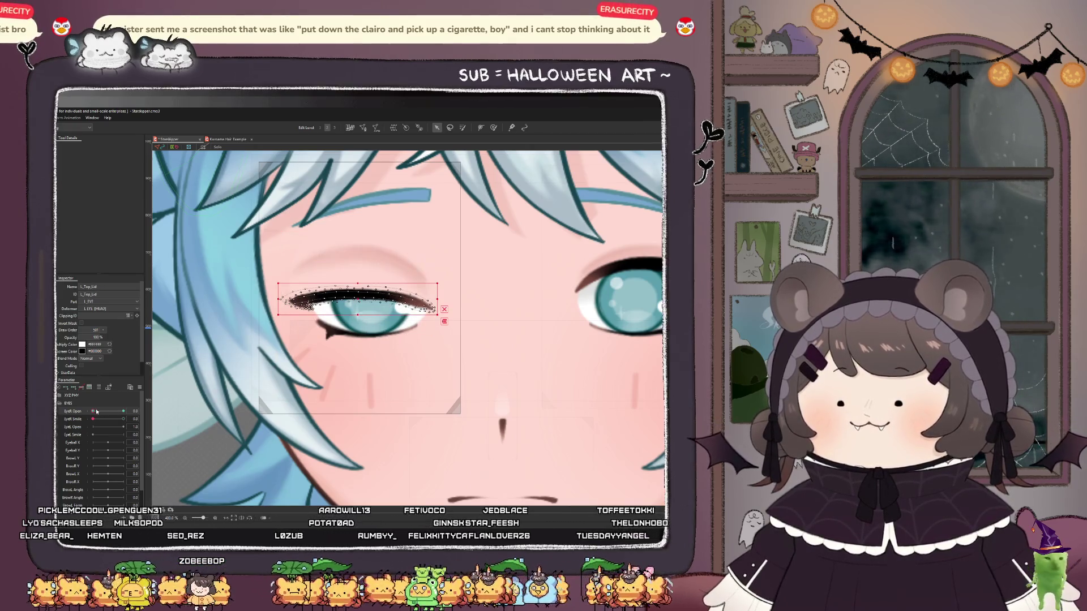
left_click(351, 297)
left_click_drag(91, 416, 85, 418)
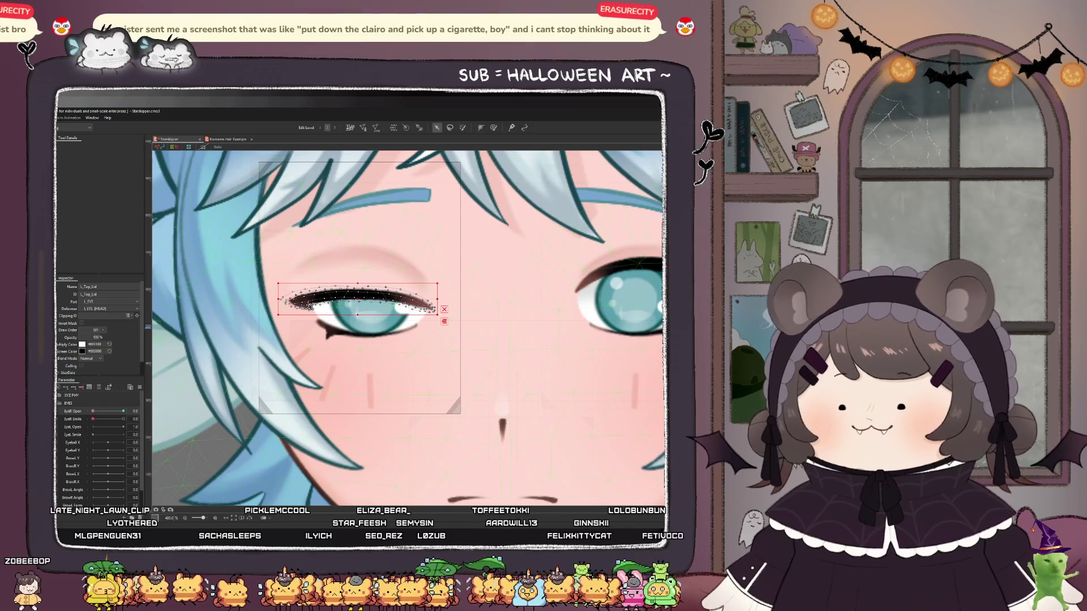
- Test how the bottom lid, crease and lower lash meshes move with EyeR Open
left_click(328, 334)
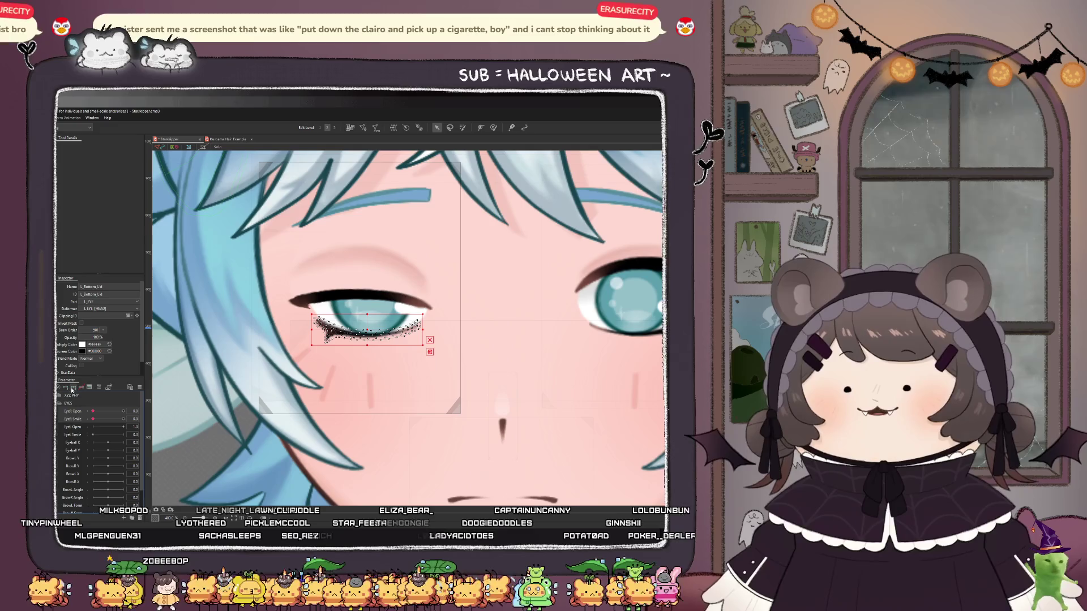
left_click(80, 393)
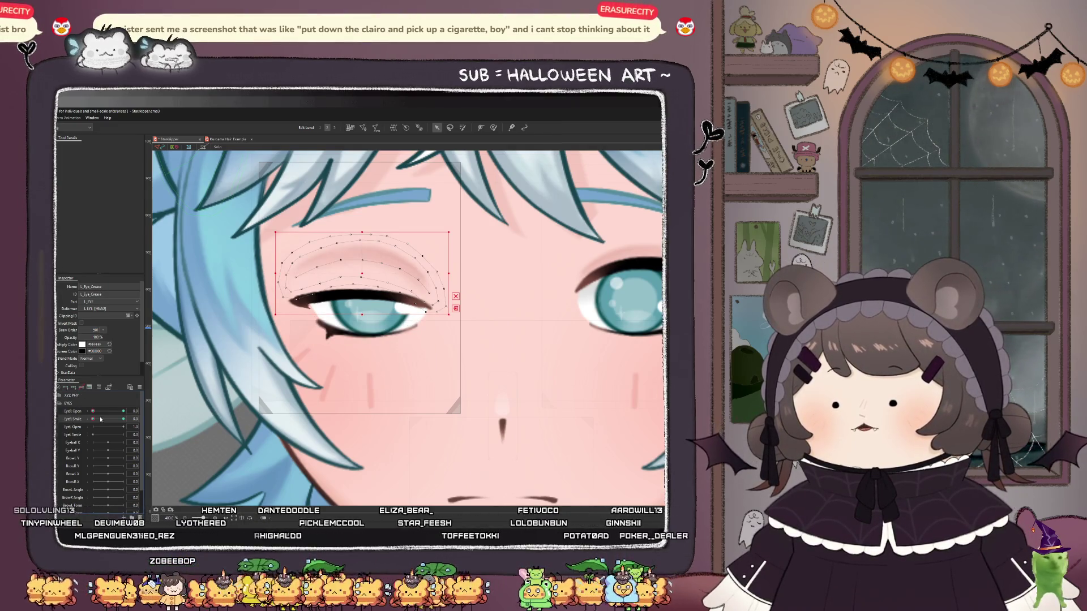
mouse_move(94, 412)
left_mouse_down()
mouse_move(133, 411)
mouse_move(93, 413)
left_mouse_up()
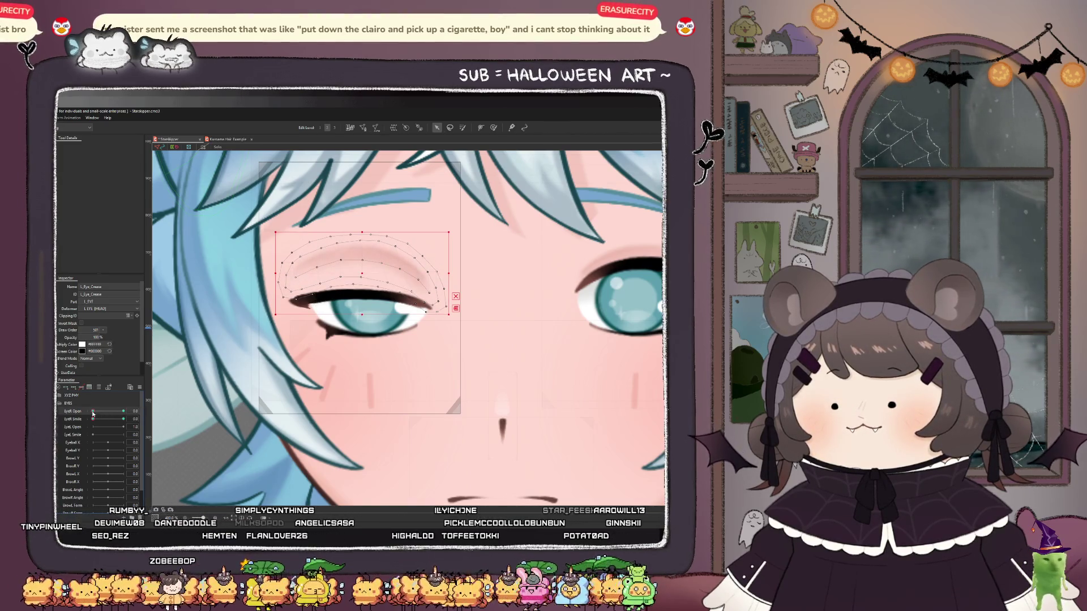
left_click(351, 333)
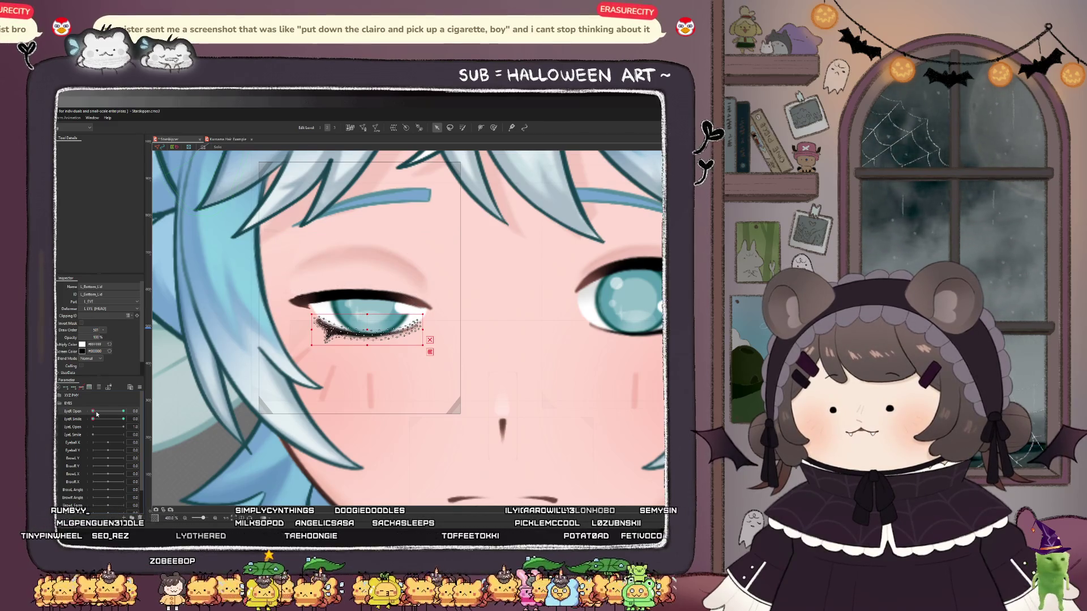
mouse_move(93, 412)
left_mouse_down()
mouse_move(110, 411)
mouse_move(91, 412)
left_mouse_up()
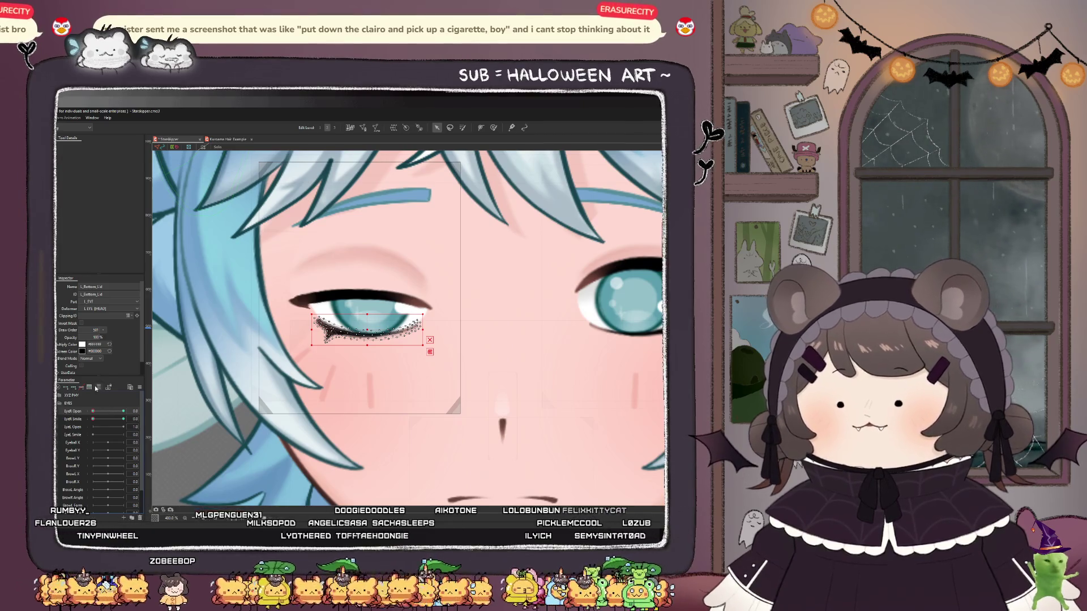
- With the Weight brush, paint weight along the left lower eyelid and its outer corner
left_click(493, 128)
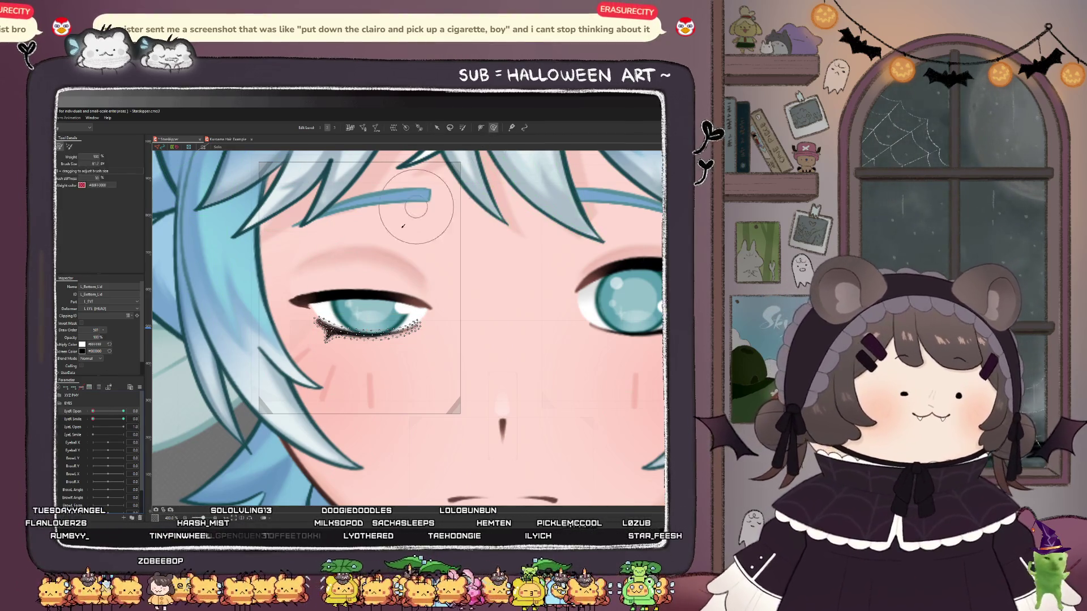
scroll(320, 316, "up", 2)
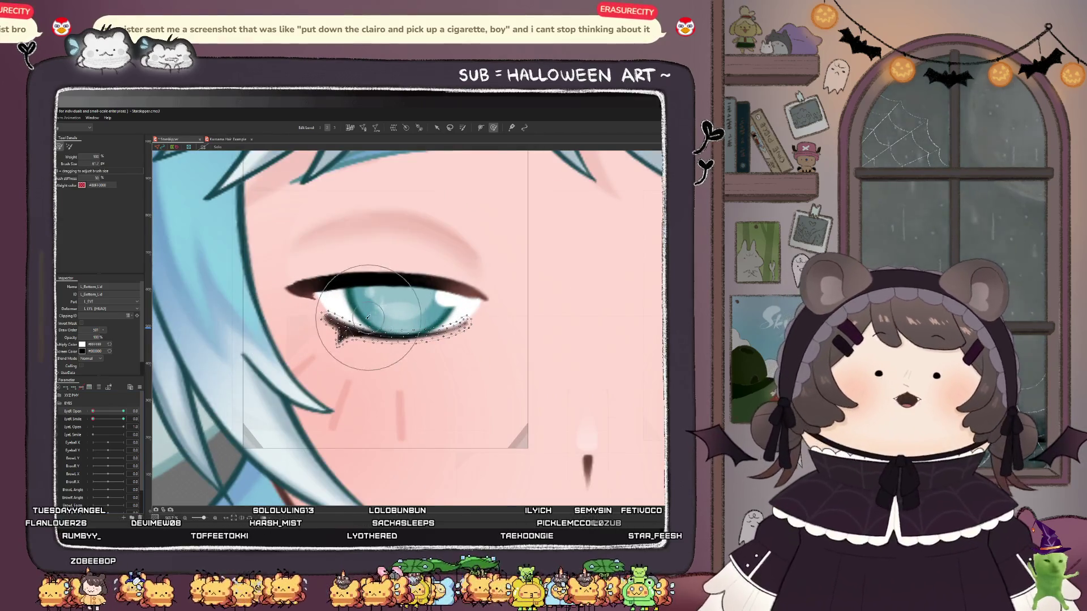
mouse_move(309, 309)
left_mouse_down()
mouse_move(326, 331)
mouse_move(326, 314)
mouse_move(315, 351)
mouse_move(427, 328)
mouse_move(412, 359)
mouse_move(400, 327)
mouse_move(456, 316)
left_mouse_up()
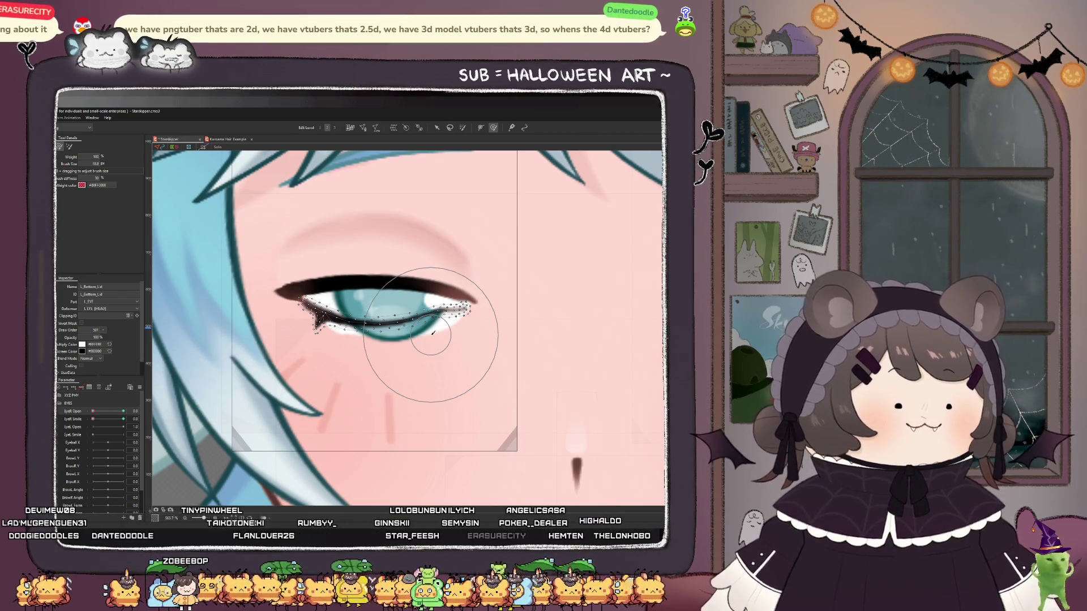
scroll(473, 300, "up", 4)
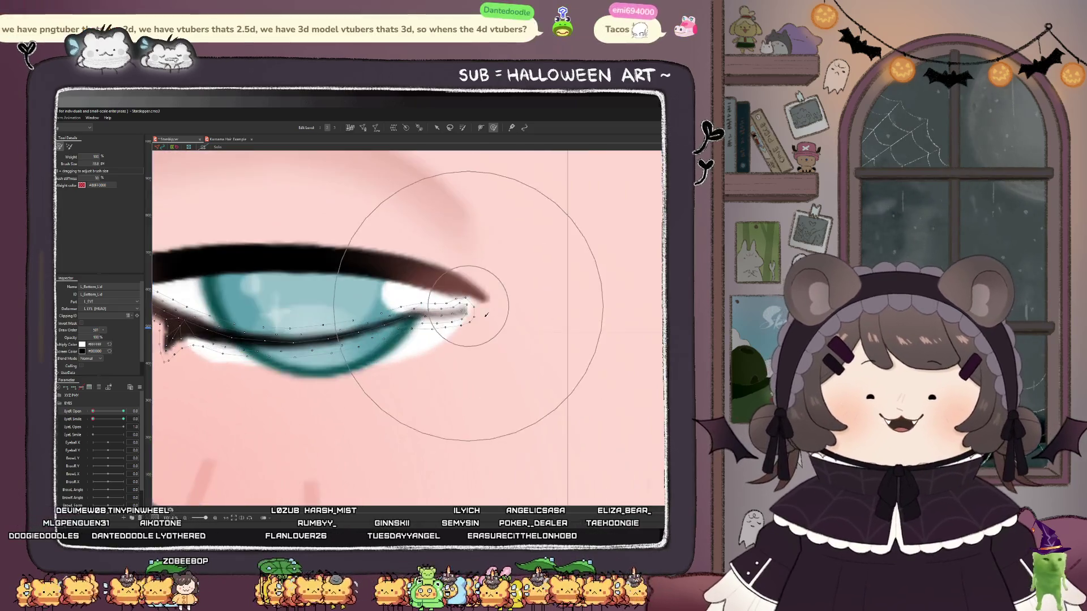
mouse_move(473, 298)
left_mouse_down()
mouse_move(472, 281)
mouse_move(460, 296)
left_mouse_up()
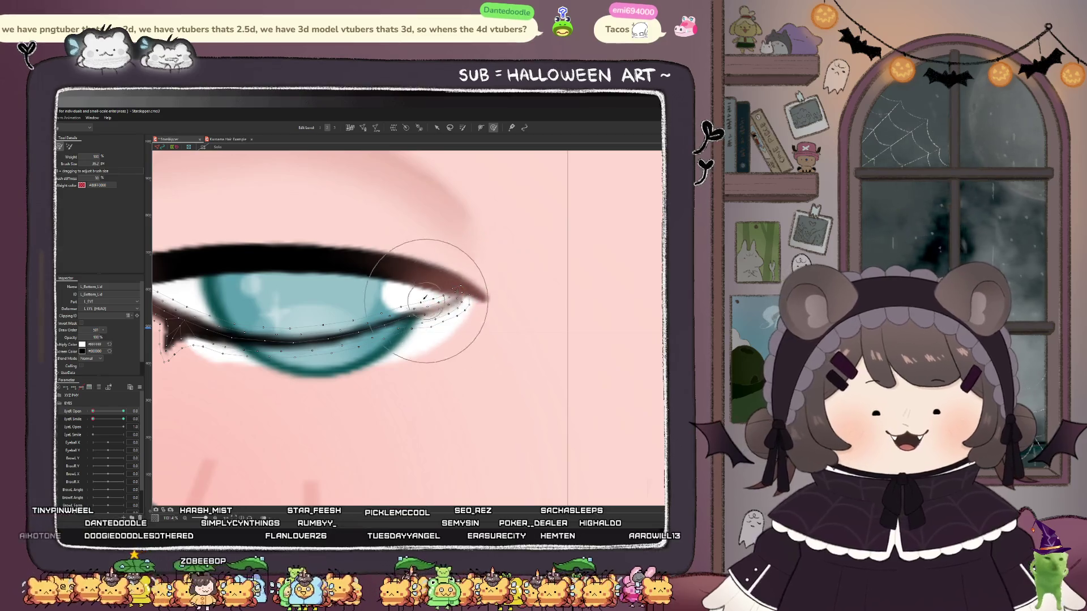
scroll(398, 304, "up", 2)
mouse_move(396, 308)
left_mouse_down()
mouse_move(390, 337)
mouse_move(365, 357)
left_mouse_up()
scroll(403, 352, "up", 2)
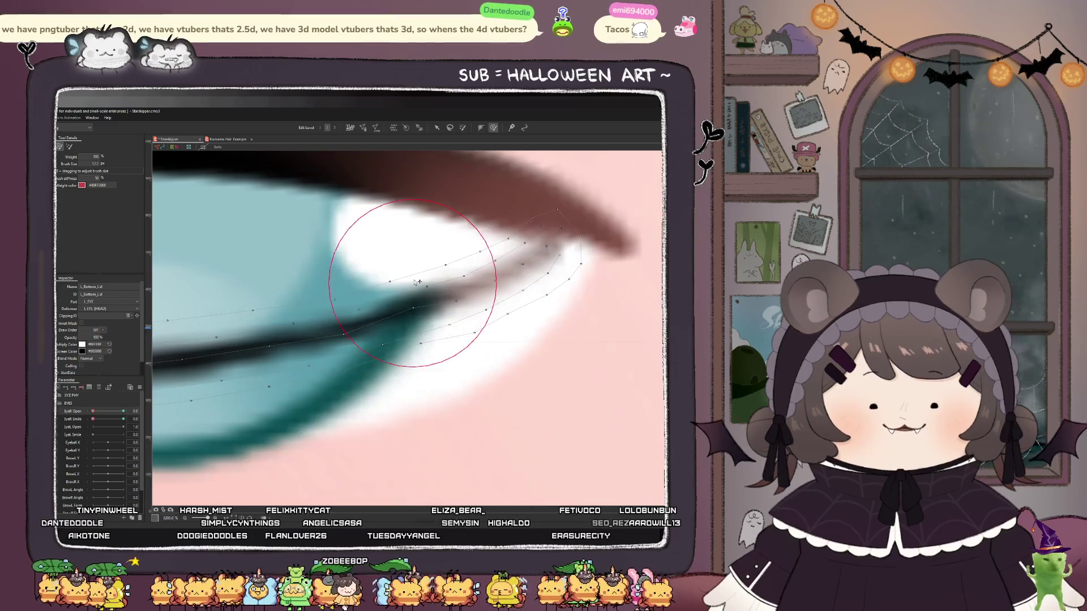
left_click_drag(422, 309, 427, 325)
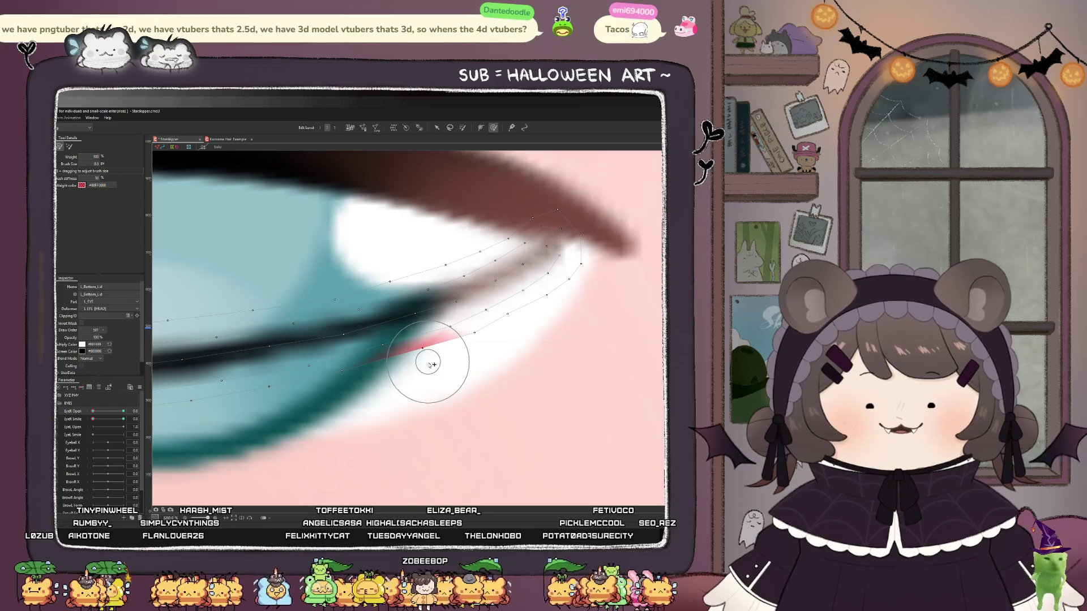
scroll(564, 356, "down", 3)
mouse_move(559, 282)
left_mouse_down()
mouse_move(558, 291)
mouse_move(559, 264)
left_mouse_up()
- Weight the inner corner and the whole lower lid, resizing the brush as needed
scroll(559, 264, "down", 5)
scroll(483, 304, "up", 2)
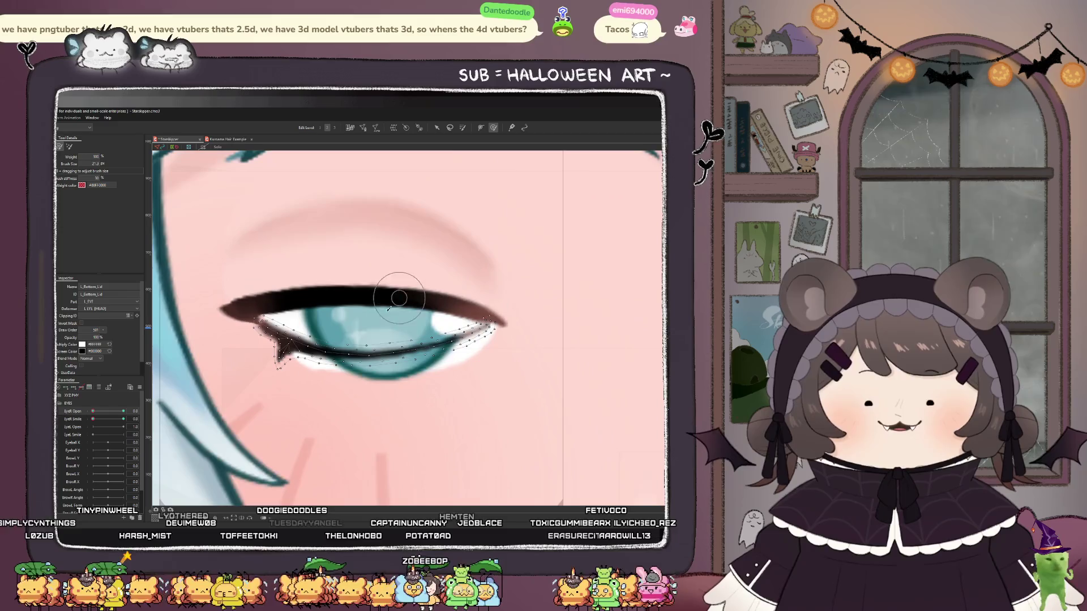
scroll(365, 296, "down", 5)
scroll(336, 349, "up", 3)
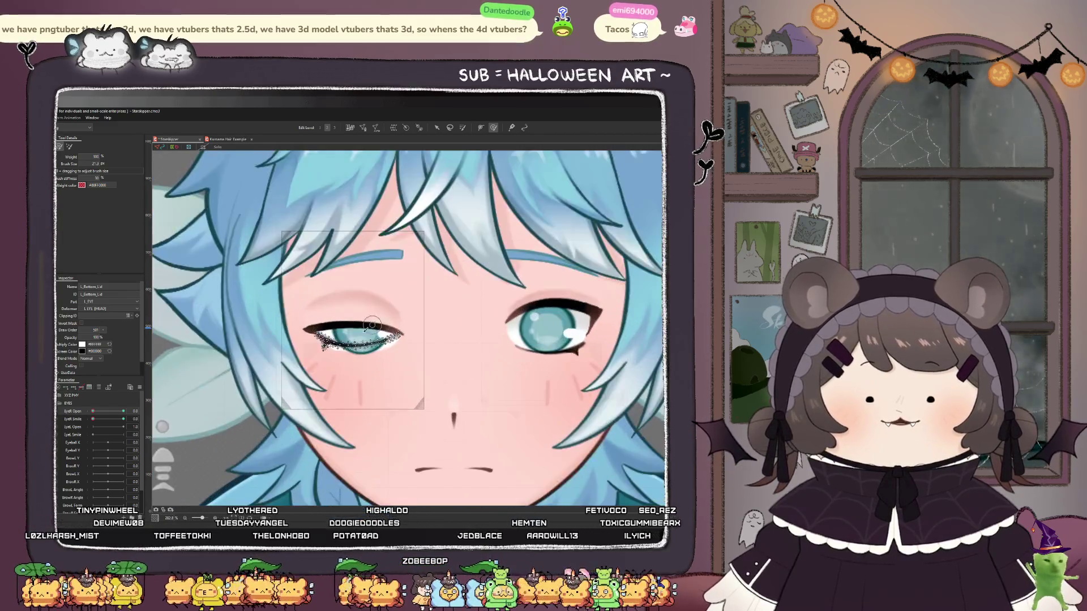
scroll(337, 349, "up", 2)
left_click_drag(314, 340, 293, 311)
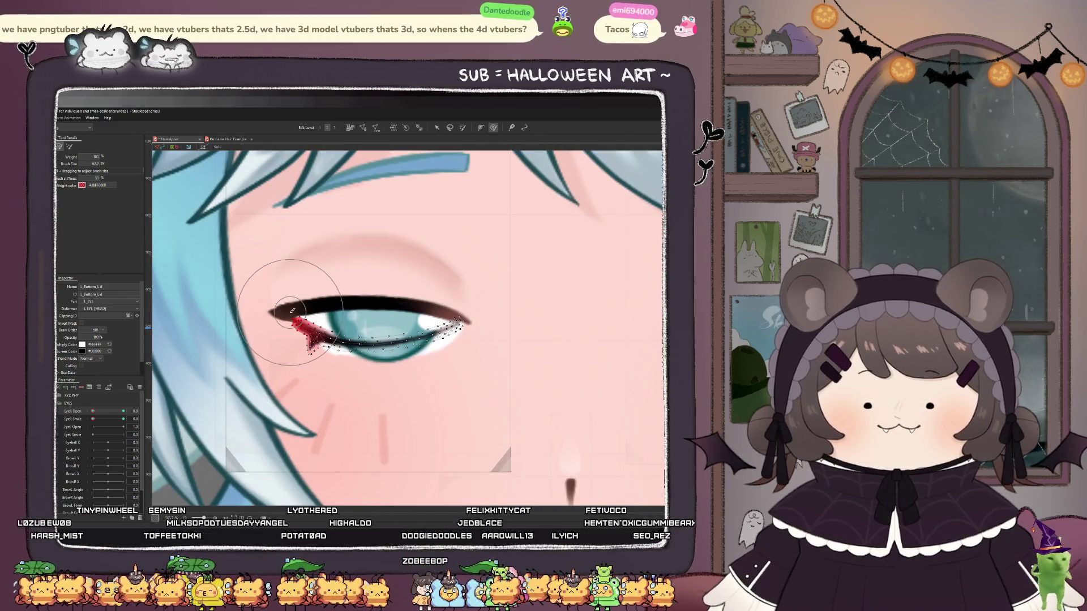
left_click_drag(364, 351, 364, 364)
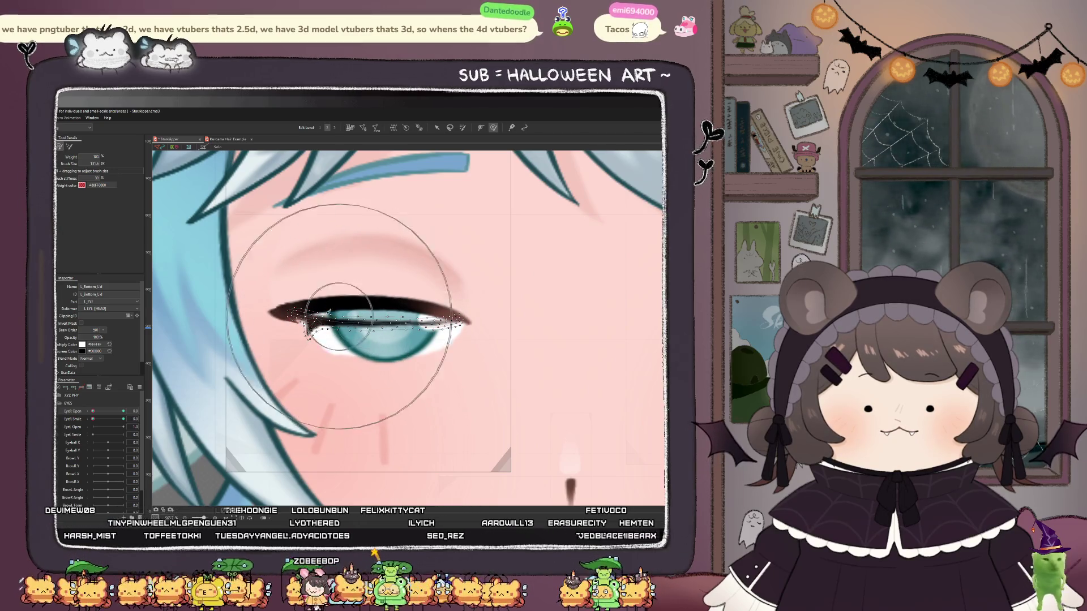
scroll(305, 313, "up", 3)
left_click_drag(305, 313, 300, 320)
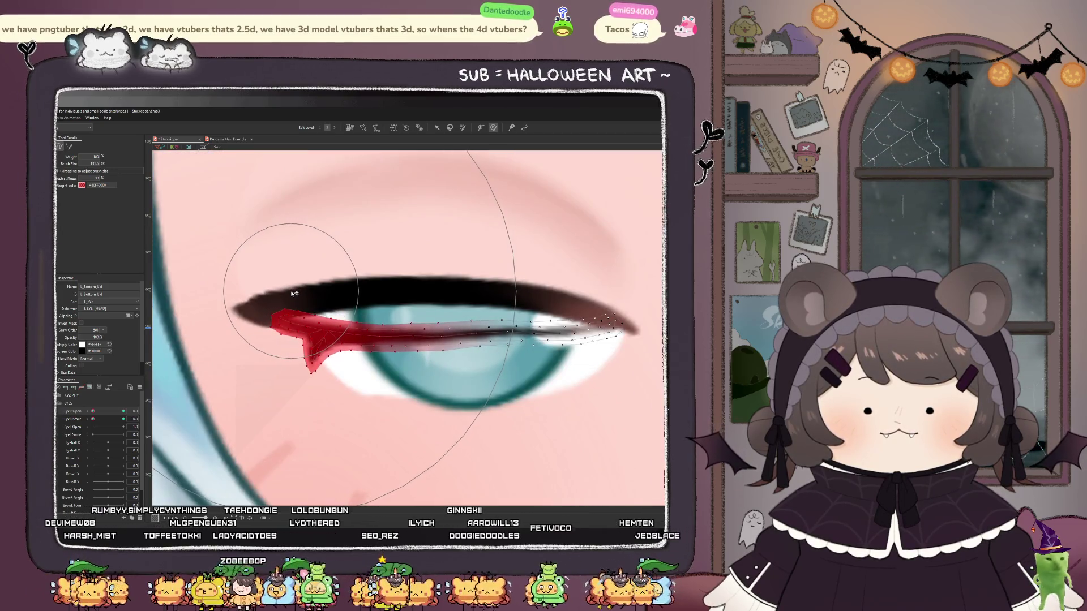
left_click_drag(425, 333, 487, 340)
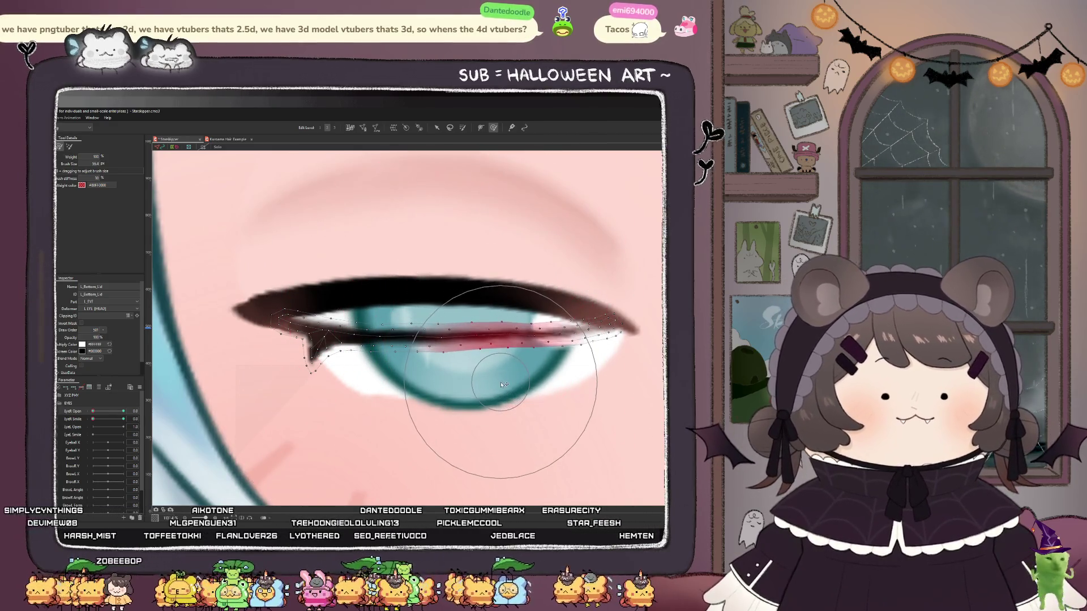
left_click_drag(546, 266, 524, 276)
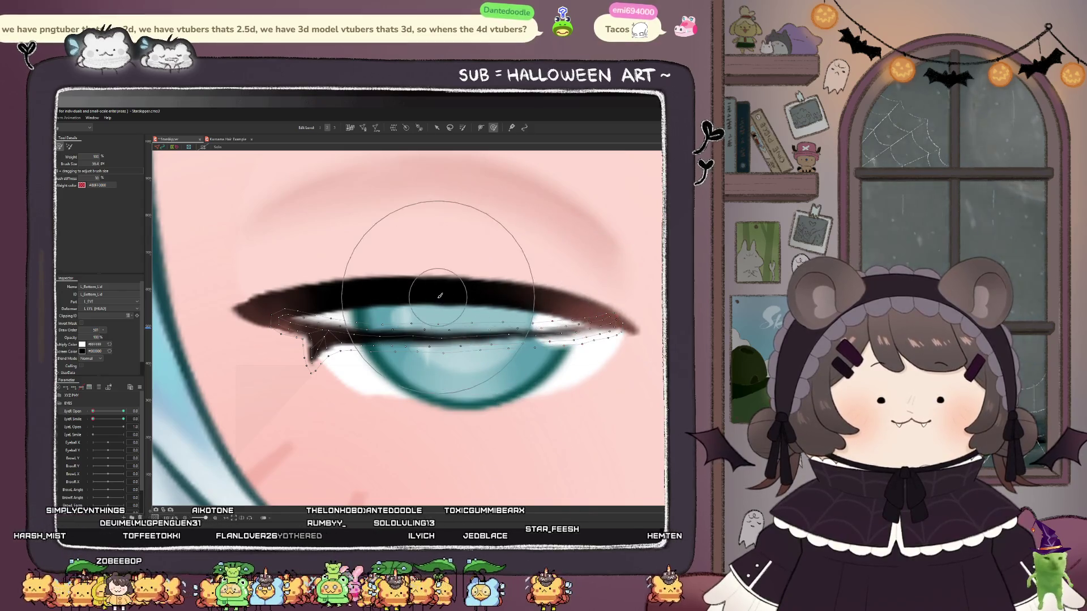
mouse_move(443, 296)
left_mouse_down()
mouse_move(462, 368)
mouse_move(451, 338)
mouse_move(522, 341)
mouse_move(340, 340)
mouse_move(339, 267)
mouse_move(388, 364)
mouse_move(364, 327)
mouse_move(359, 340)
mouse_move(287, 306)
mouse_move(317, 141)
mouse_move(323, 252)
mouse_move(259, 323)
mouse_move(252, 349)
left_mouse_up()
- With a smaller brush, repaint lid-edge and outer-corner lash weights, then half-open the eye to test
left_click(451, 338)
left_click_drag(315, 242, 315, 248)
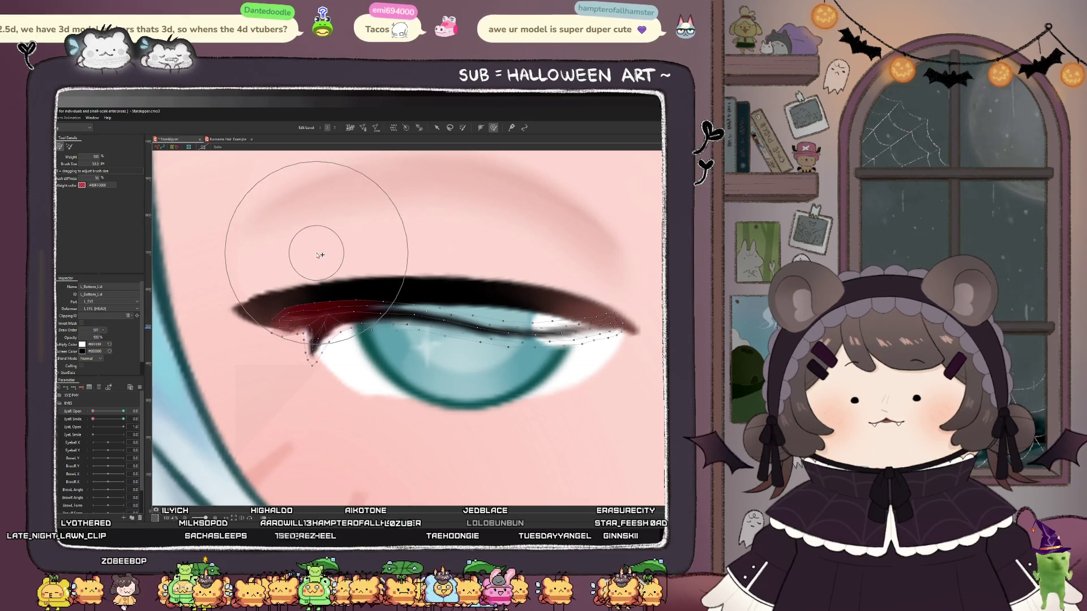
mouse_move(420, 267)
left_mouse_down()
mouse_move(383, 245)
mouse_move(492, 274)
mouse_move(492, 260)
mouse_move(546, 261)
left_mouse_up()
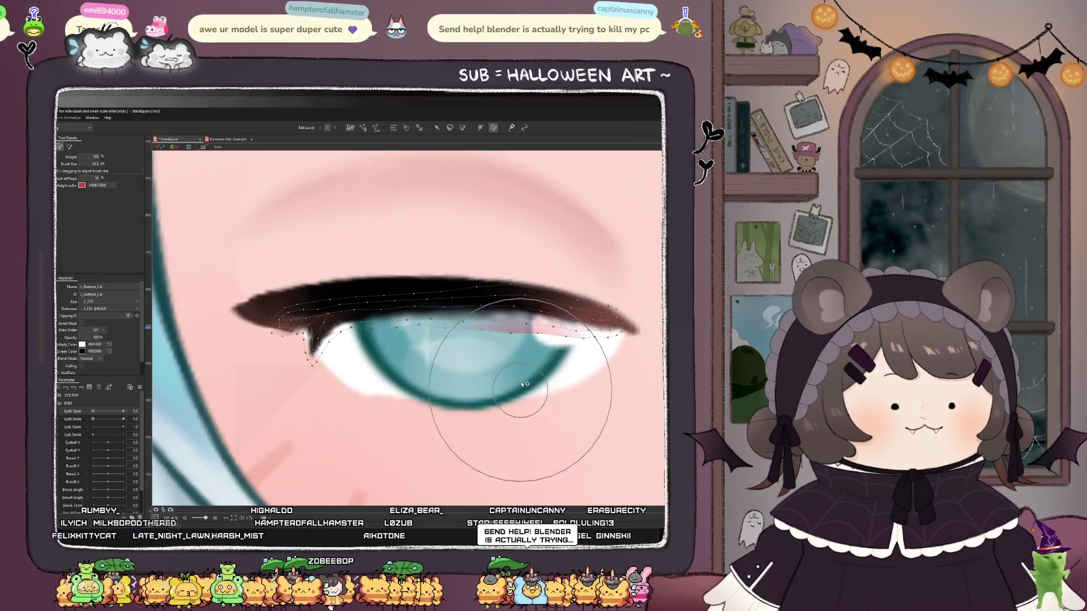
left_click_drag(490, 375, 488, 368)
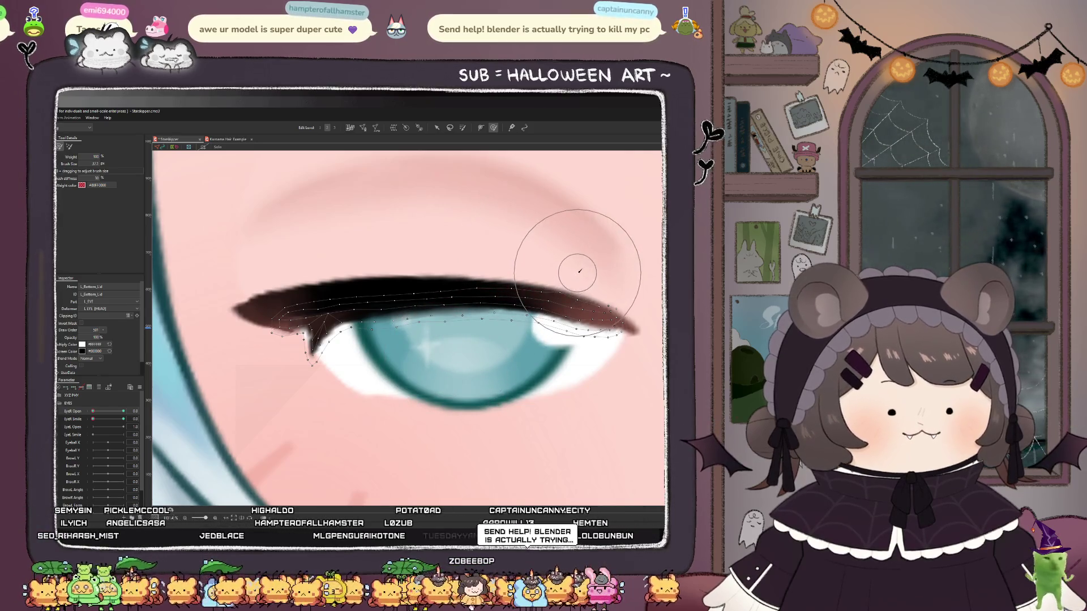
left_click_drag(648, 358, 652, 327)
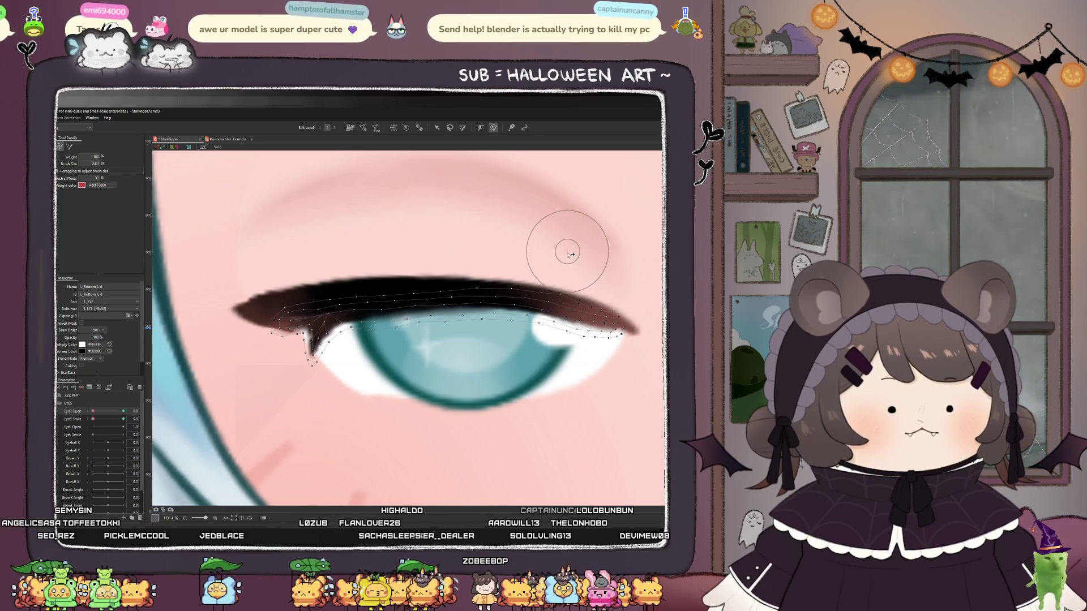
left_click_drag(565, 272, 567, 279)
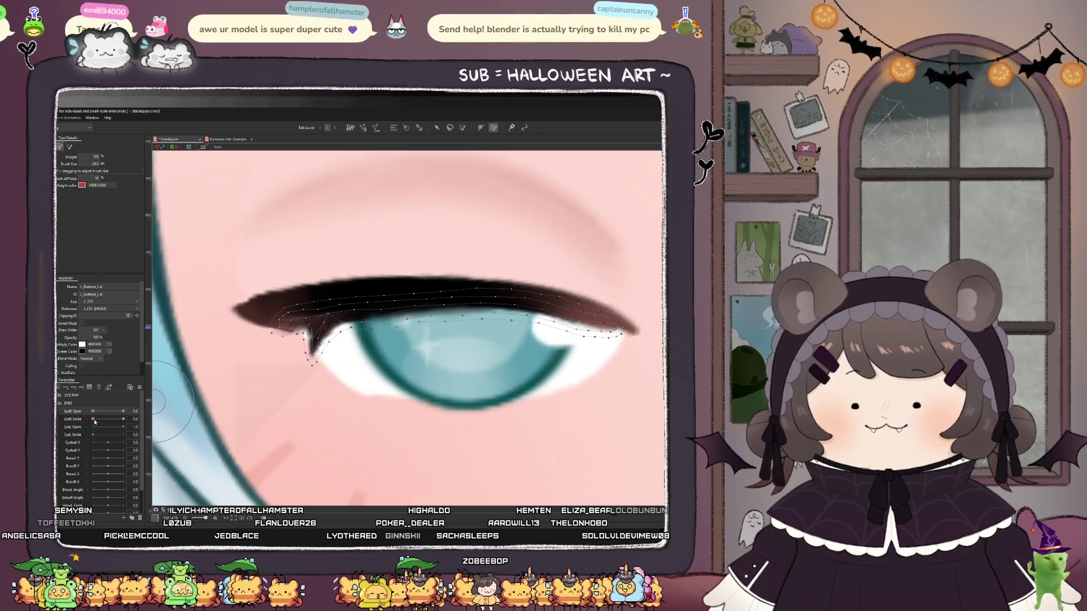
mouse_move(96, 415)
left_mouse_down()
mouse_move(129, 415)
mouse_move(68, 409)
left_mouse_up()
- Touch up the upper eyelid edge weight and recheck the lashes through the blink
key("bracketleft")
key("bracketleft")
key("bracketleft")
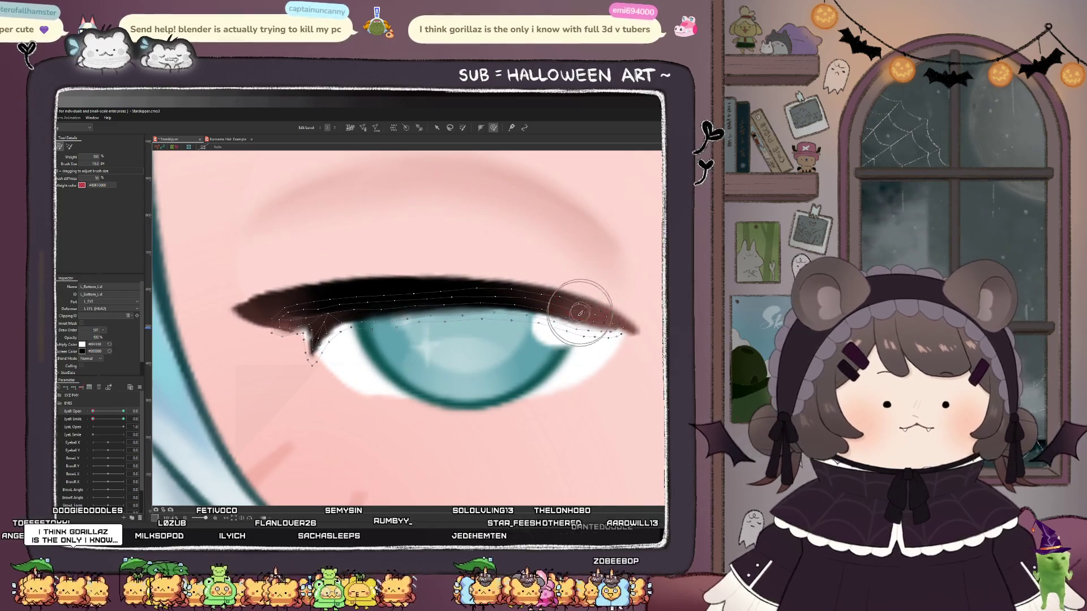
mouse_move(578, 318)
left_mouse_down()
mouse_move(636, 333)
mouse_move(638, 321)
left_mouse_up()
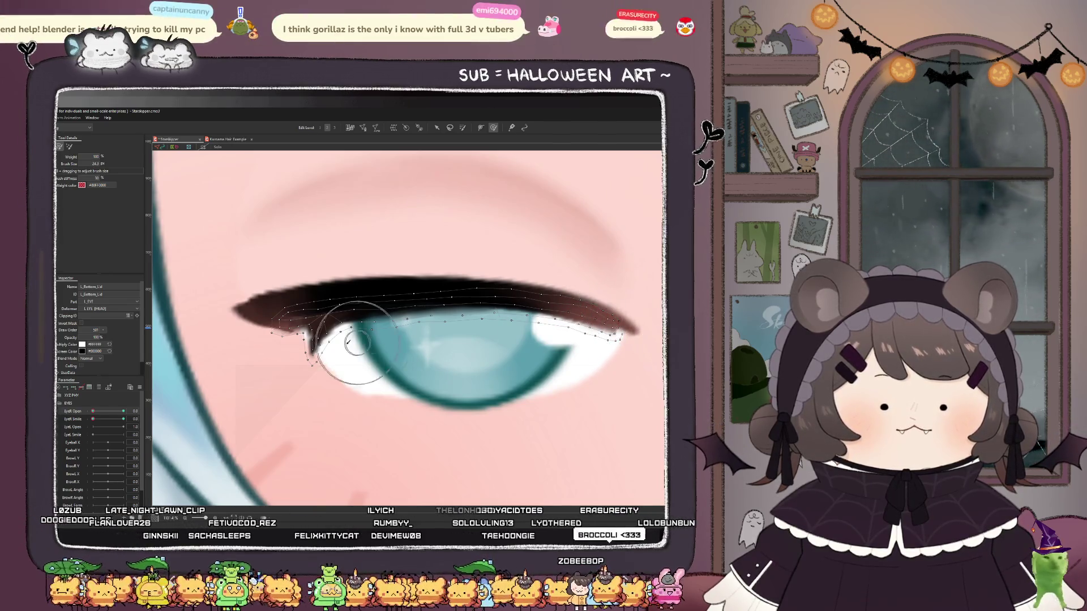
mouse_move(96, 414)
left_mouse_down()
mouse_move(123, 412)
mouse_move(69, 416)
left_mouse_up()
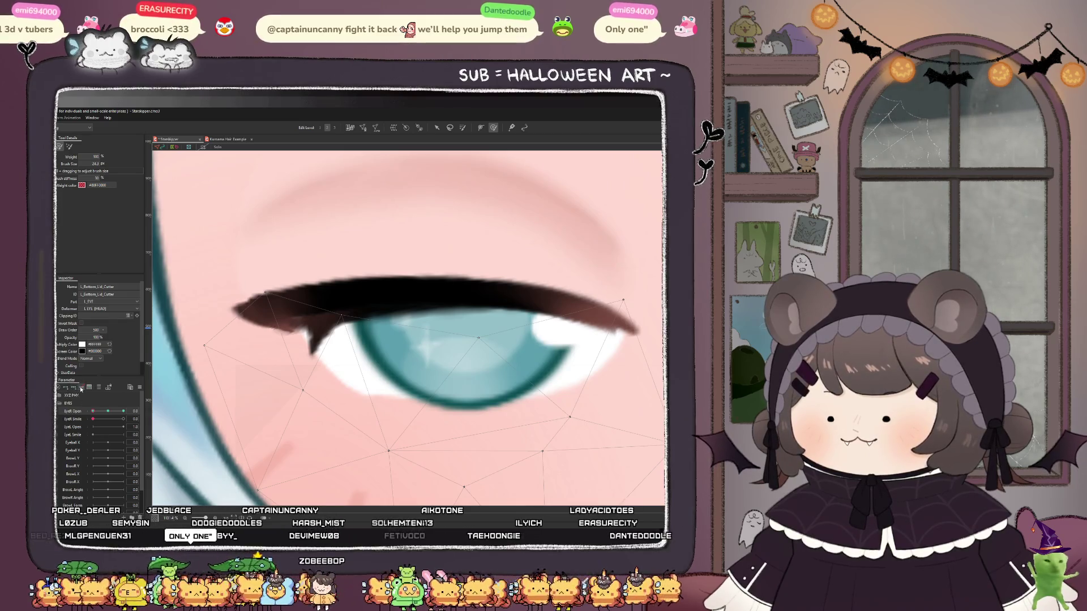
- Enter mesh editing on the pink lower-lid mesh and undo the stray auto strokes
left_click(363, 127)
scroll(274, 277, "down", 3)
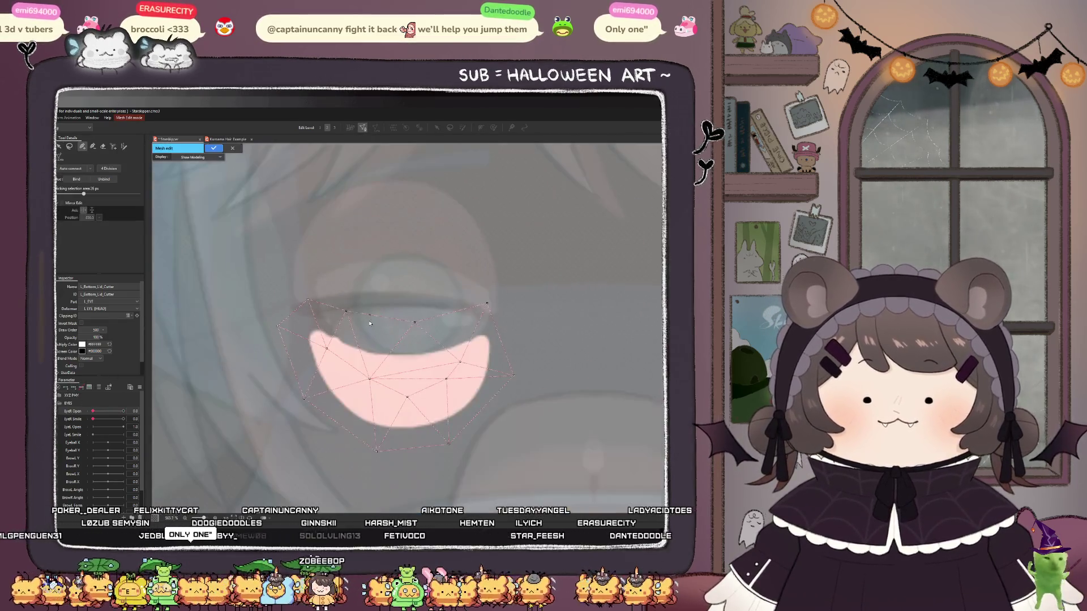
left_click(113, 147)
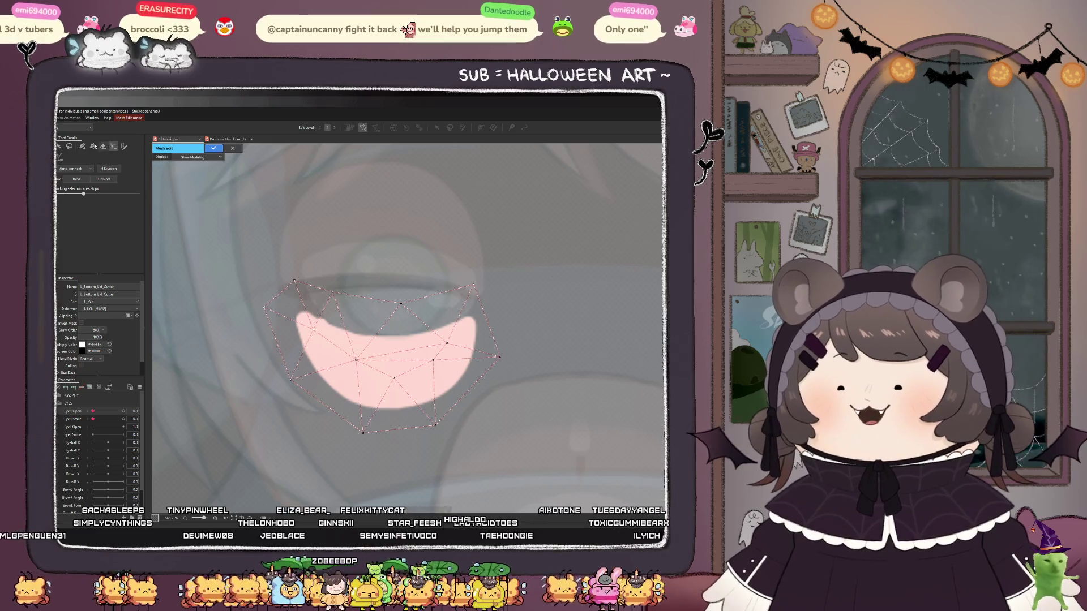
left_click(104, 147)
left_click_drag(322, 320, 343, 398)
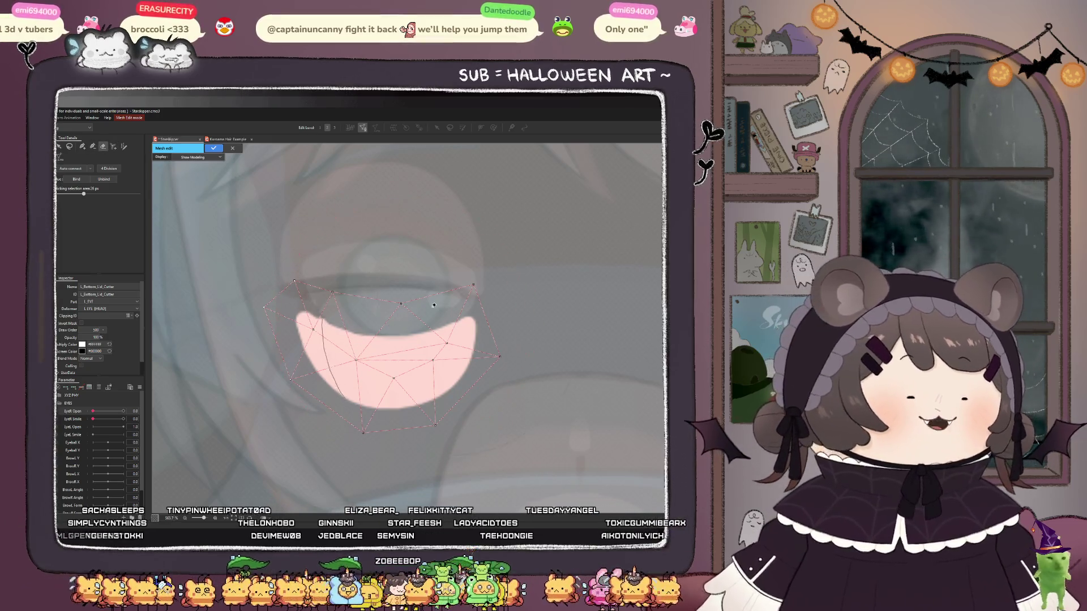
key("ctrl+z")
scroll(362, 340, "up", 3)
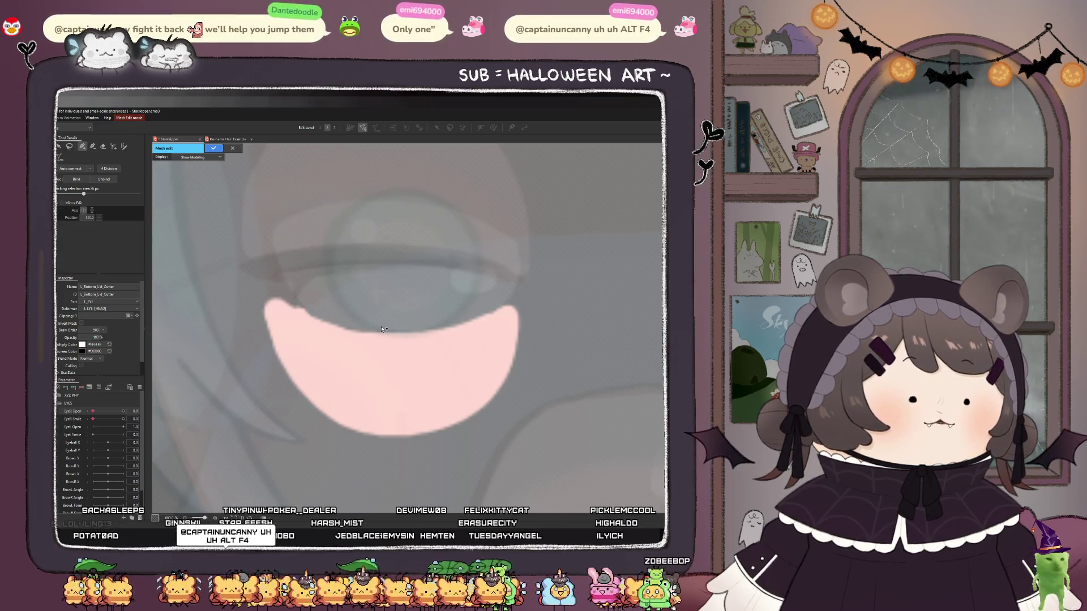
mouse_move(390, 327)
left_mouse_down()
mouse_move(259, 298)
mouse_move(273, 366)
mouse_move(335, 433)
mouse_move(409, 447)
mouse_move(459, 435)
mouse_move(520, 394)
left_mouse_up()
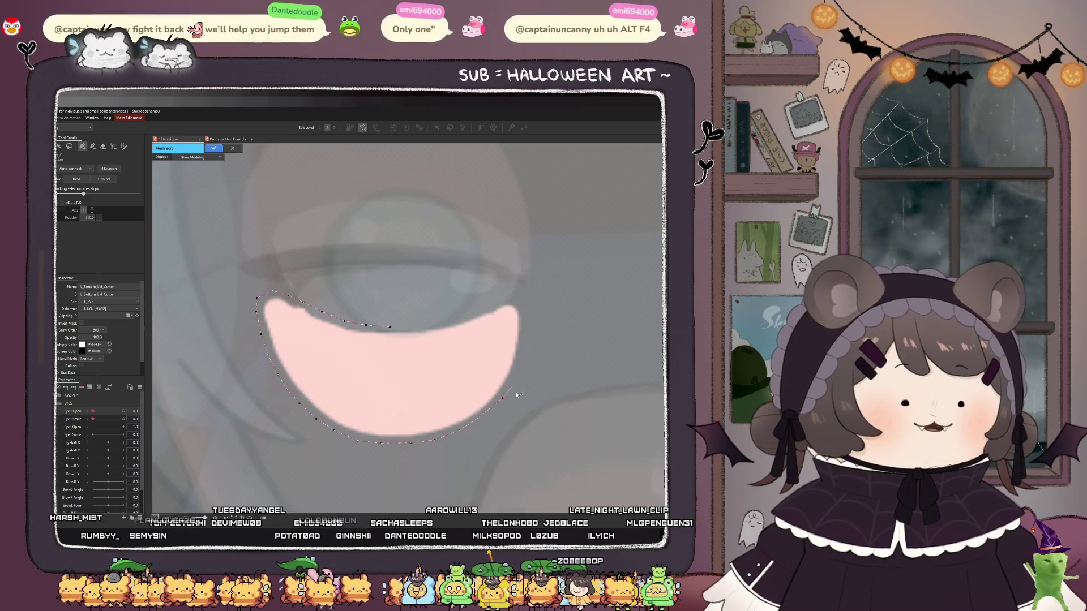
key("ctrl+z")
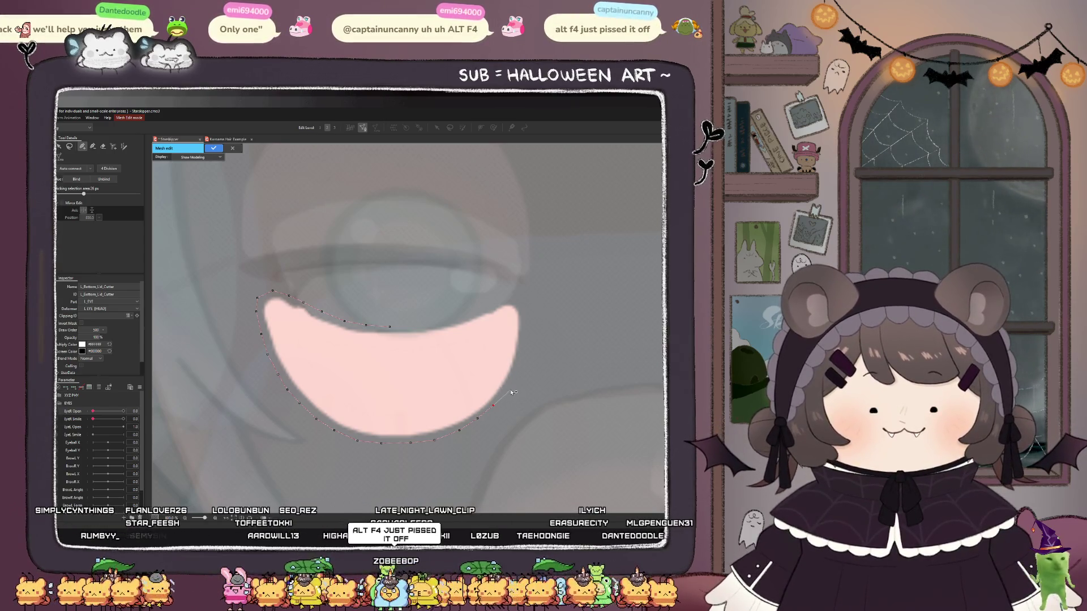
- Place mesh vertices around the lid's right tip and along its upper edge
left_click(529, 347)
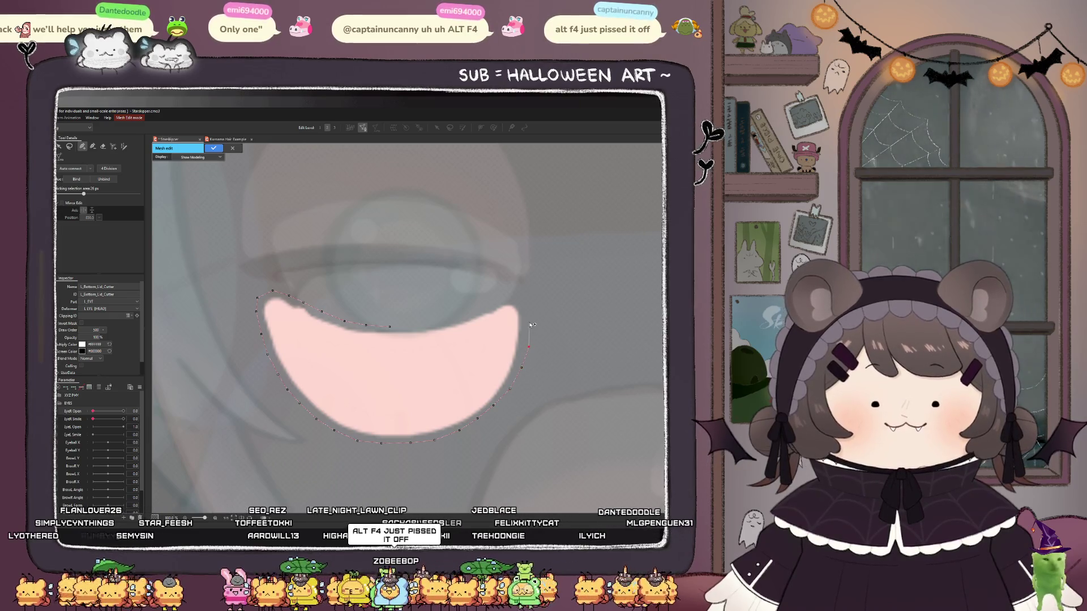
left_click(527, 304)
left_click(507, 293)
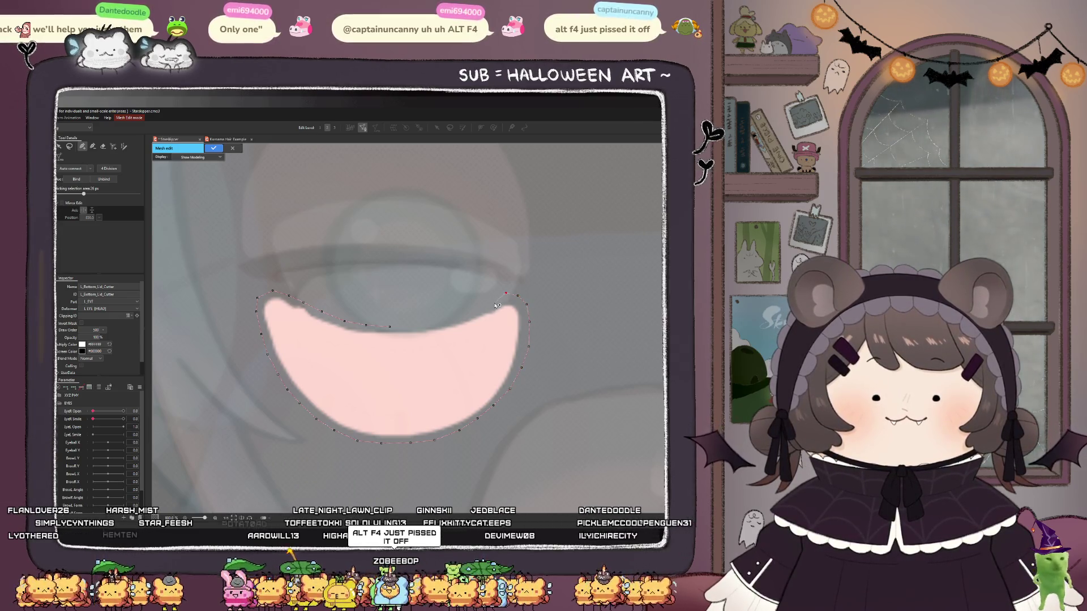
left_click(480, 312)
left_click(435, 326)
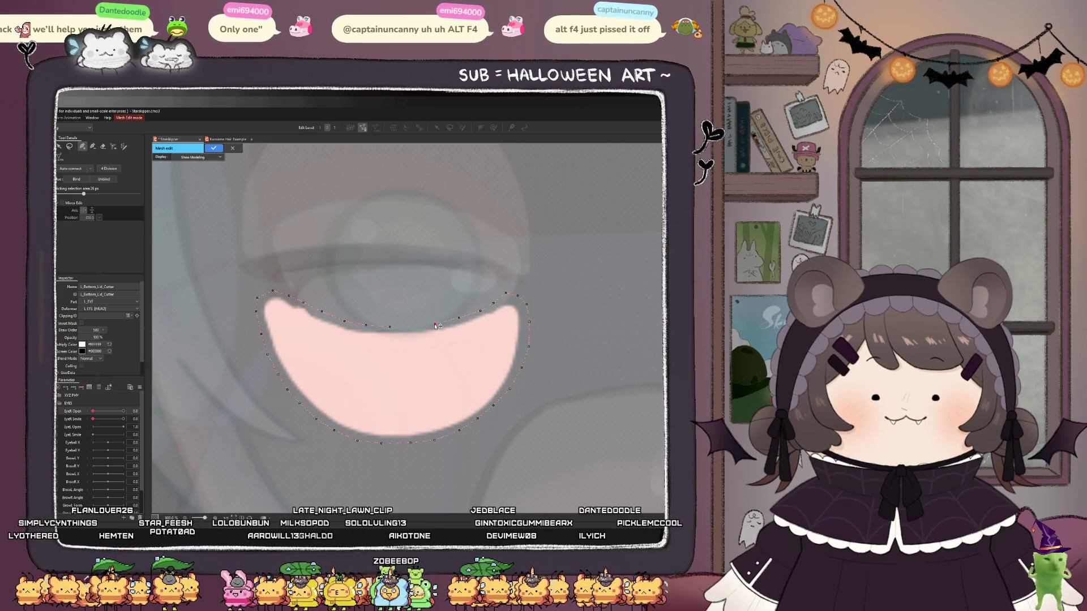
left_click(418, 327)
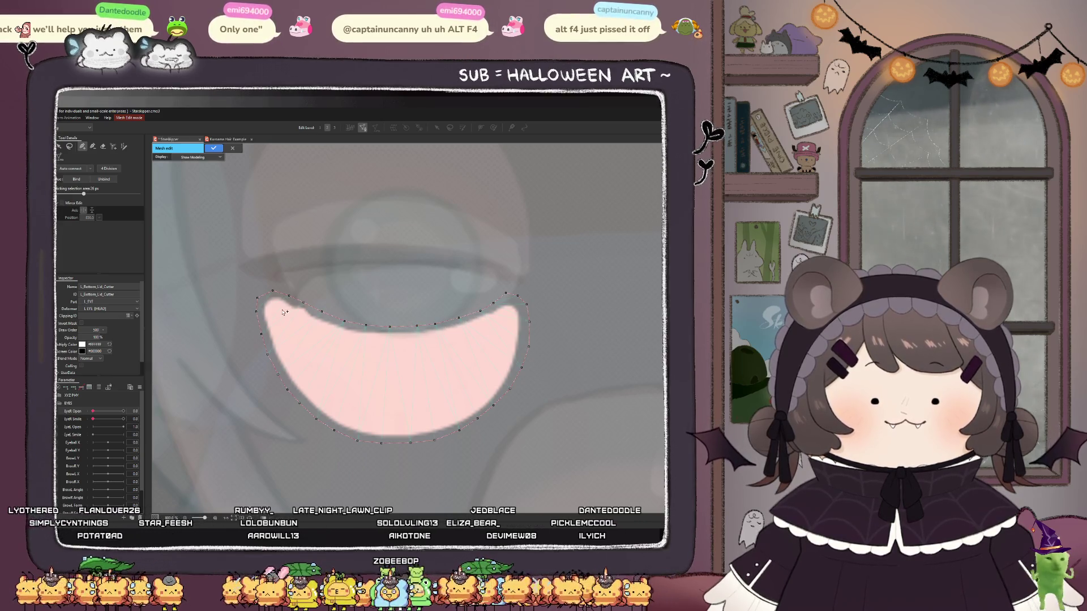
- Continue the outline from the left tip along the bottom edge and up the right side
left_click(275, 338)
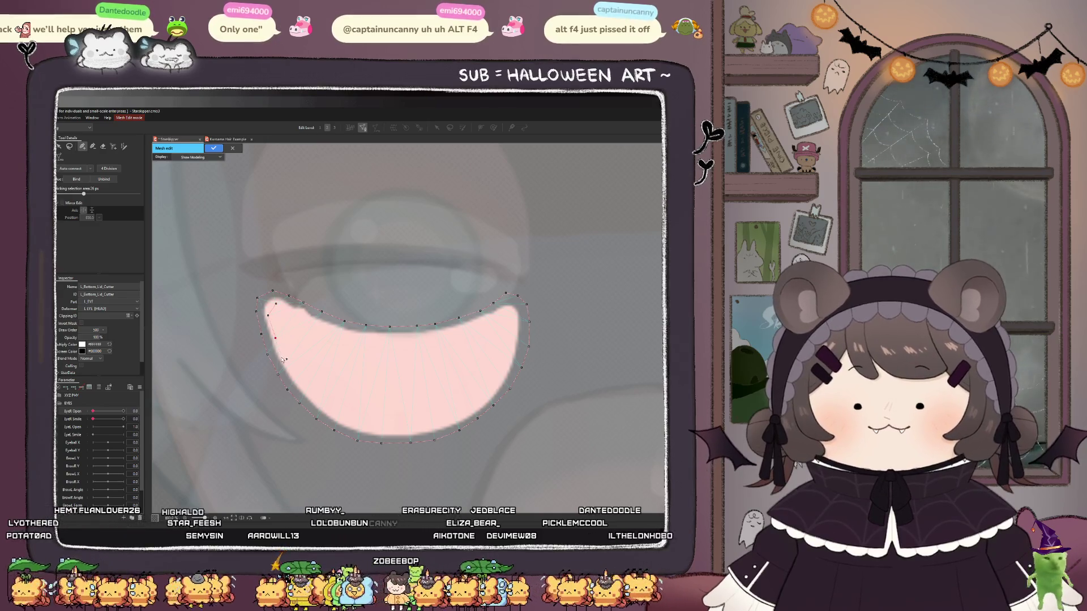
left_click(295, 379)
left_click(317, 399)
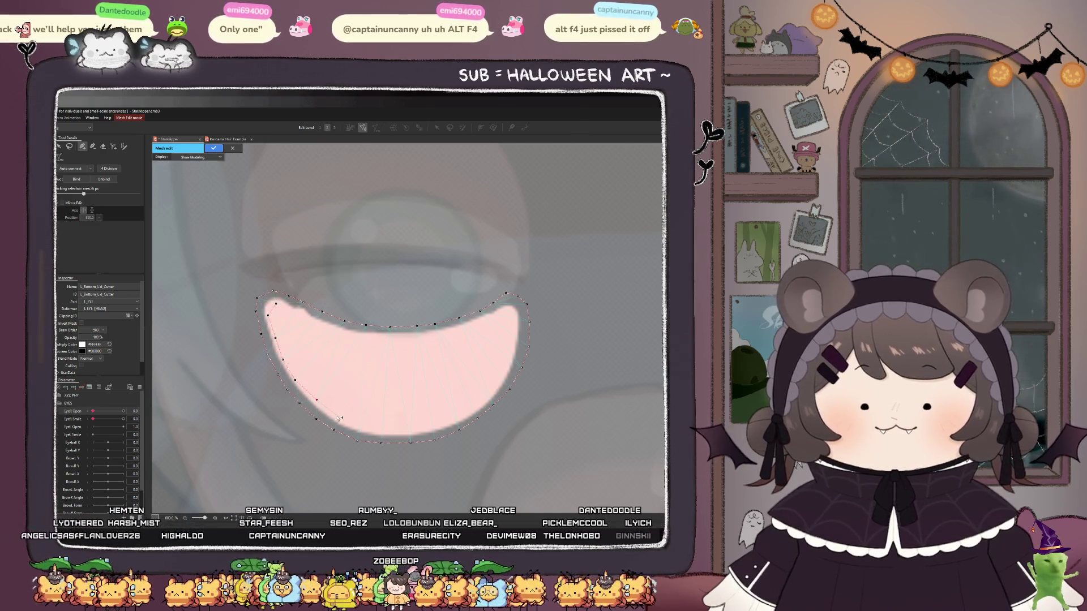
left_click(365, 425)
left_click(444, 419)
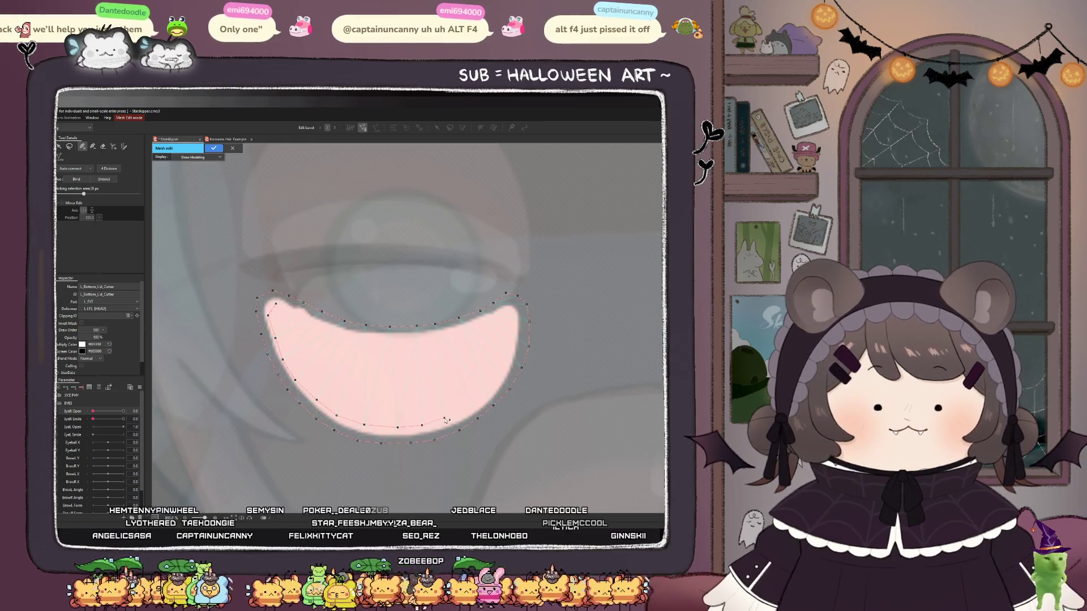
left_click(467, 409)
left_click(488, 390)
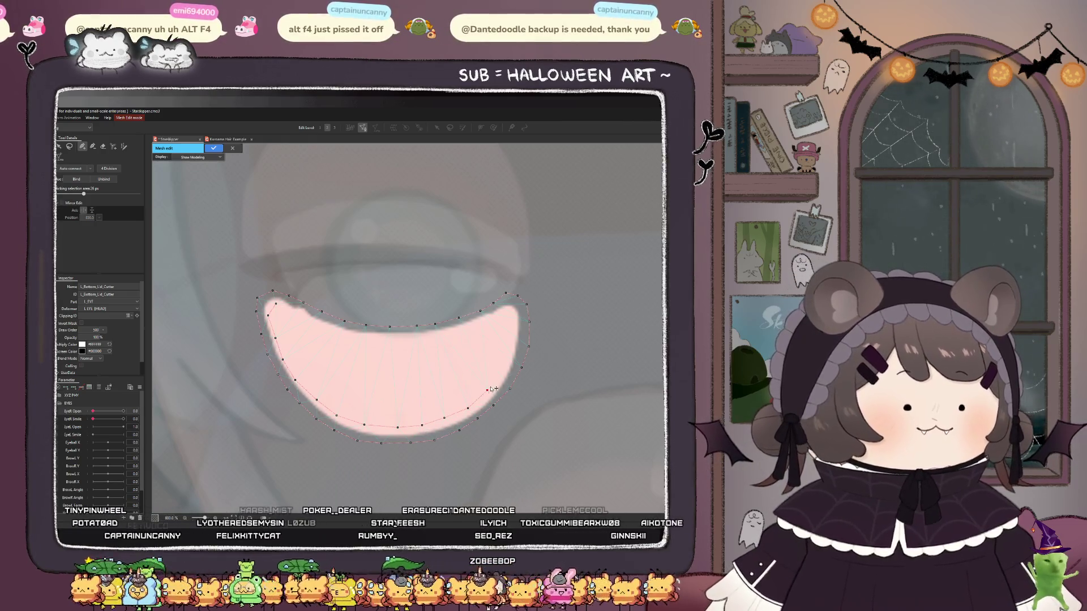
left_click(504, 369)
left_click(516, 331)
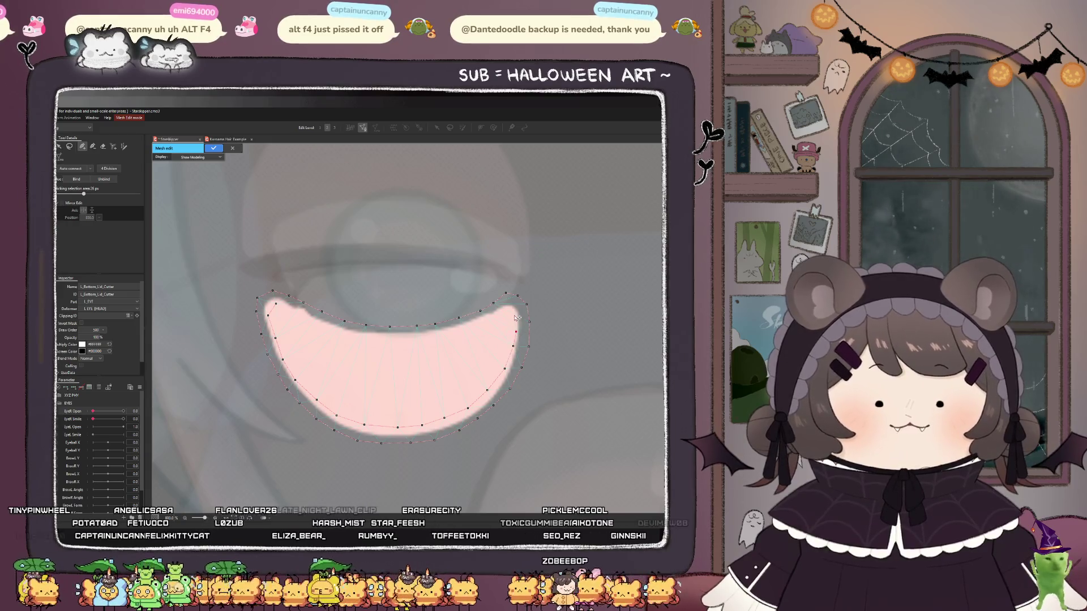
- Add two inner rows of vertices following the lid's inner curve, then end the chain
left_click(497, 312)
left_click(459, 336)
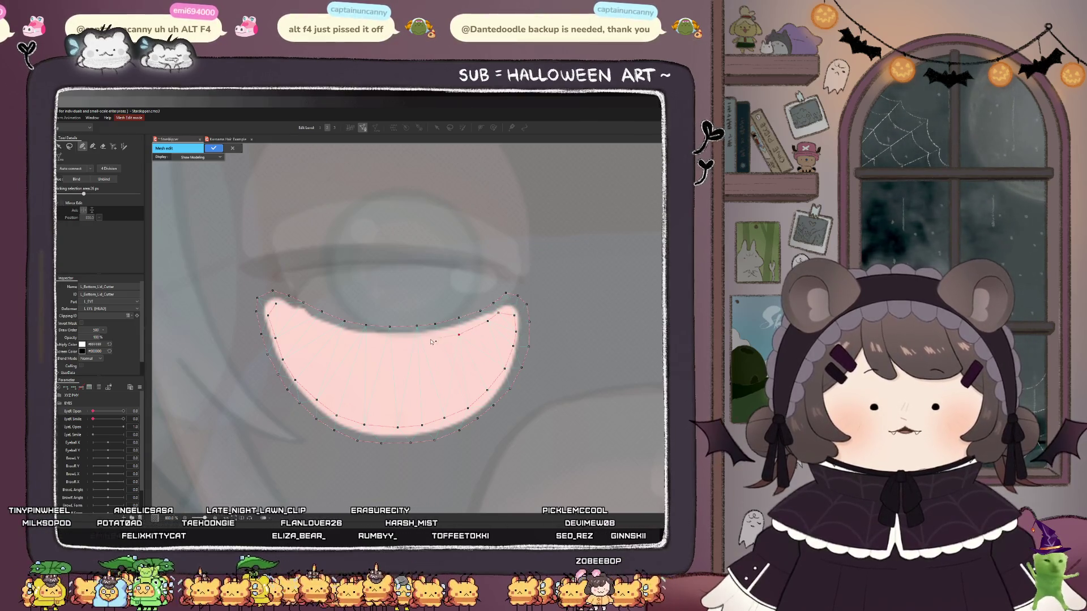
left_click(402, 339)
left_click(377, 340)
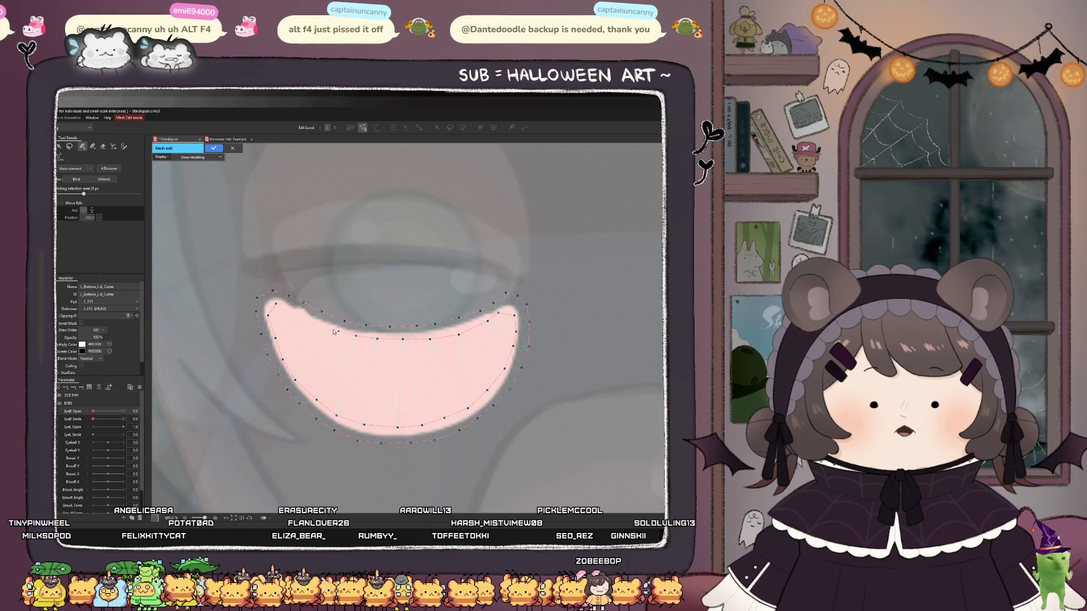
left_click(295, 315)
left_click(276, 304)
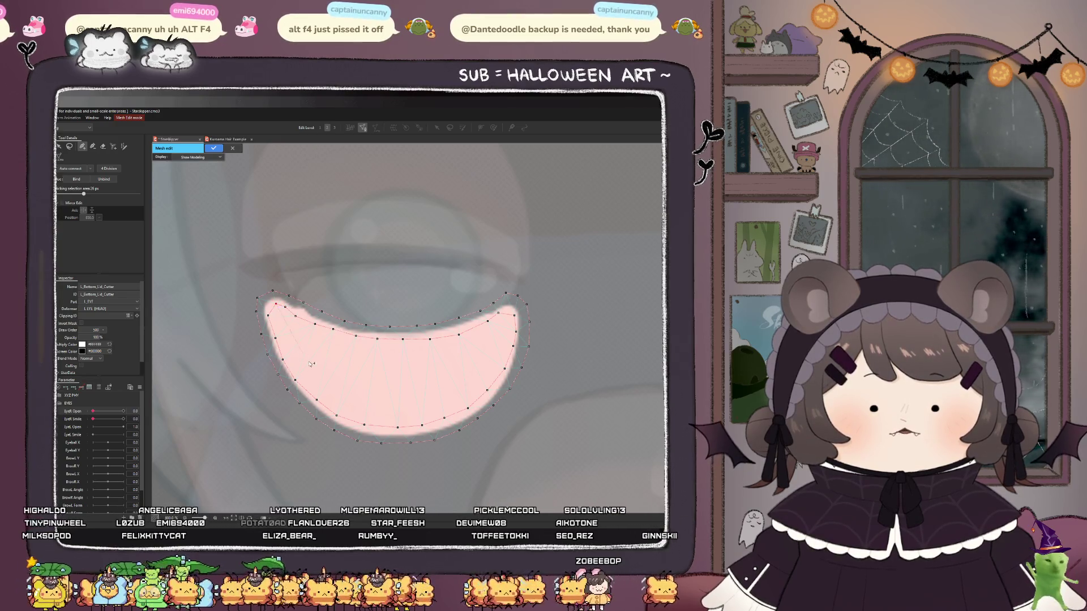
left_click(283, 323)
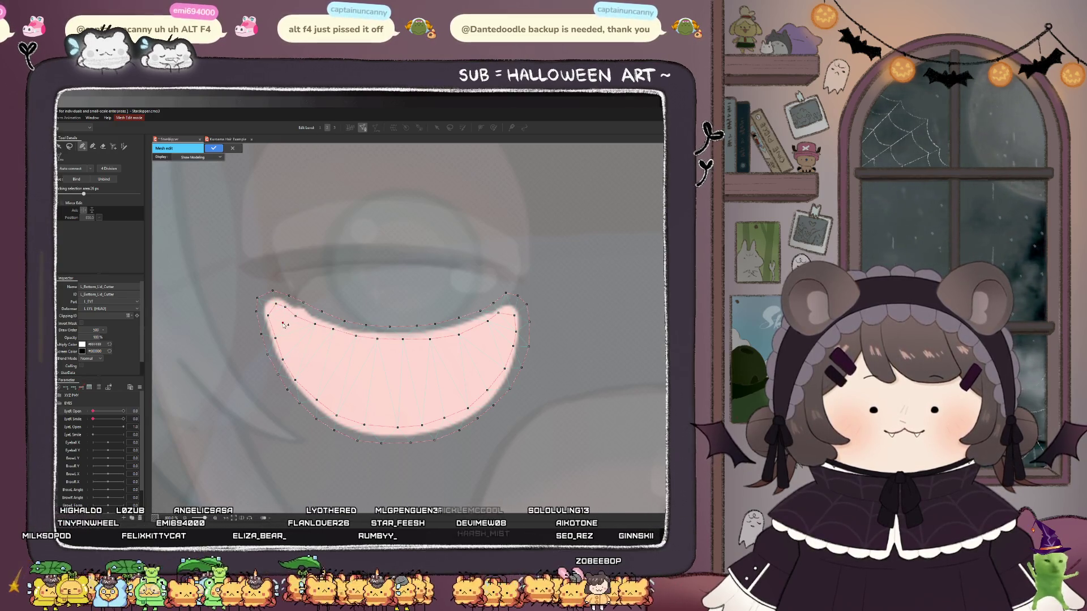
left_click(301, 349)
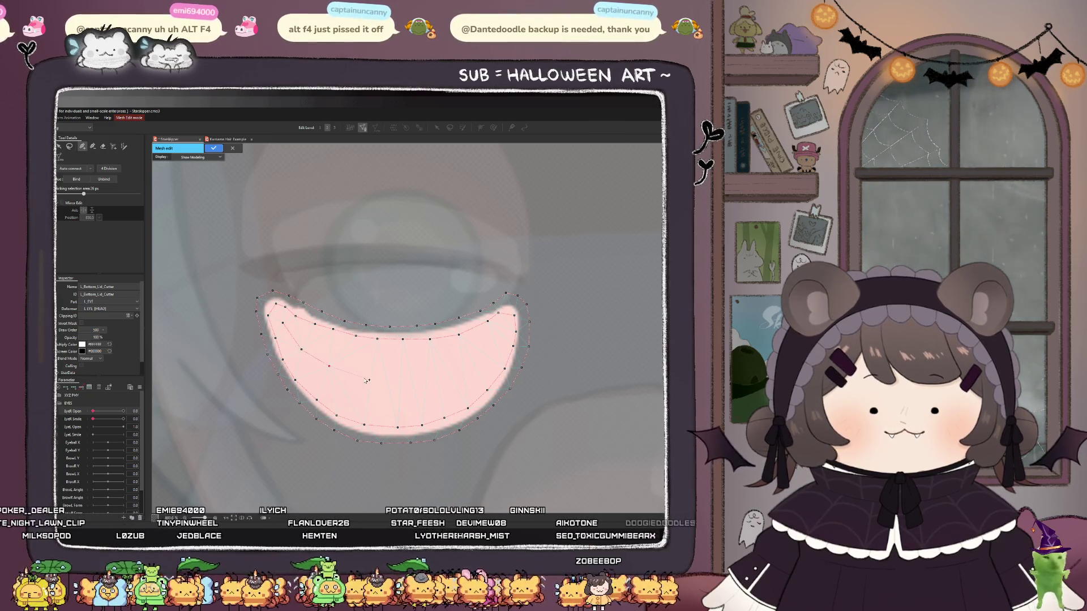
left_click(402, 379)
left_click(455, 363)
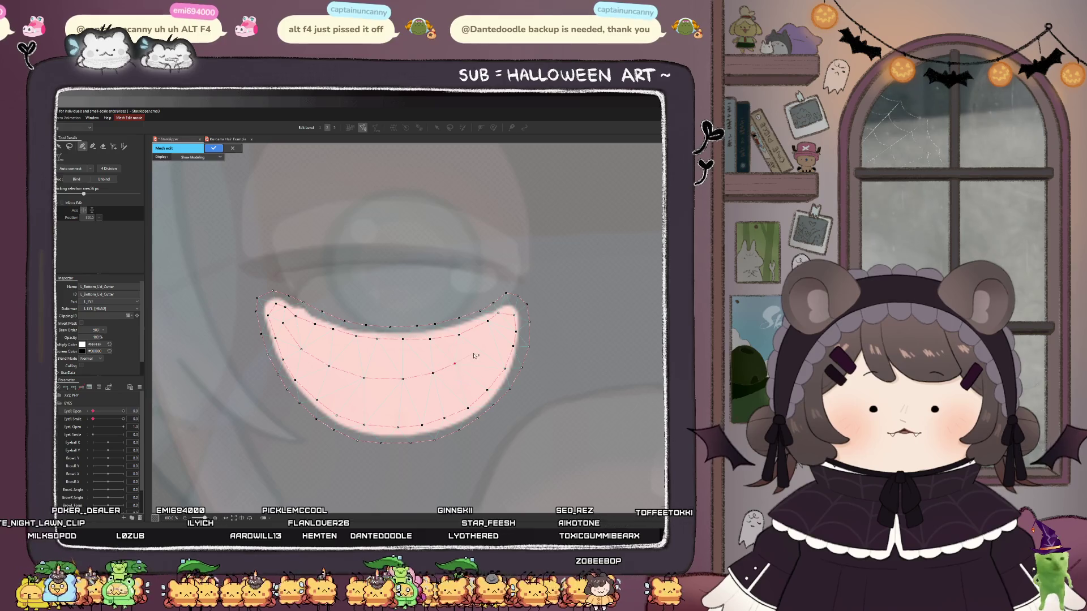
key("Escape")
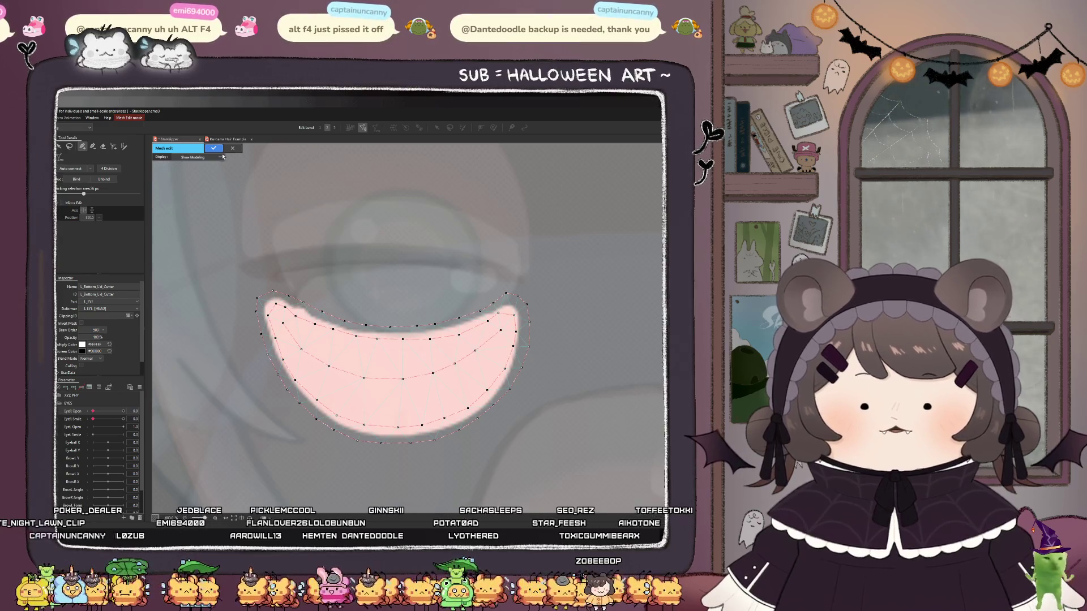
- Confirm the lower-lid mesh and add a key to the EyeR Open parameter
left_click(214, 148)
scroll(299, 392, "down", 3)
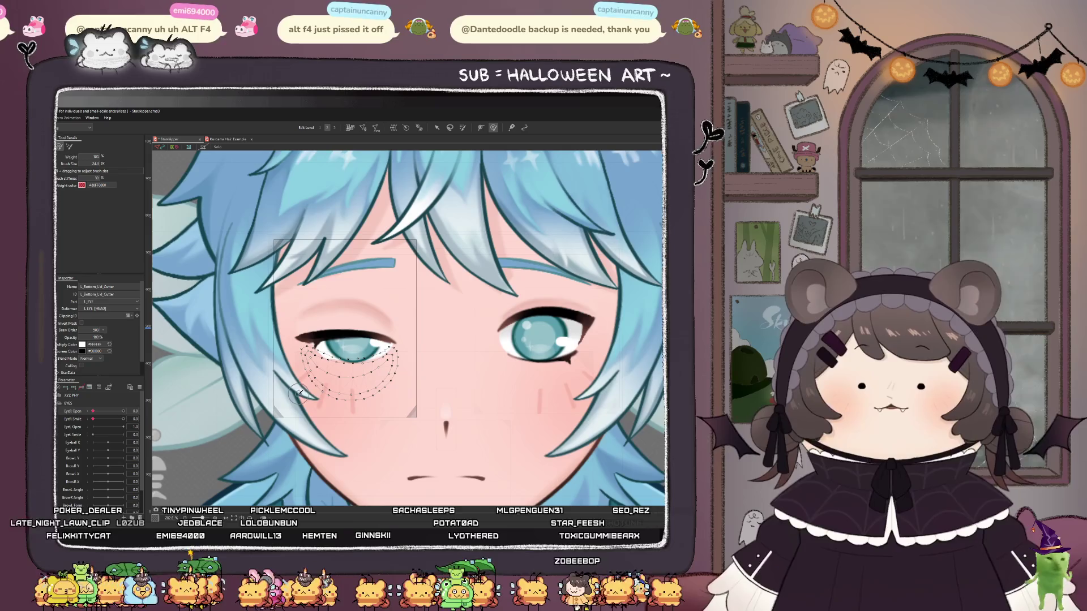
scroll(363, 359, "up", 1)
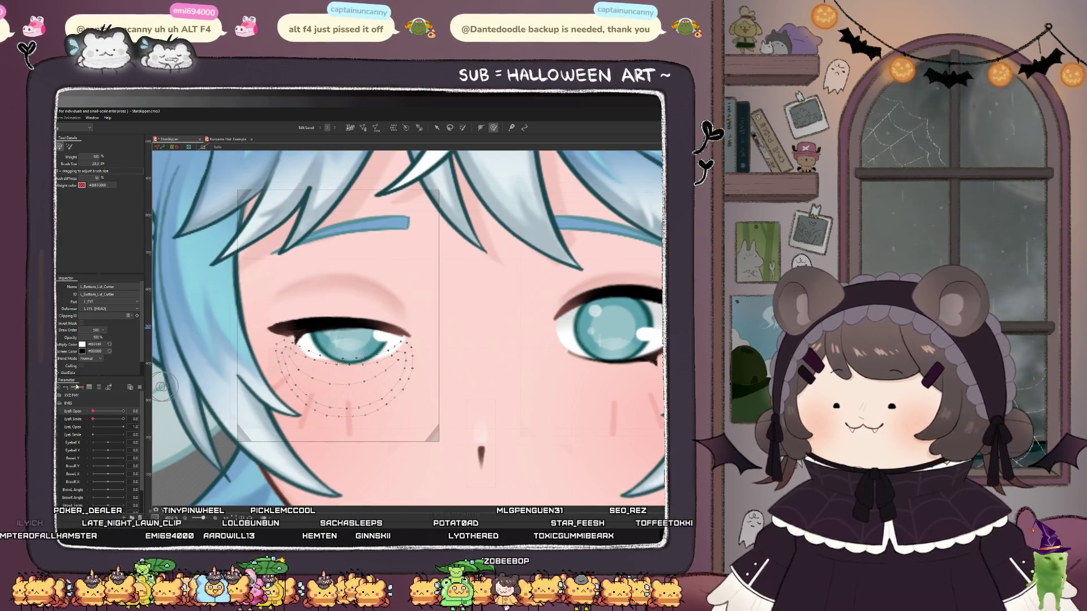
left_click(88, 414)
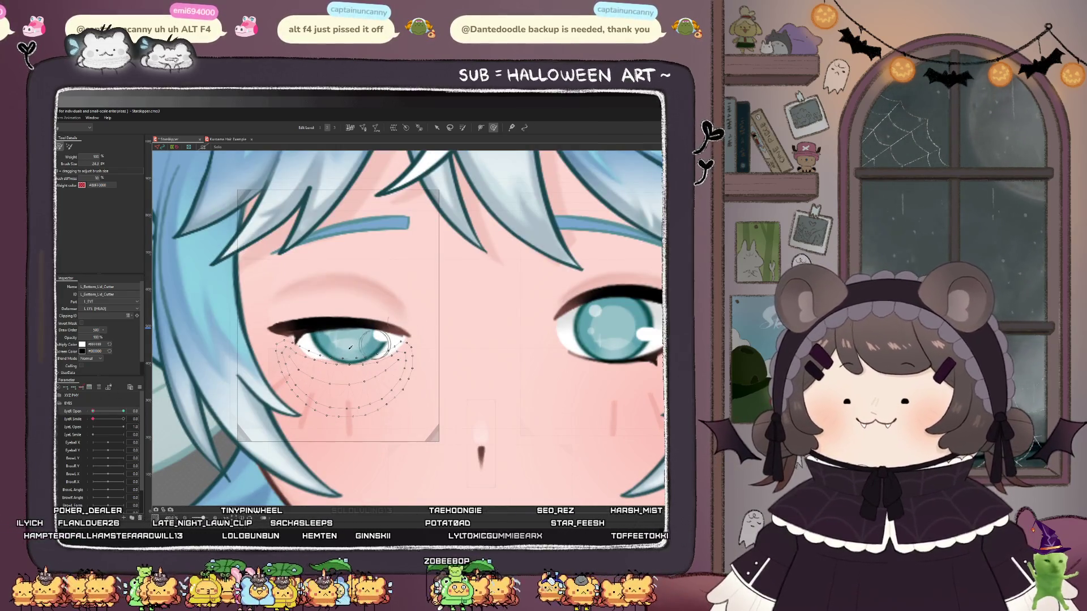
- Test Deform Brush strokes on the under-eye mesh and undo them
scroll(329, 357, "up", 1)
mouse_move(340, 373)
left_mouse_down()
mouse_move(294, 391)
mouse_move(319, 367)
left_mouse_up()
key("ctrl+z")
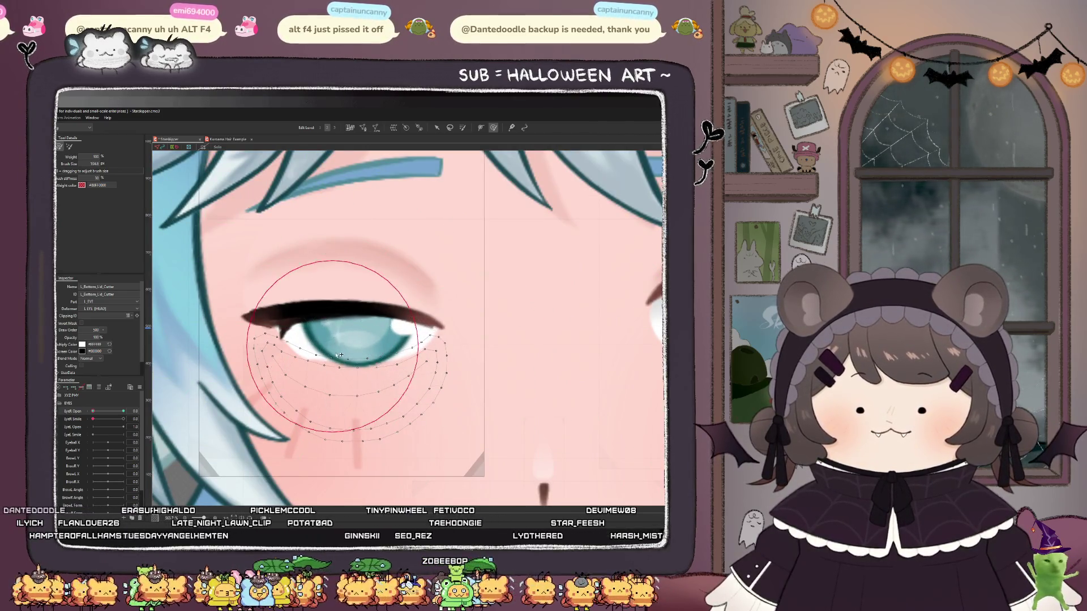
mouse_move(329, 368)
left_mouse_down()
mouse_move(315, 340)
mouse_move(345, 295)
left_mouse_up()
key("ctrl+z")
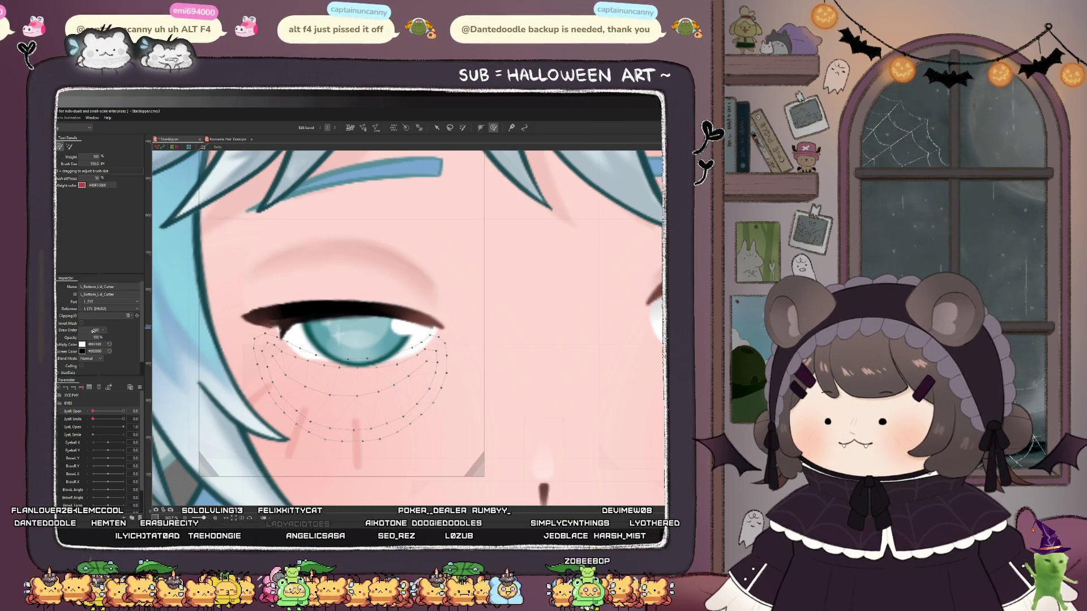
- Set the lower lid's Draw Order to 501 and nudge the under-eye mesh upward
left_click_drag(94, 334, 96, 334)
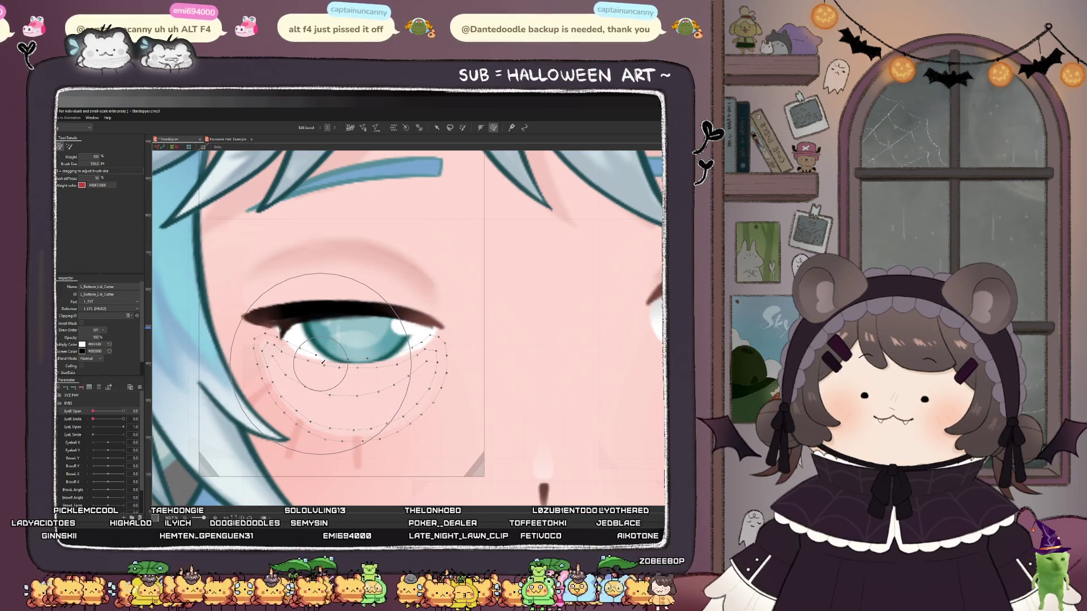
mouse_move(320, 357)
left_mouse_down()
mouse_move(316, 339)
mouse_move(389, 353)
left_mouse_up()
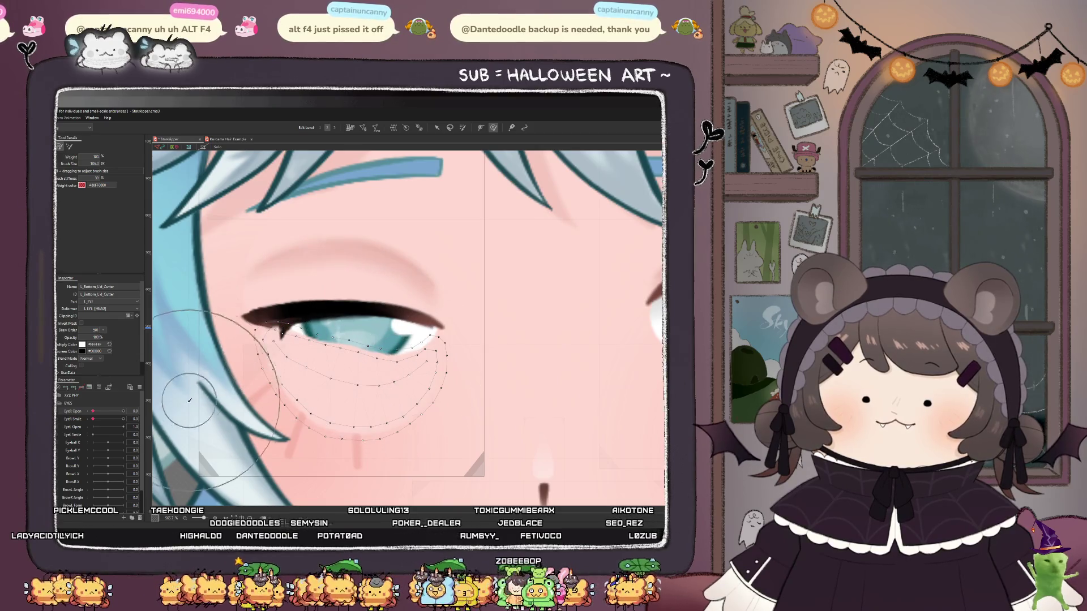
left_click_drag(250, 351, 317, 362)
key("ctrl+z")
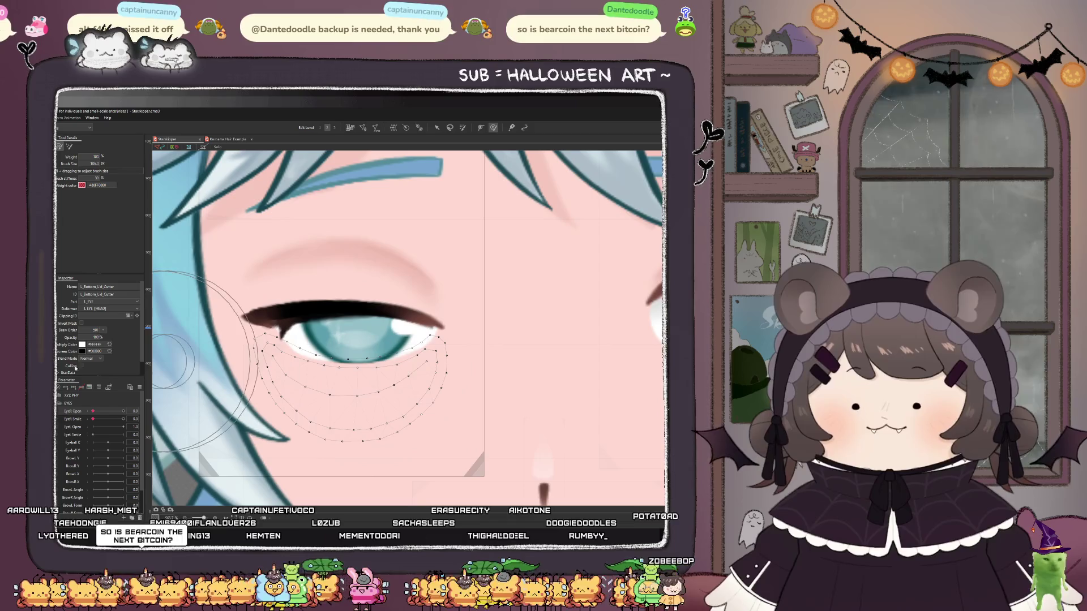
- Close the eye with EyeR Open, shrink the deform brush, and push the lower lid up
mouse_move(93, 411)
left_mouse_down()
mouse_move(124, 411)
mouse_move(93, 411)
left_mouse_up()
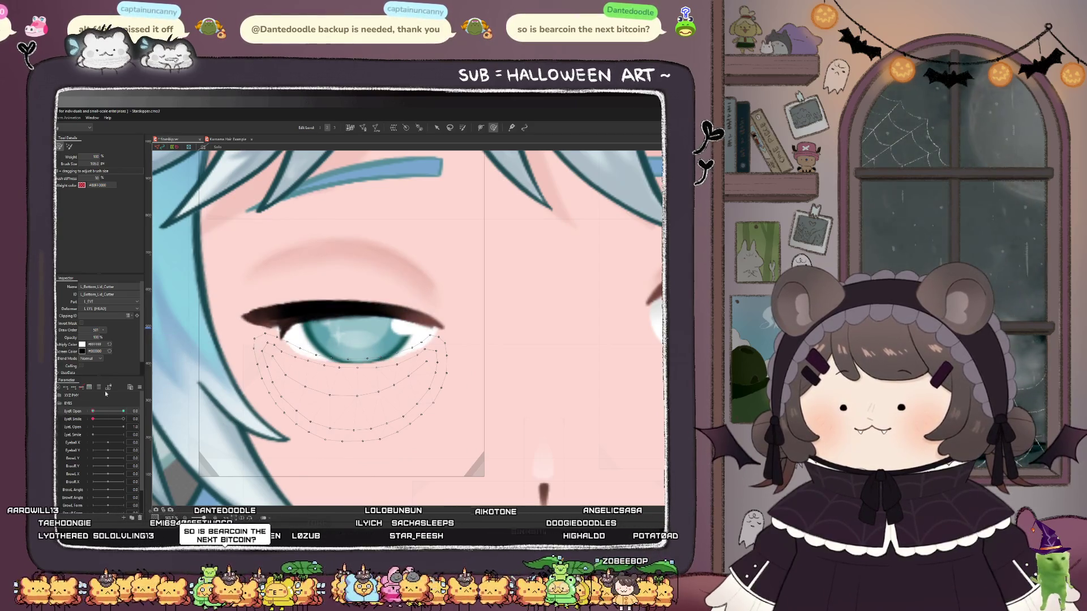
left_click(343, 347)
mouse_move(348, 343)
left_mouse_down("ctrl")
mouse_move(379, 334)
mouse_move(391, 385)
mouse_move(424, 339)
left_mouse_up("ctrl")
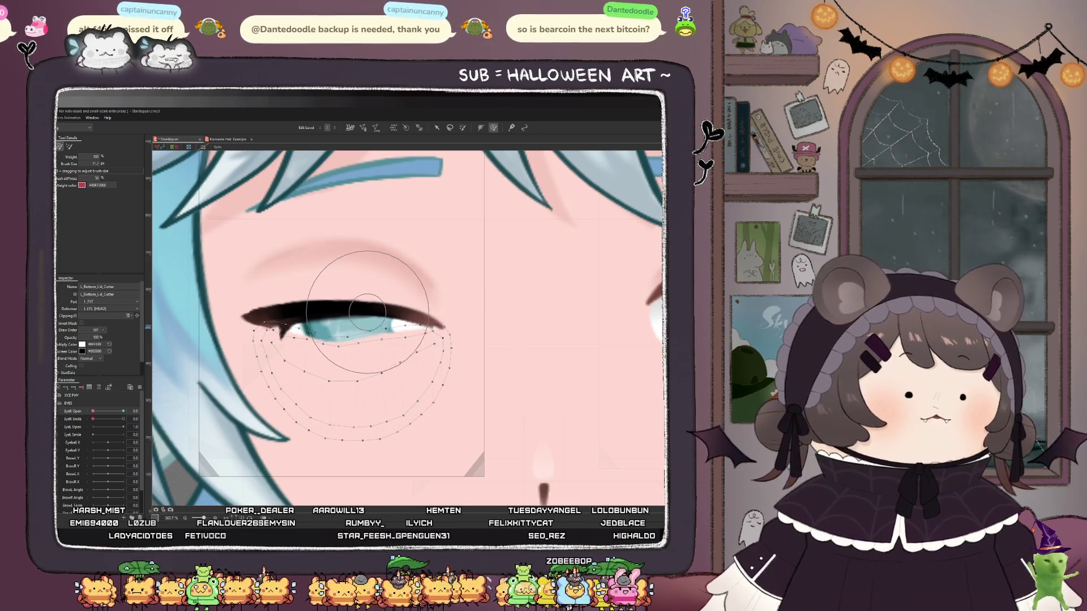
scroll(323, 275, "up", 2)
mouse_move(291, 340)
left_mouse_down()
mouse_move(351, 343)
mouse_move(338, 348)
mouse_move(336, 324)
left_mouse_up()
- With a smaller brush, fit mesh points to the closed lash line, including the left corner
scroll(348, 345, "down", 4)
scroll(345, 315, "up", 2)
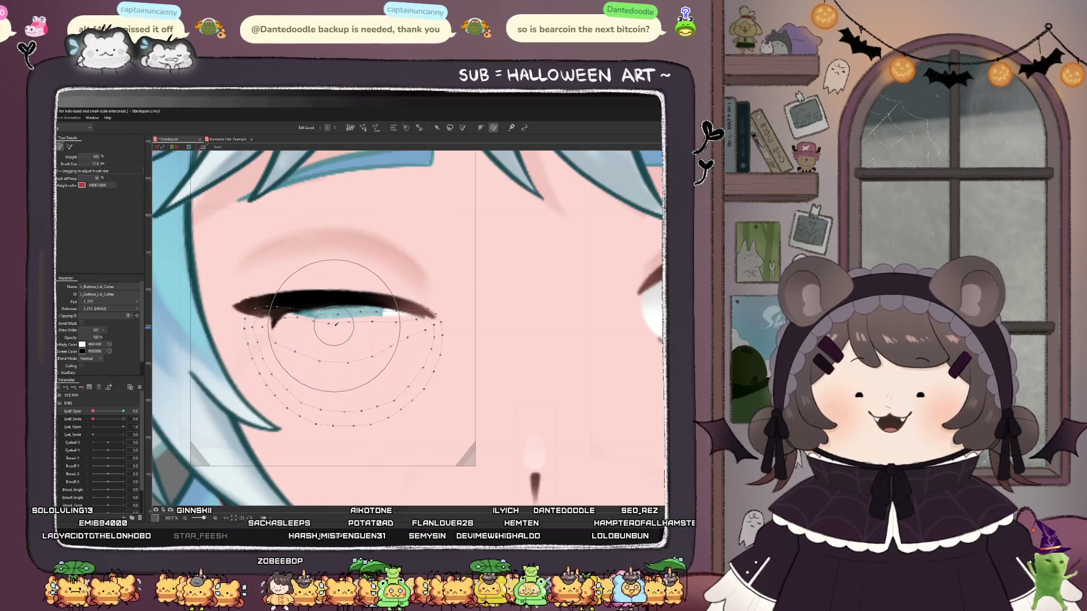
key("bracketleft")
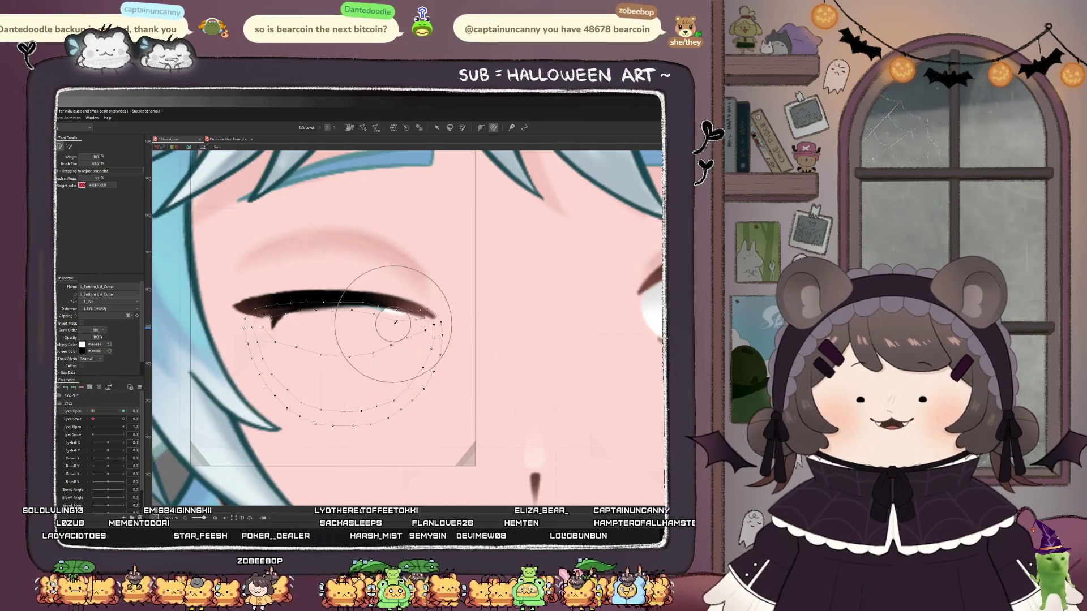
scroll(391, 327, "up", 2)
left_click(394, 327)
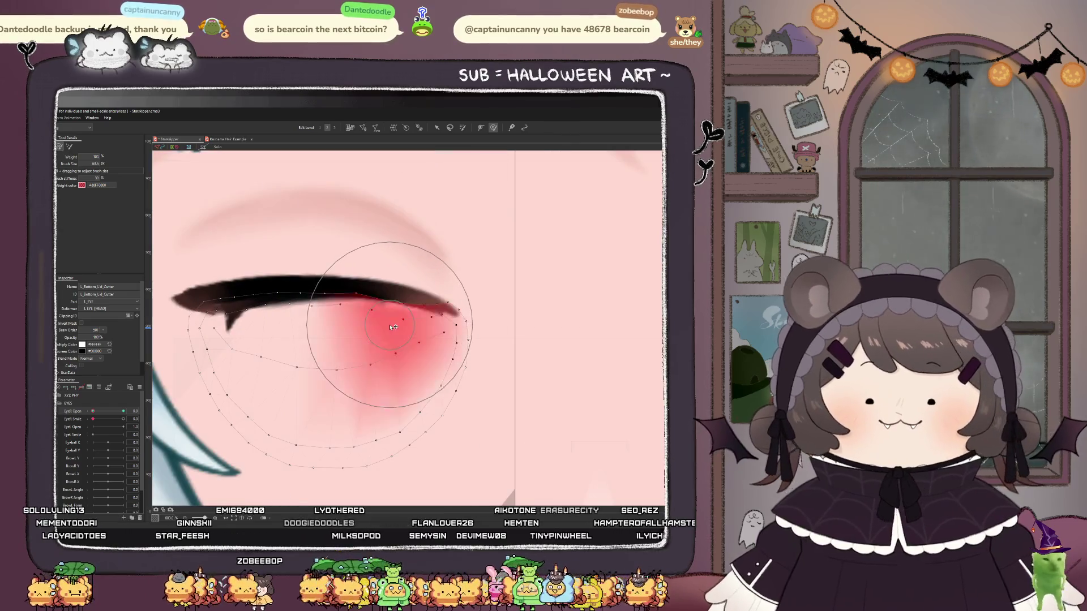
mouse_move(283, 331)
left_mouse_down()
mouse_move(243, 357)
mouse_move(255, 348)
left_mouse_up()
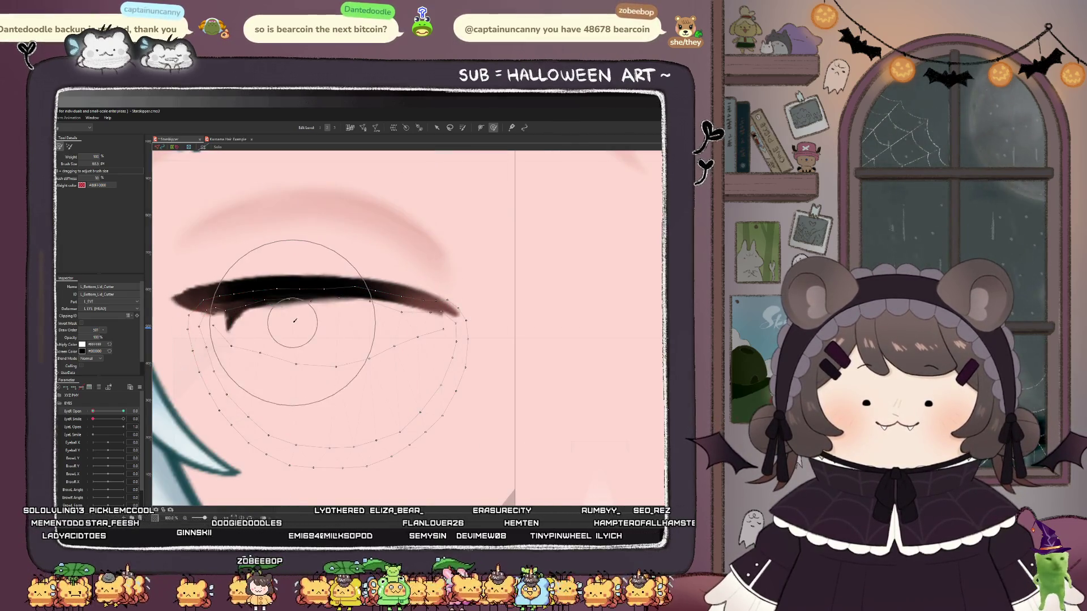
left_click_drag(389, 338, 401, 333)
scroll(461, 324, "down", 2)
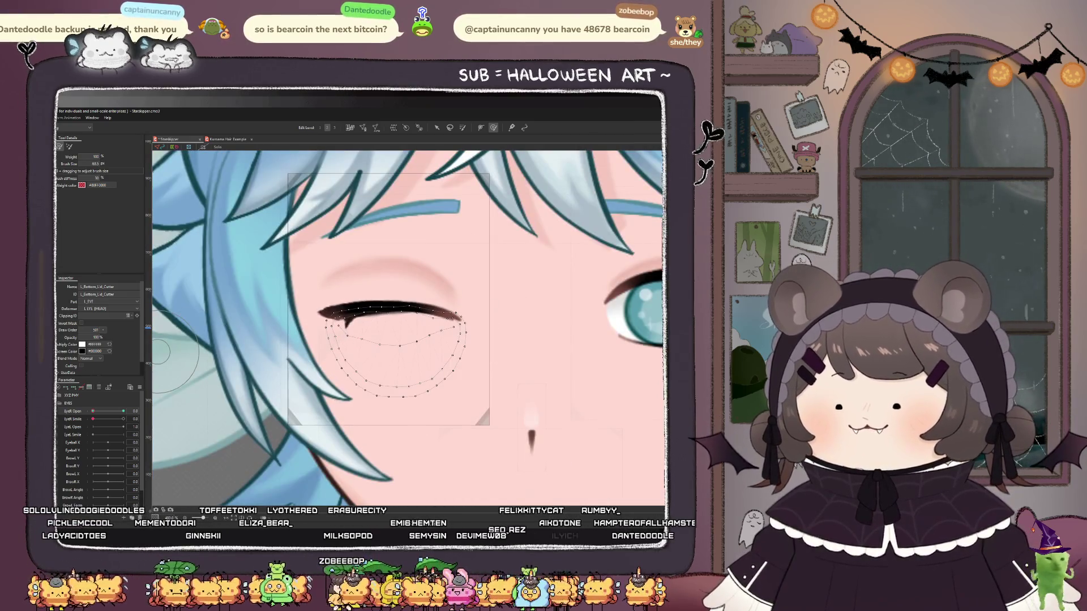
- Preview the eye with EyeR Open, then pull in the mesh points at the lash's right tip
mouse_move(96, 412)
left_mouse_down()
mouse_move(128, 410)
mouse_move(93, 412)
left_mouse_up()
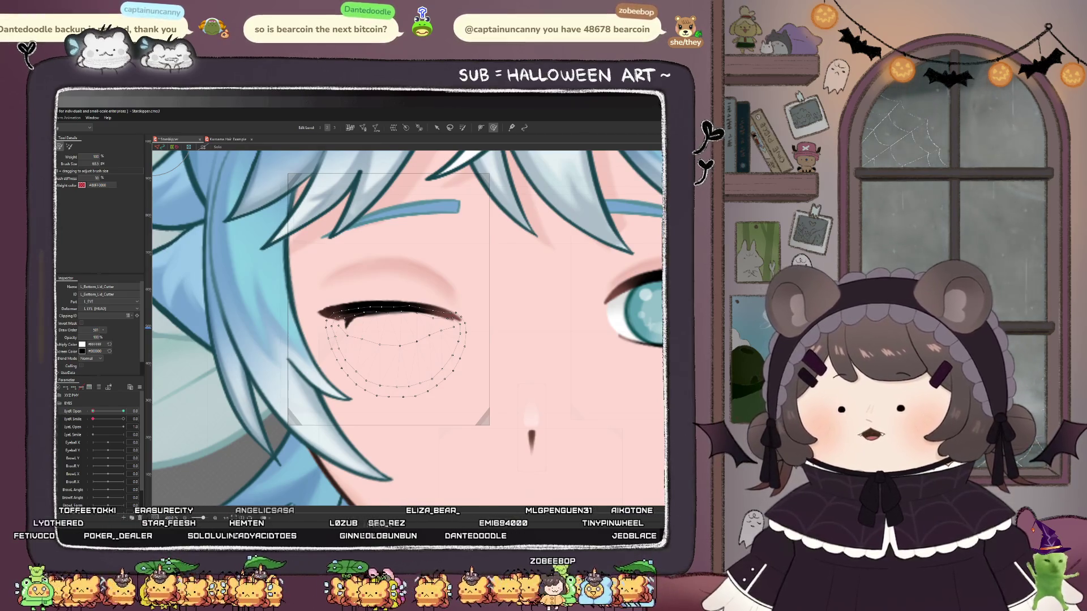
scroll(477, 320, "up", 4)
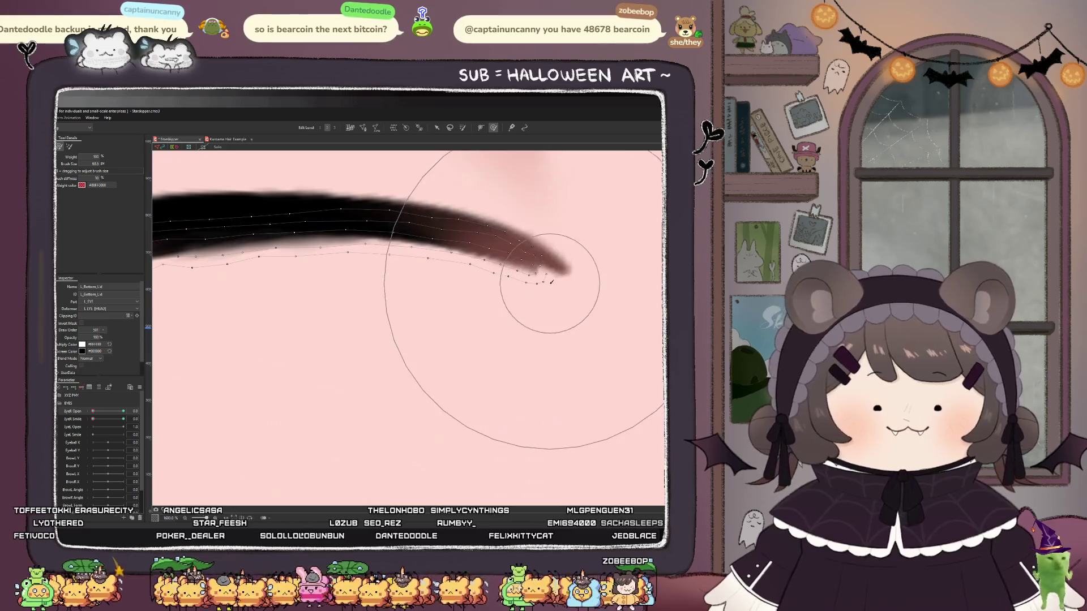
left_click_drag(534, 260, 588, 316)
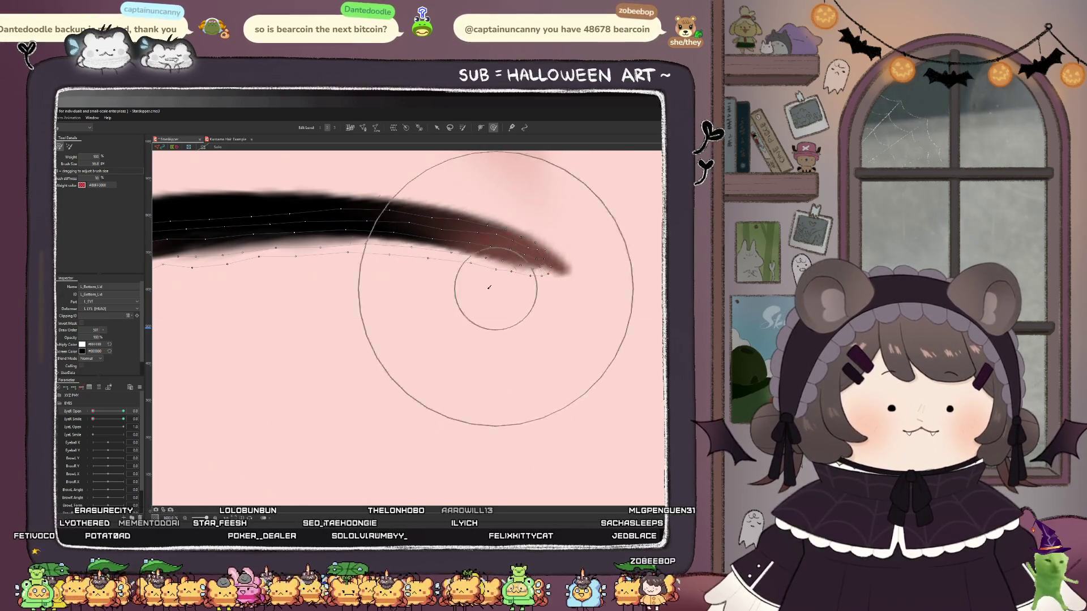
left_click_drag(485, 279, 473, 291)
- Reshape the mesh points at the lash's left tip, undoing the last attempt
scroll(474, 291, "down", 4)
scroll(310, 320, "up", 4)
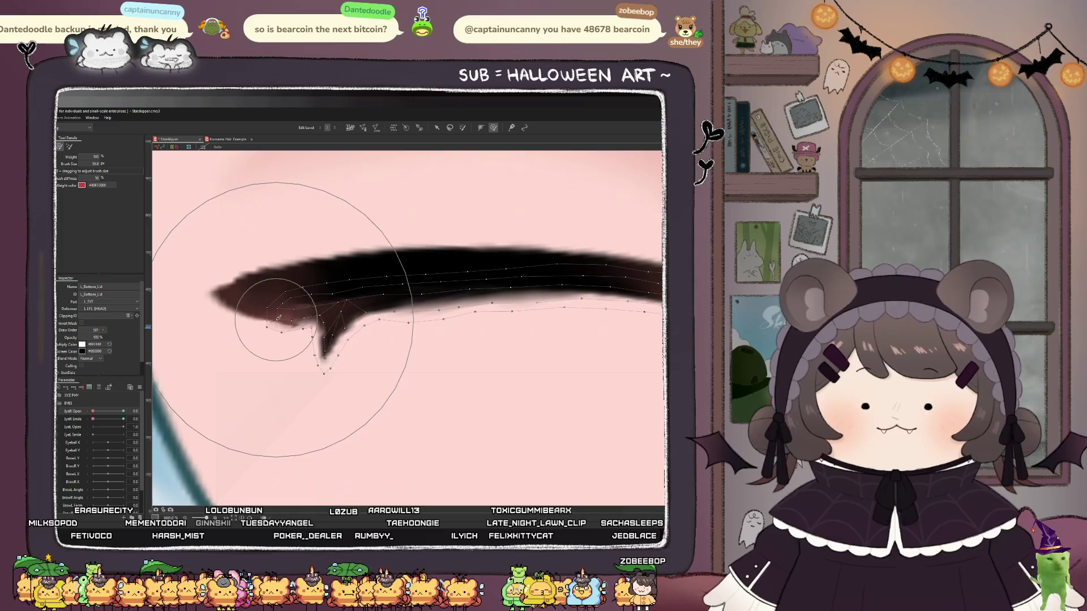
left_click_drag(300, 328, 277, 319)
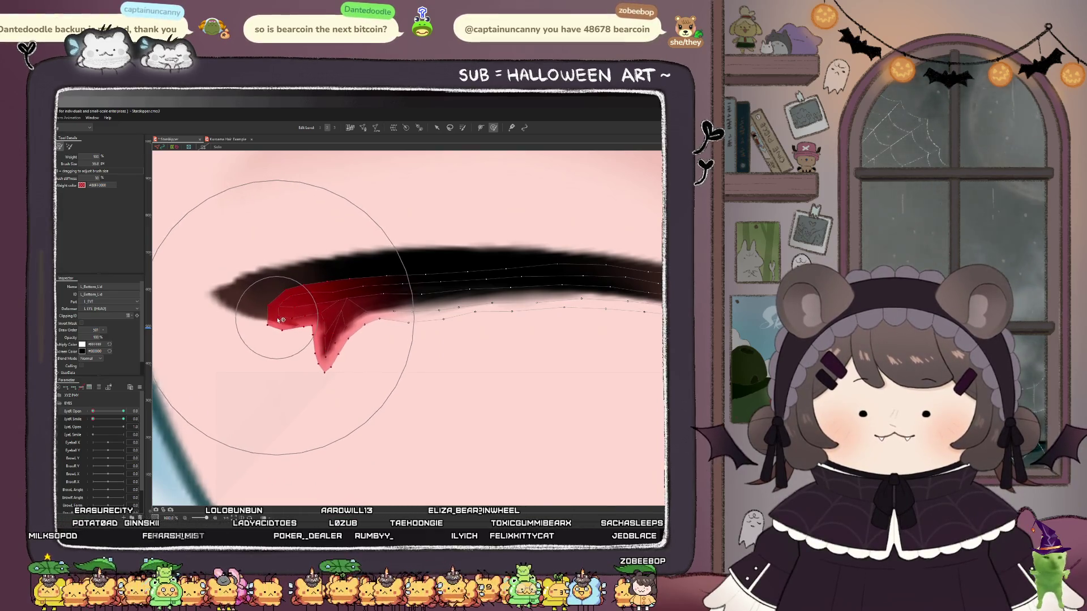
key("ctrl+z")
scroll(216, 250, "down", 6)
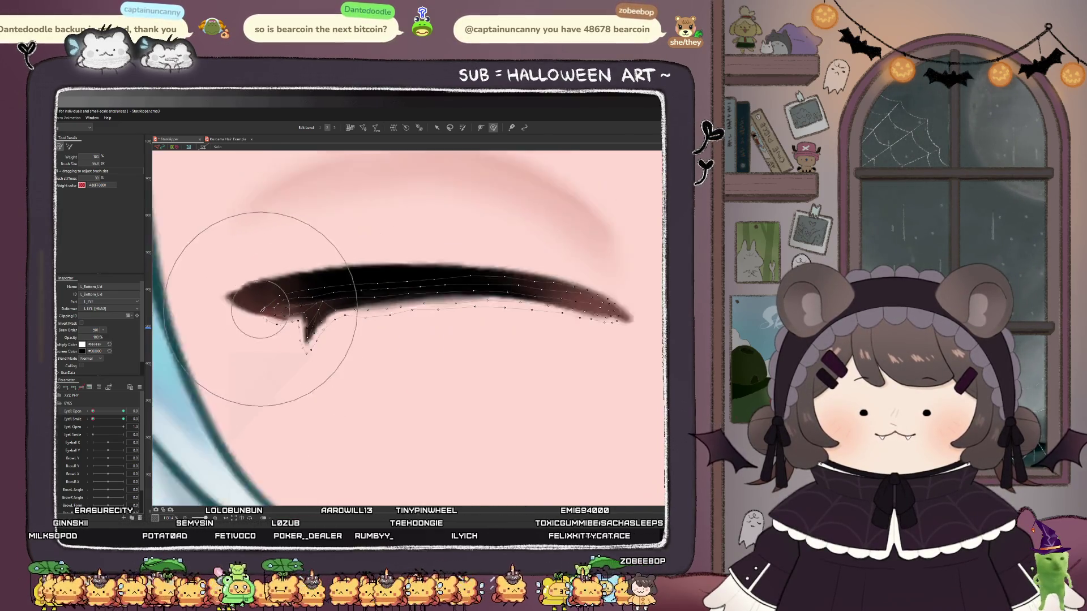
left_click_drag(94, 412, 130, 412)
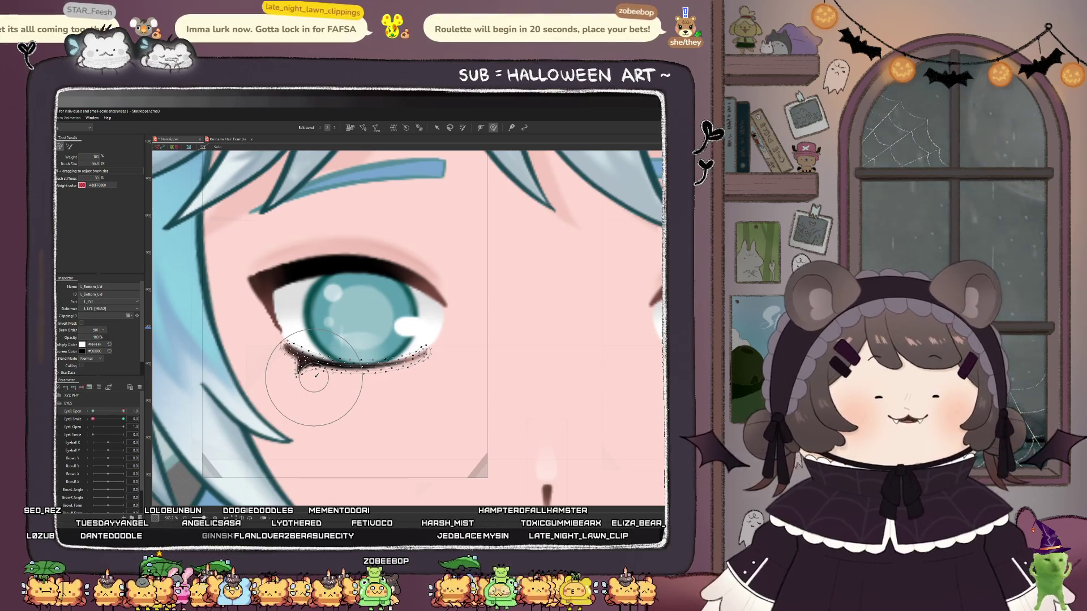
scroll(315, 376, "down", 3)
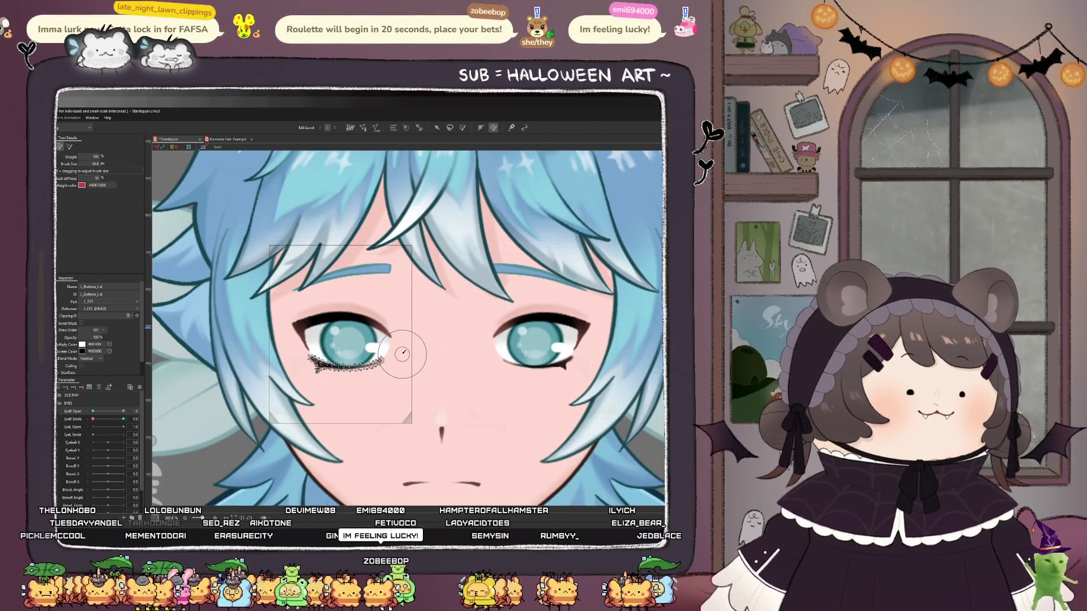
left_click_drag(123, 411, 93, 411)
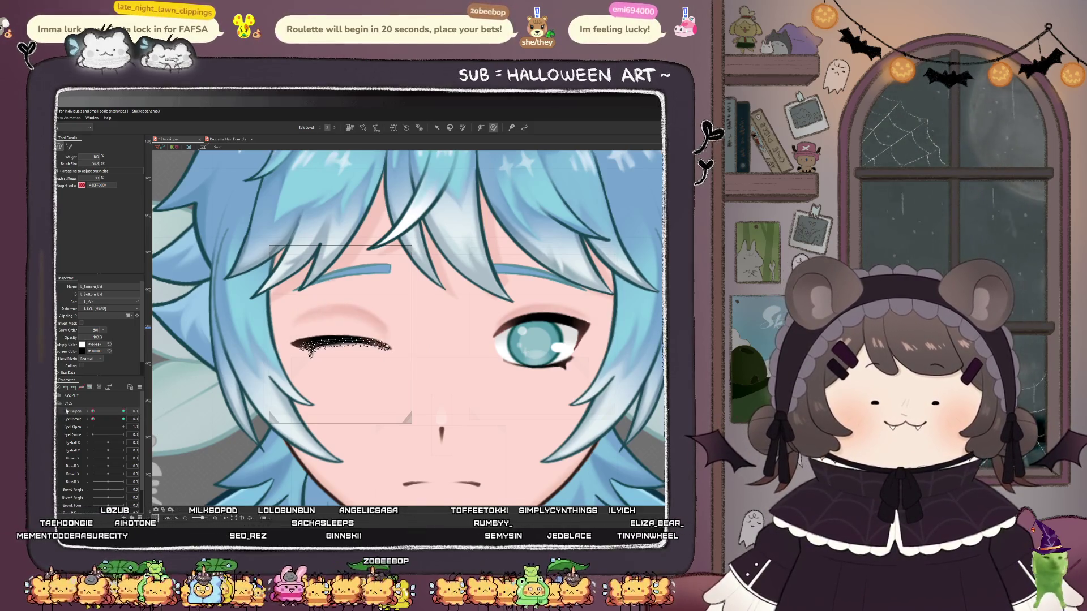
scroll(395, 352, "down", 2)
scroll(394, 352, "down", 2)
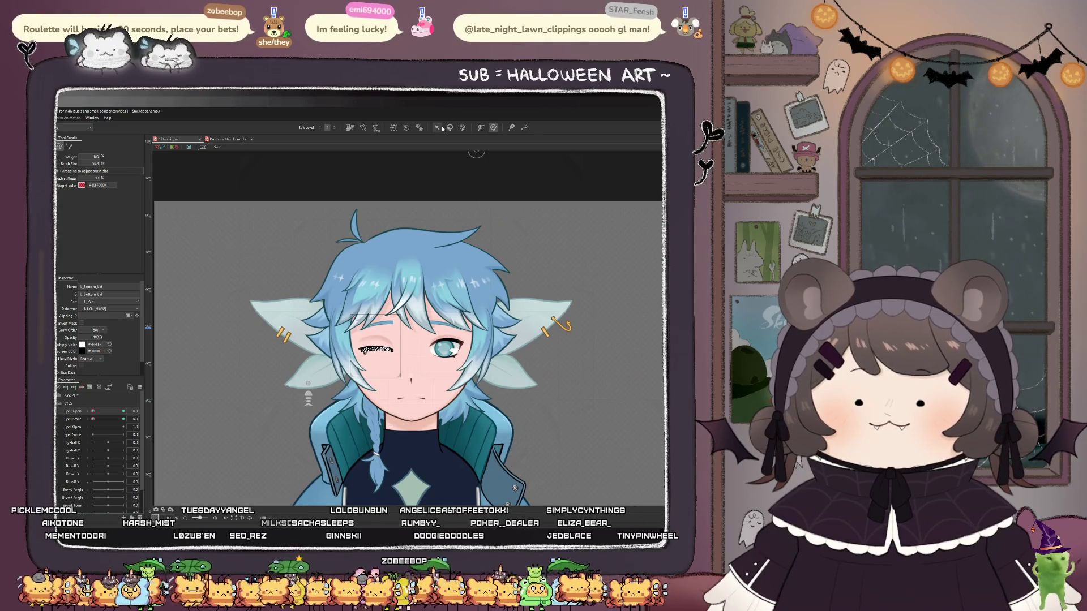
- Switch to the Arrow tool and select the closed eyelash art mesh
key("v")
left_click(217, 364)
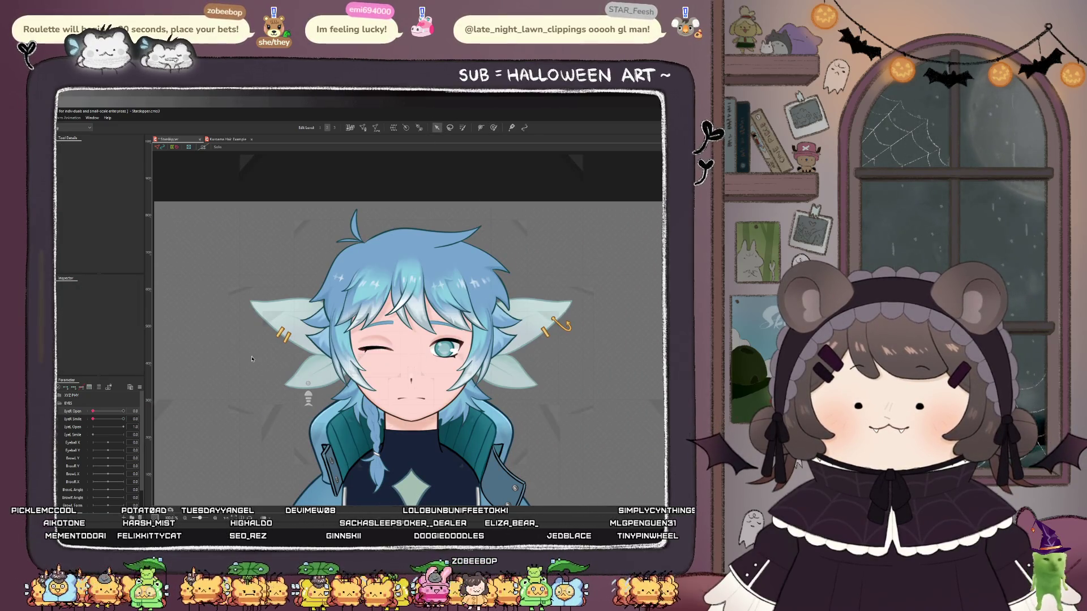
scroll(318, 339, "down", 1)
scroll(396, 270, "up", 3)
scroll(396, 270, "up", 2)
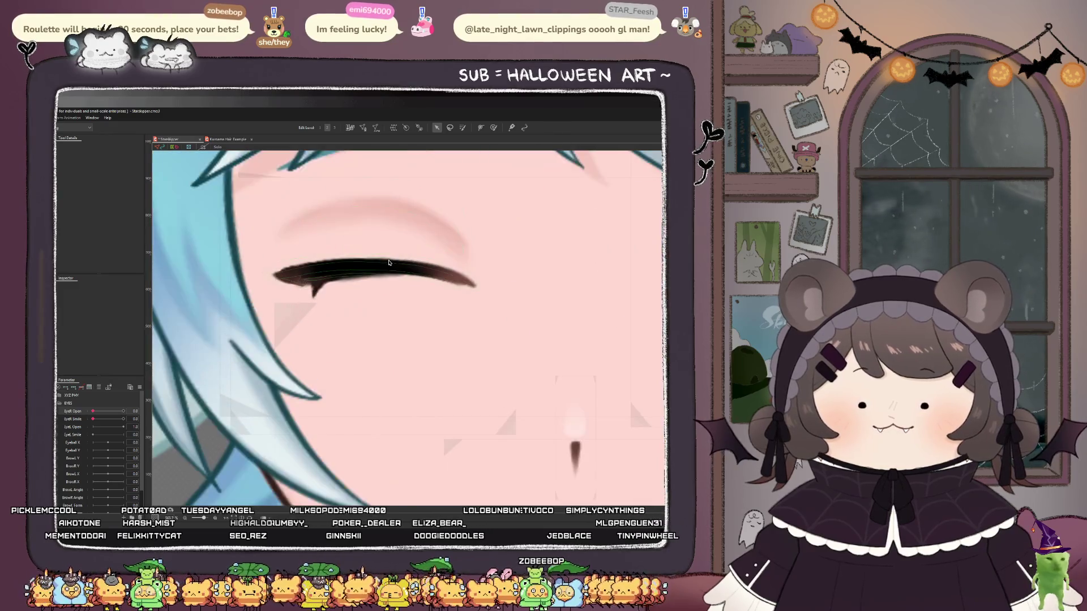
left_click(350, 282)
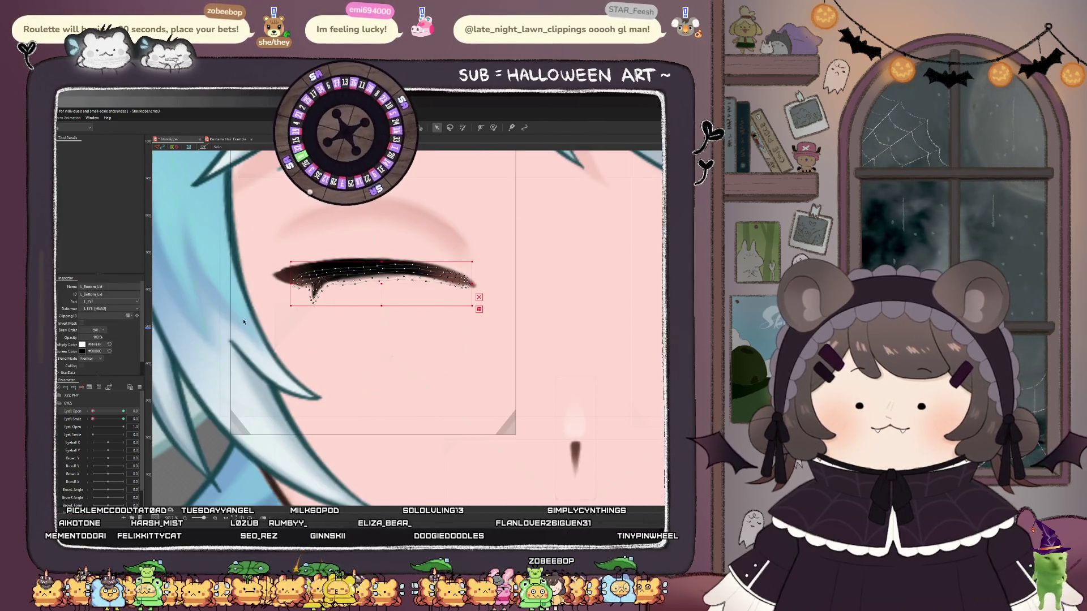
- Lift a lower-edge eyelash vertex up against the lash and select another vertex
scroll(331, 281, "up", 2)
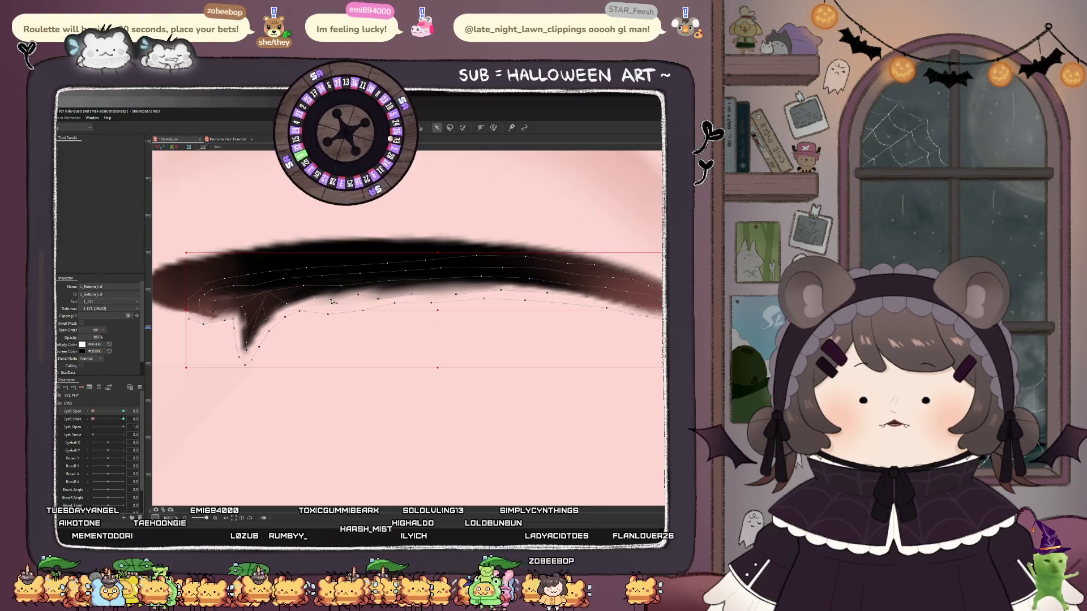
left_click_drag(328, 314, 359, 303)
left_click(382, 293)
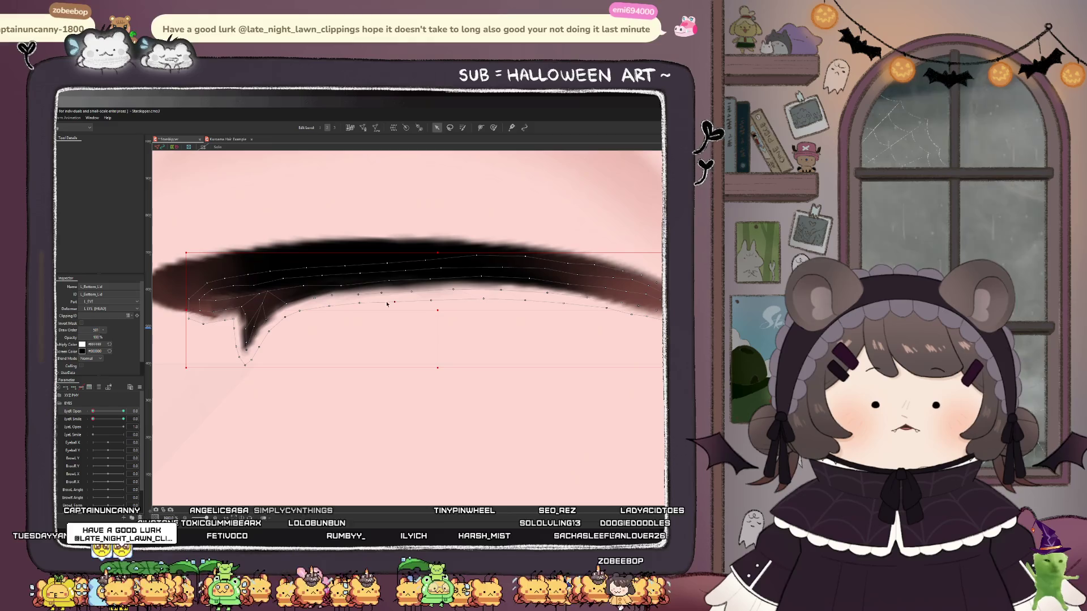
scroll(395, 305, "down", 2)
scroll(320, 307, "down", 2)
scroll(320, 307, "down", 4)
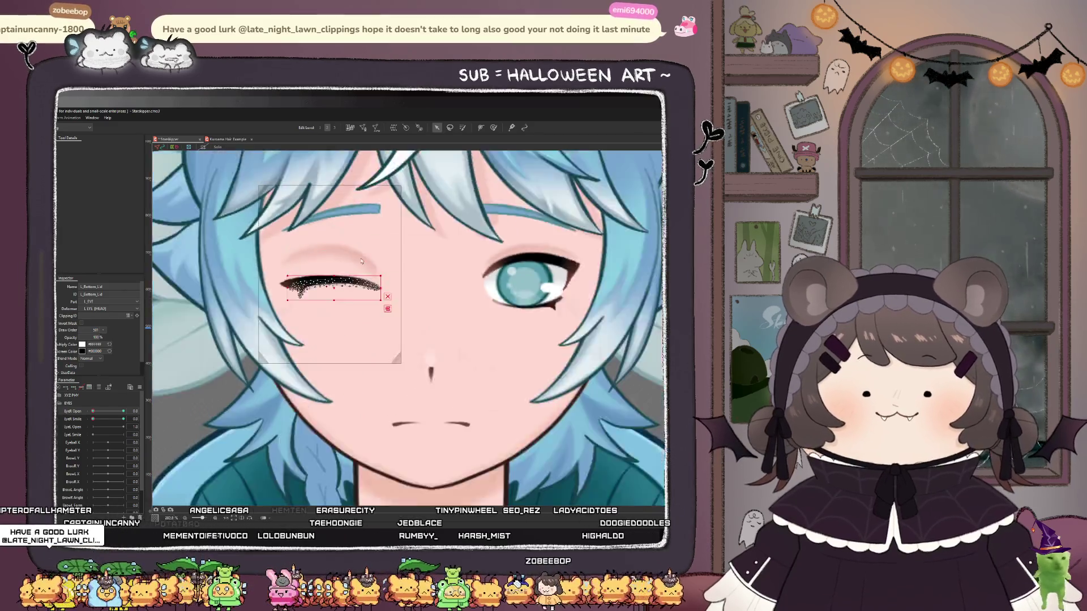
scroll(427, 242, "down", 5)
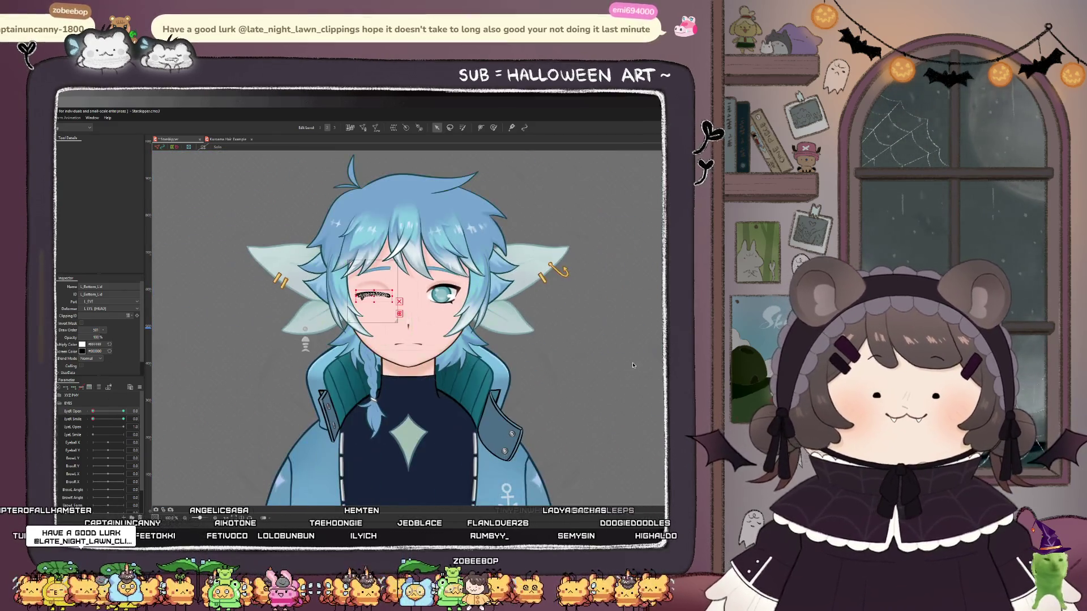
- Reopen the eye, inspect L_Iris, L_Eye_Bling_01 and L_Eye_Highlight_01, then select L Eye Close
left_click_drag(93, 412, 124, 411)
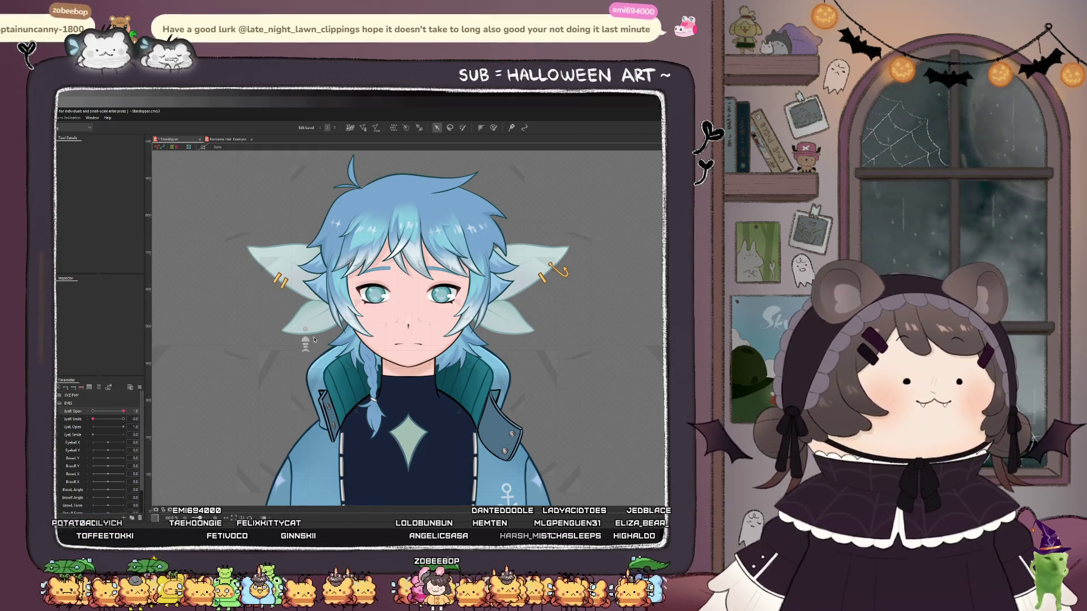
scroll(455, 291, "up", 5)
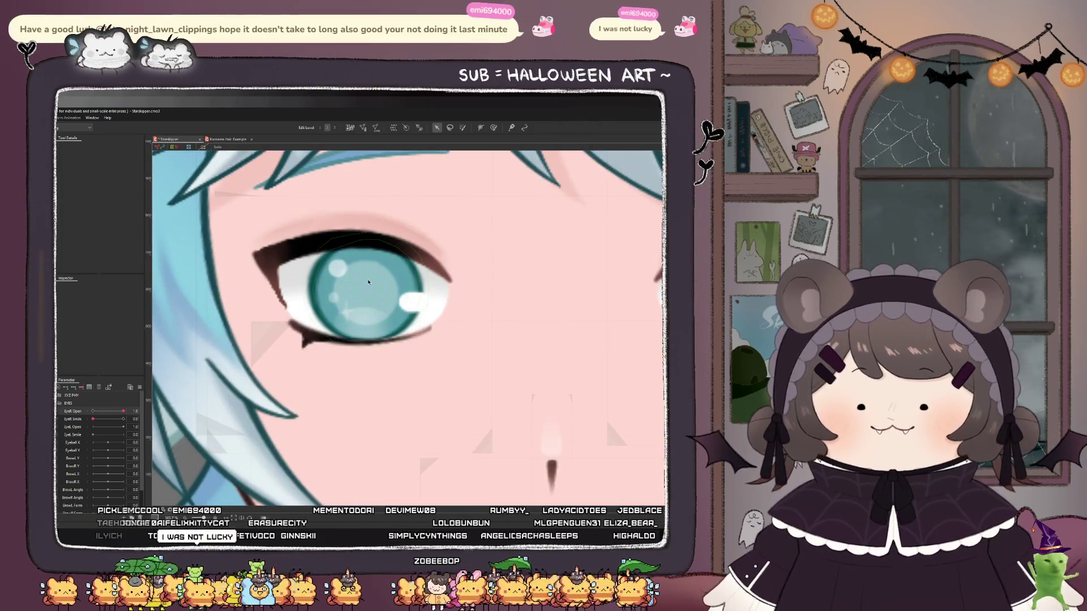
left_click(367, 282)
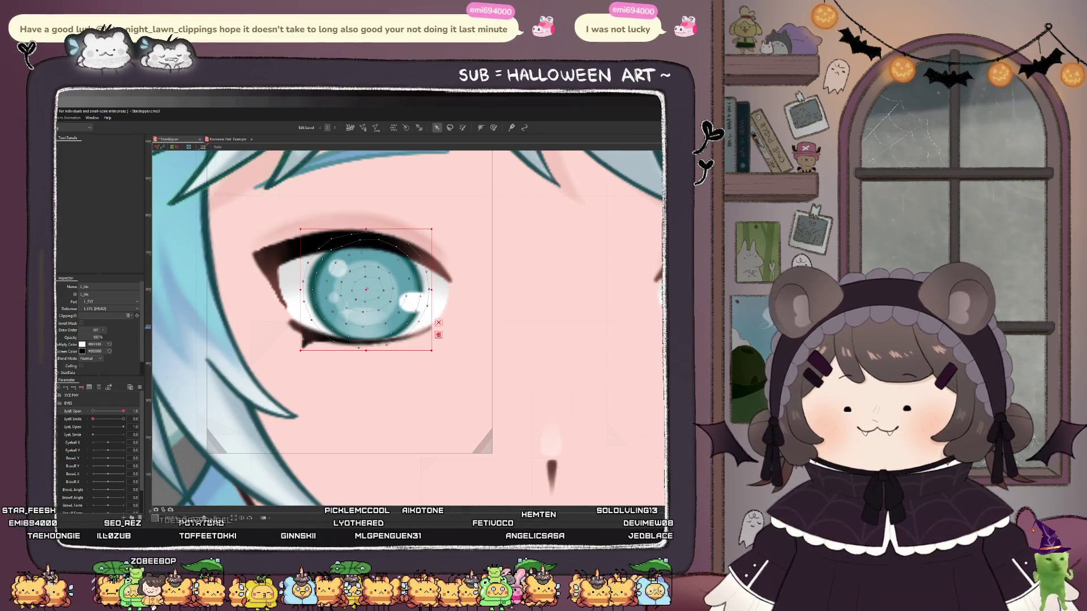
left_click(344, 310)
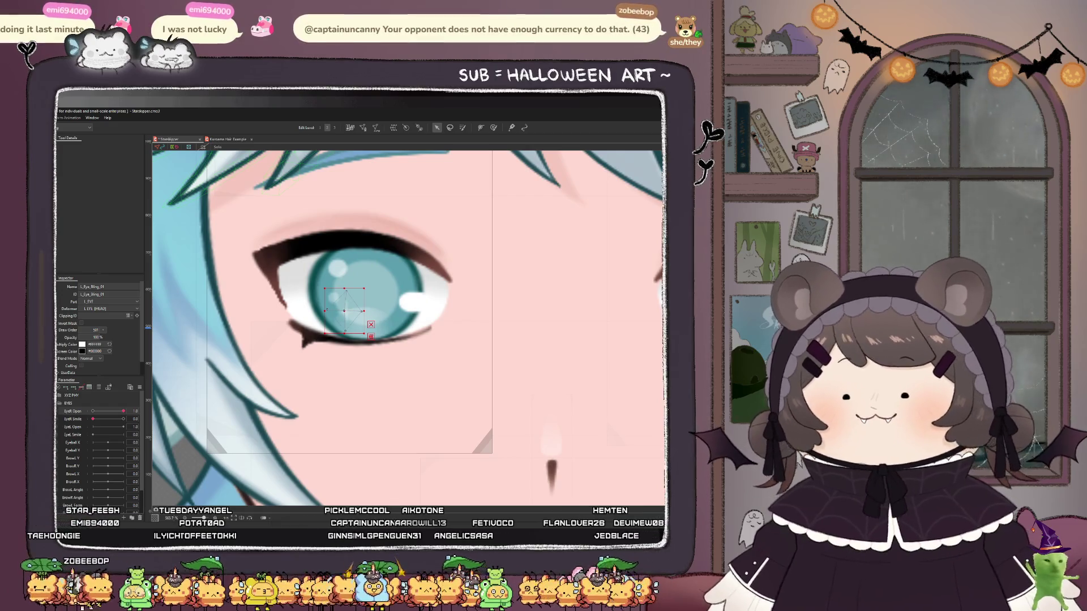
left_click(416, 302)
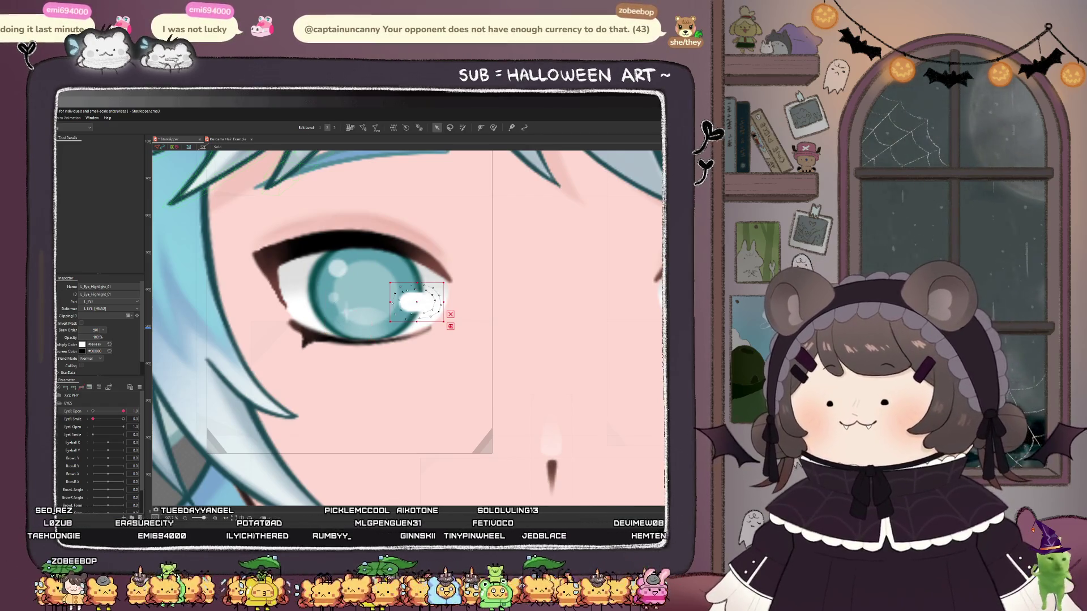
left_click(362, 295, "ctrl")
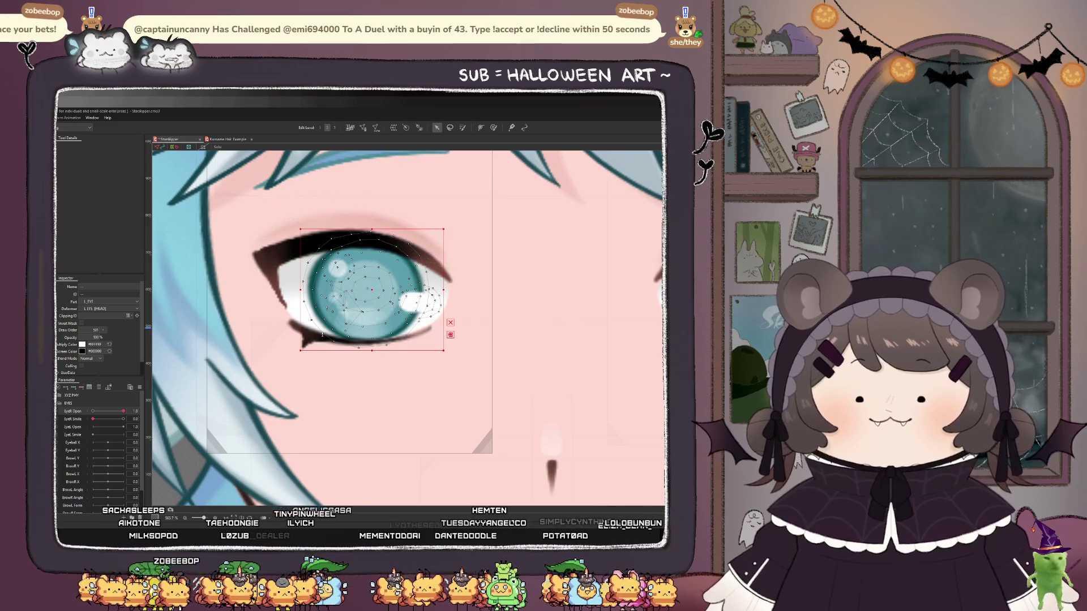
left_click(225, 370)
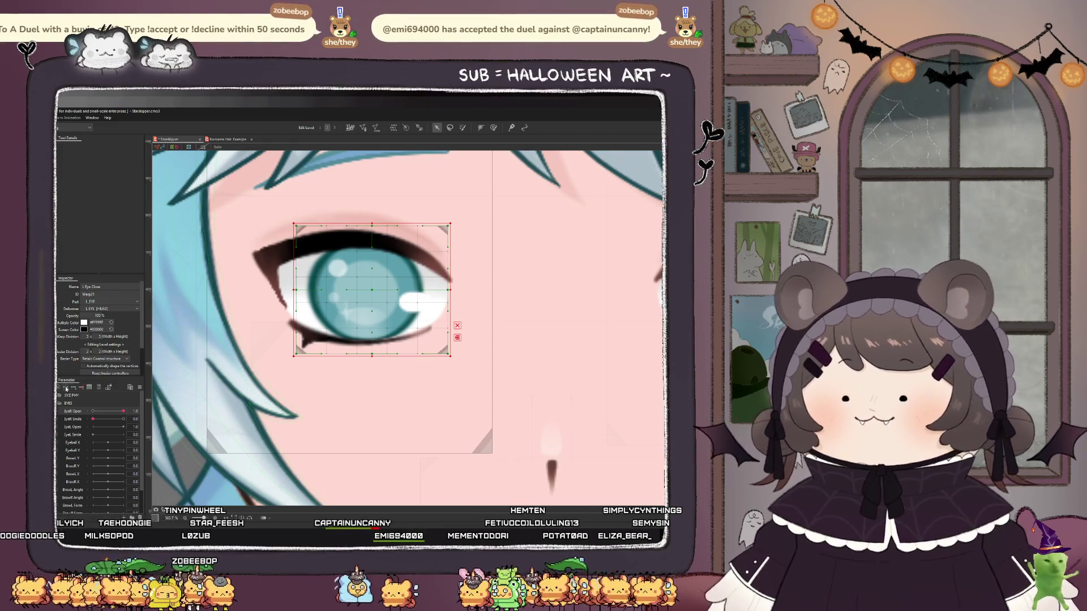
- Close the eye, enlarge the eye warp deformer slightly, reopen it, and zoom out to the face
left_click_drag(123, 412, 93, 411)
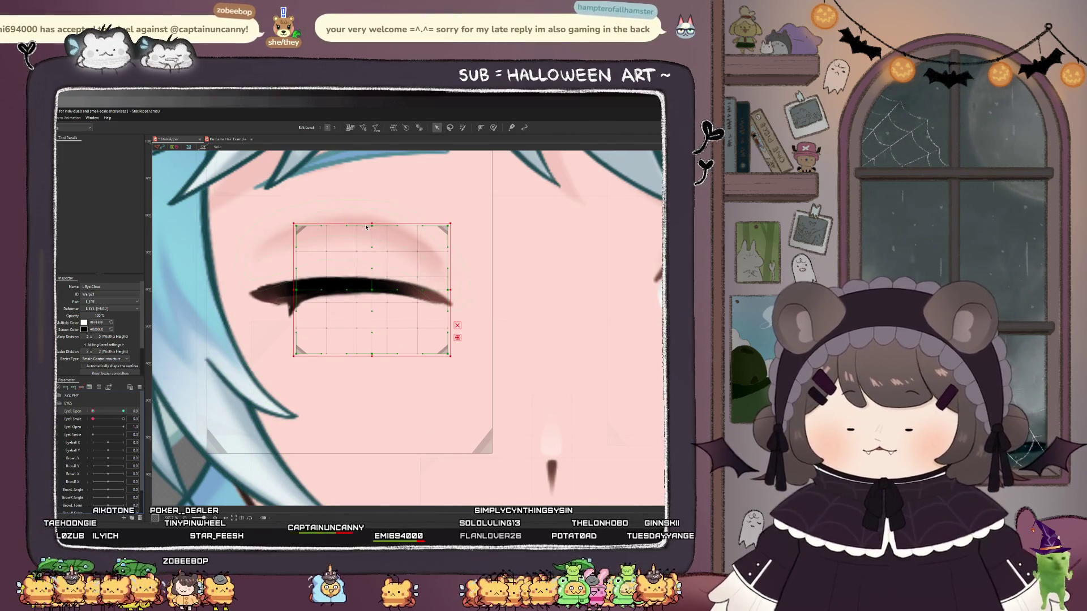
left_click_drag(372, 223, 373, 217)
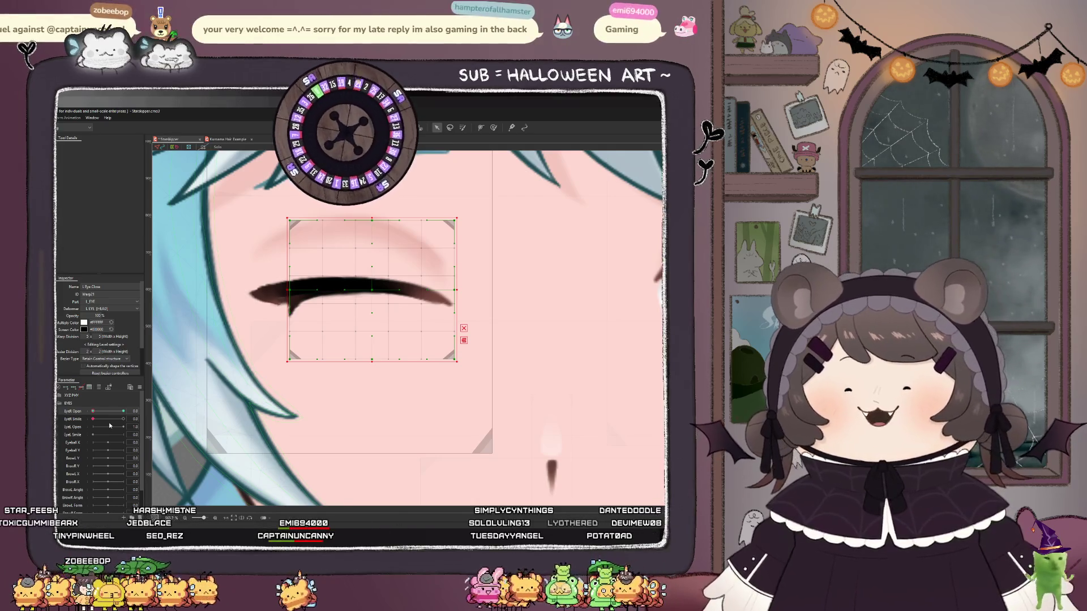
left_click_drag(93, 411, 136, 412)
key("ctrl+minus")
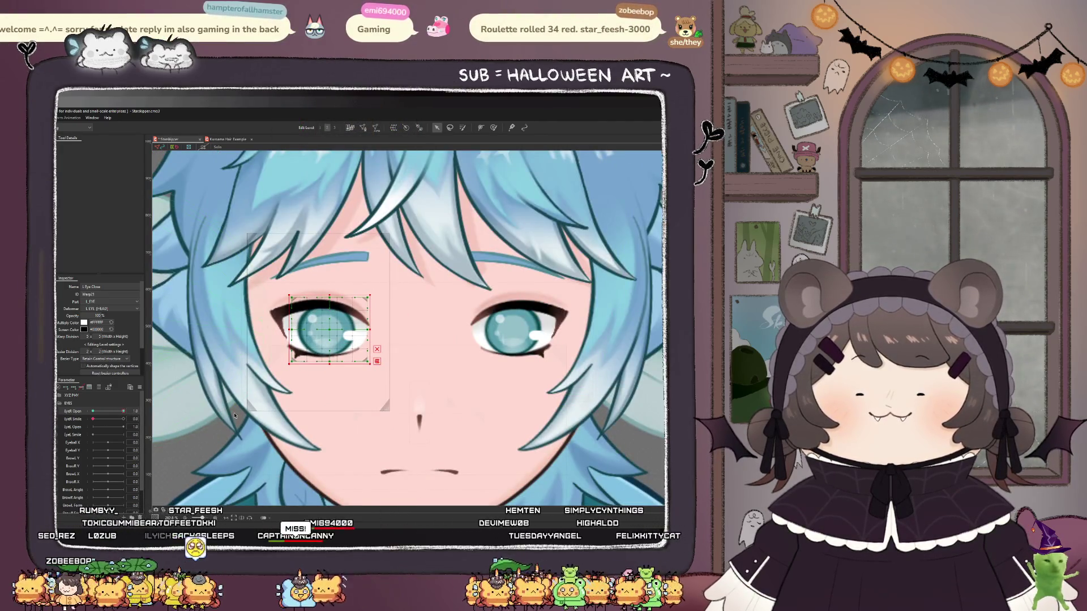
- Scrub EyeR Open between 0 and 1 to preview the blink, ending fully open
mouse_move(237, 417)
left_mouse_down()
mouse_move(92, 412)
mouse_move(242, 412)
left_mouse_up()
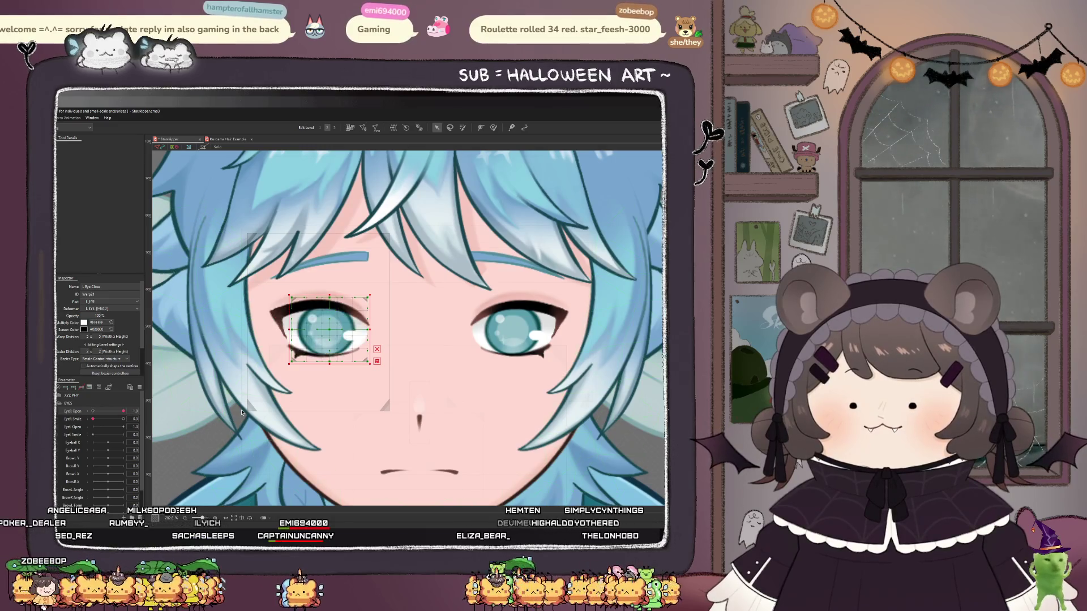
mouse_move(123, 412)
left_mouse_down()
mouse_move(92, 412)
mouse_move(142, 419)
mouse_move(92, 412)
mouse_move(124, 412)
mouse_move(89, 424)
mouse_move(154, 428)
mouse_move(92, 422)
mouse_move(128, 421)
left_mouse_up()
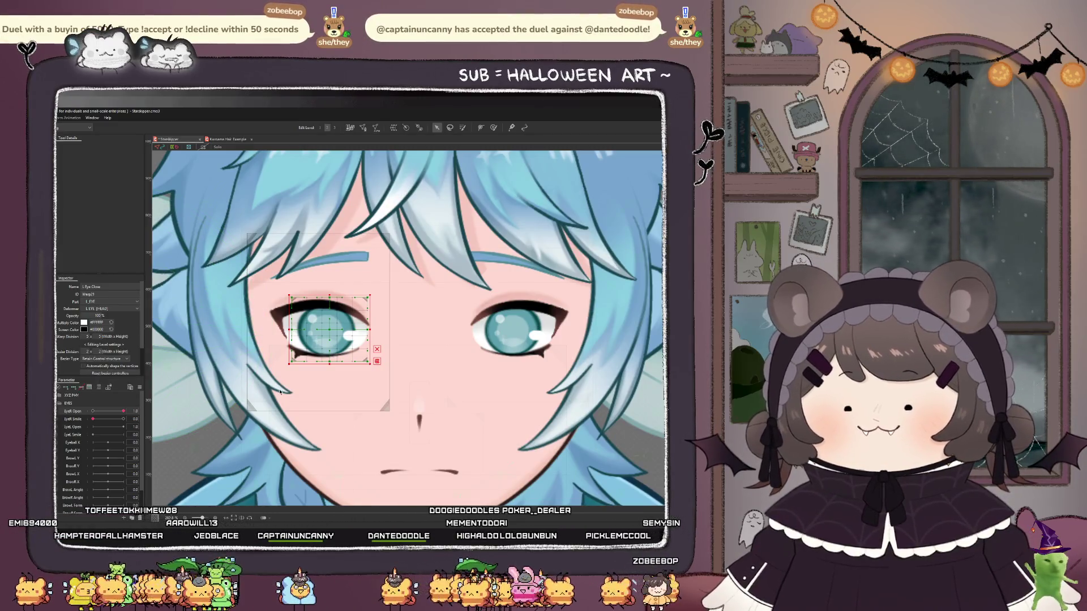
scroll(335, 343, "up", 2)
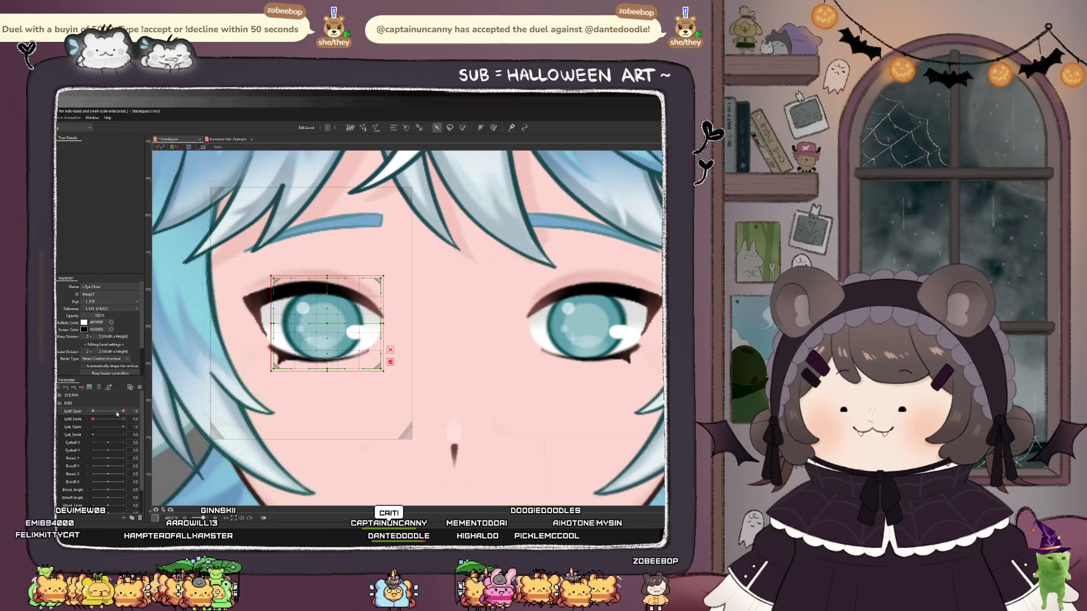
left_click_drag(123, 411, 92, 411)
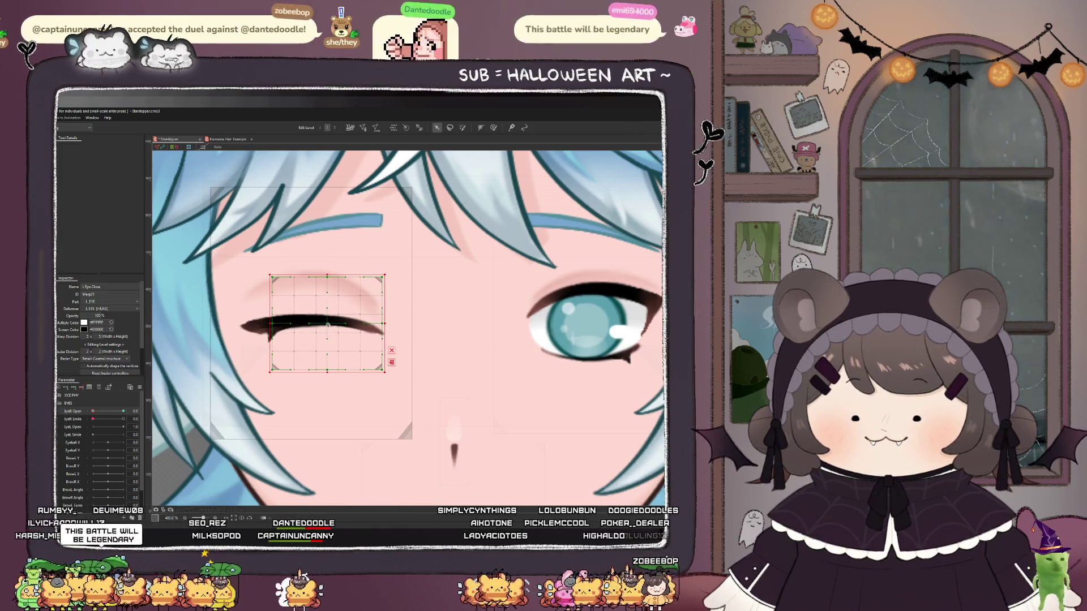
left_click_drag(92, 412, 141, 413)
scroll(224, 397, "down", 5)
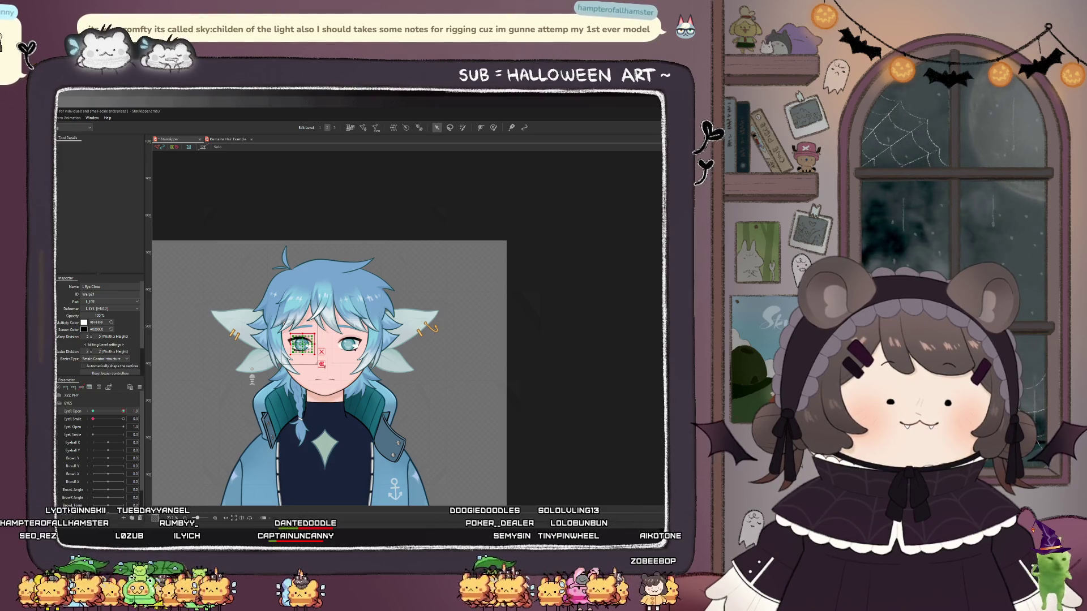
- Nudge the eye warp deformer down, check the blink, and undo a centre-point move
scroll(363, 322, "up", 8)
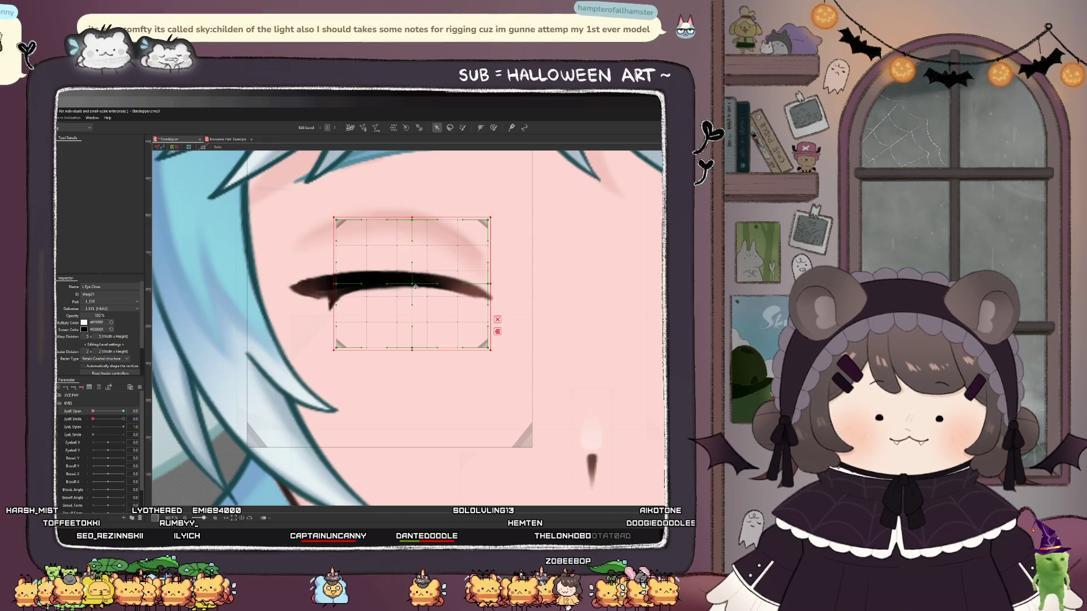
left_click_drag(415, 287, 415, 289)
mouse_move(97, 412)
left_mouse_down()
mouse_move(137, 413)
mouse_move(94, 421)
mouse_move(272, 410)
left_mouse_up()
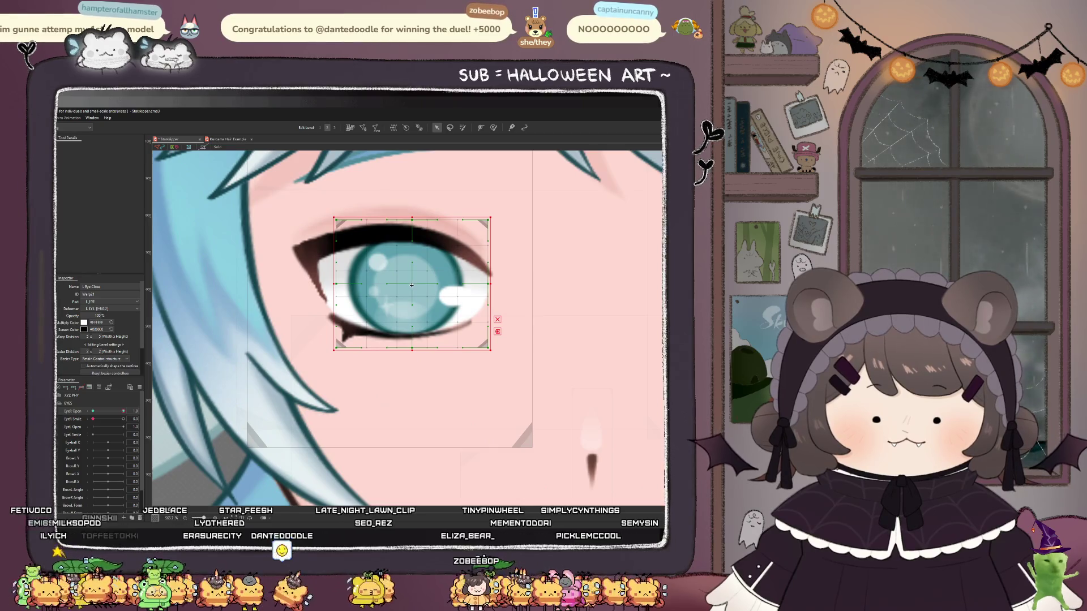
scroll(438, 273, "up", 3)
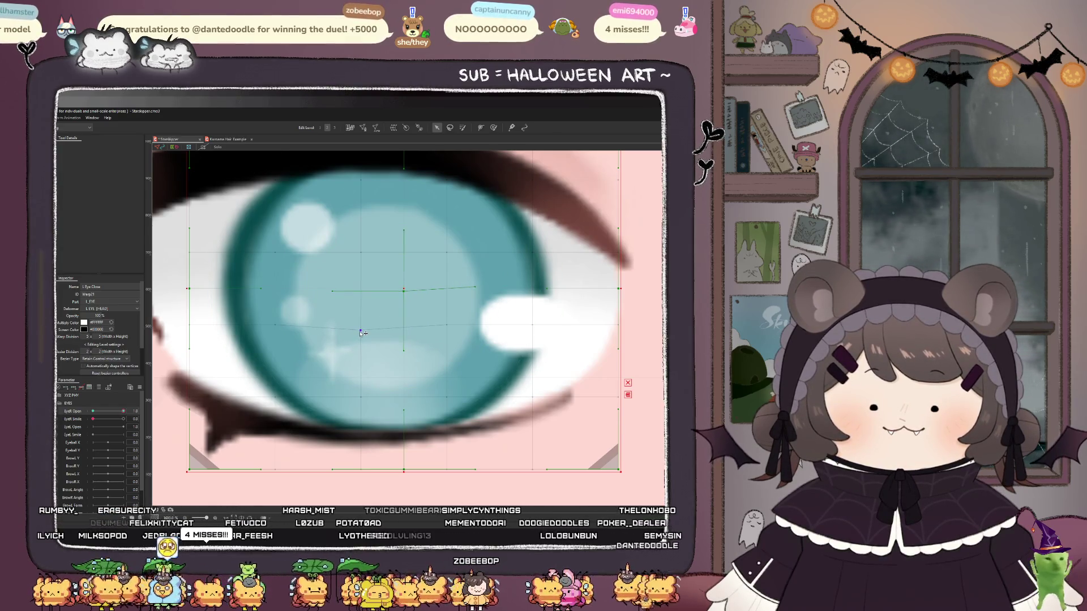
scroll(404, 291, "up", 2)
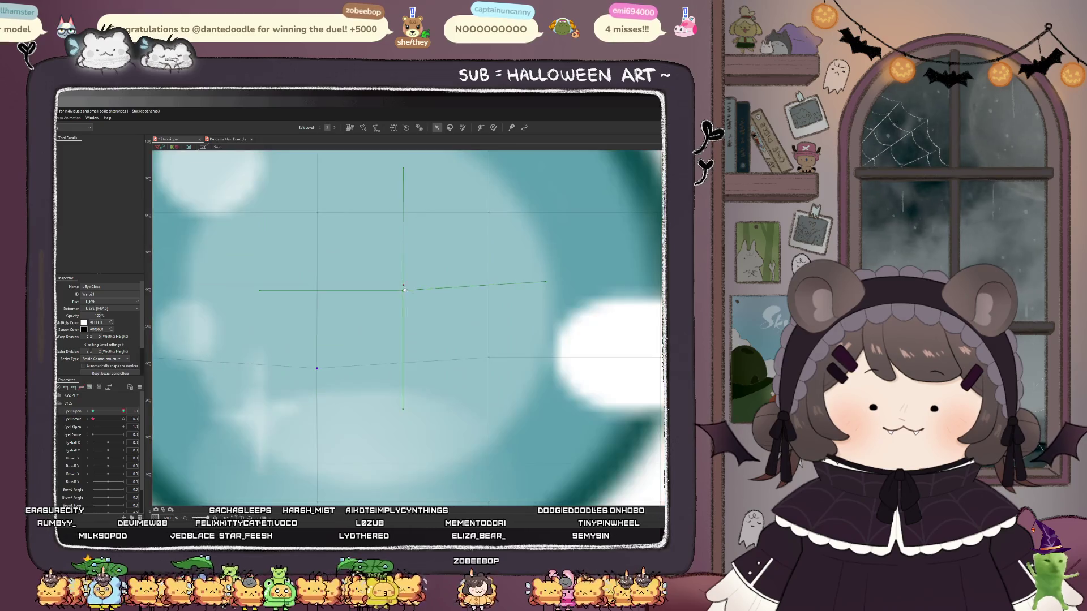
left_click_drag(406, 295, 407, 324)
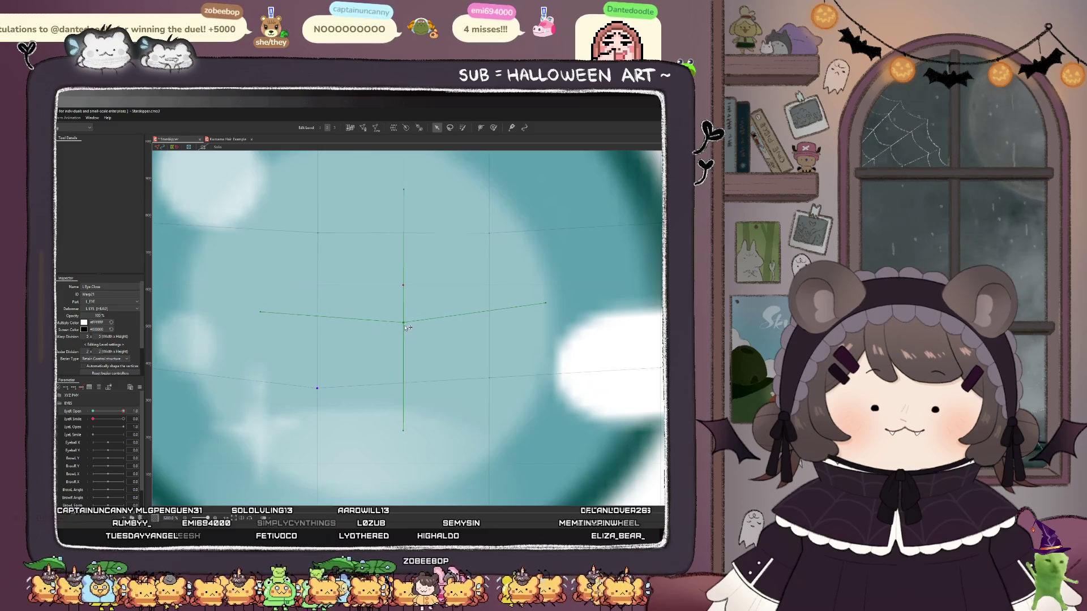
scroll(388, 333, "down", 2)
key("ctrl+z")
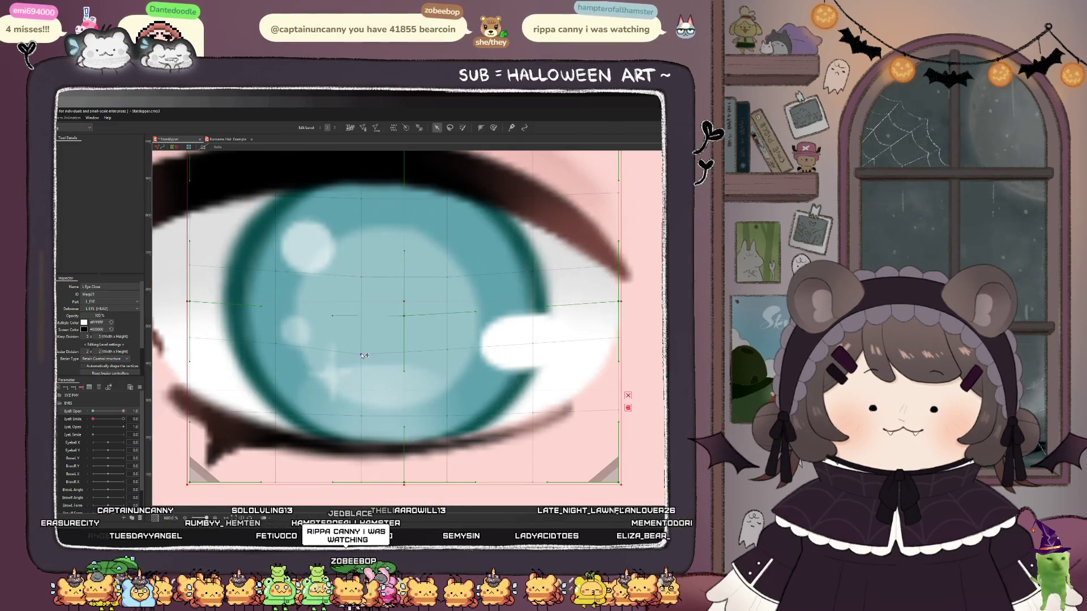
scroll(363, 348, "down", 2)
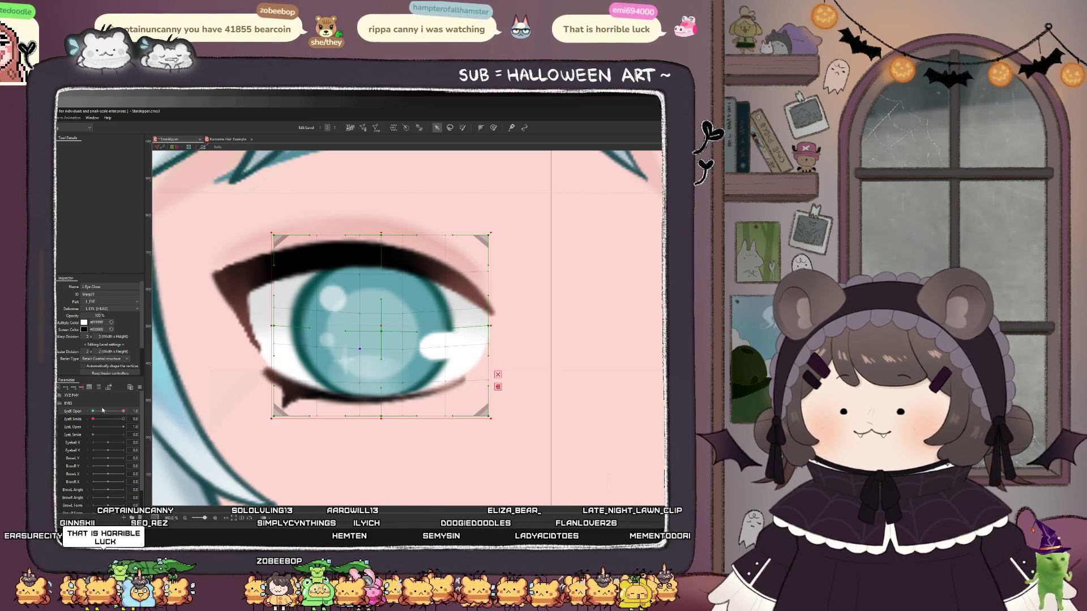
- Close the eye to a lash line and try bending its mesh down, undoing the edit
mouse_move(123, 412)
left_mouse_down()
mouse_move(98, 412)
mouse_move(152, 412)
left_mouse_up()
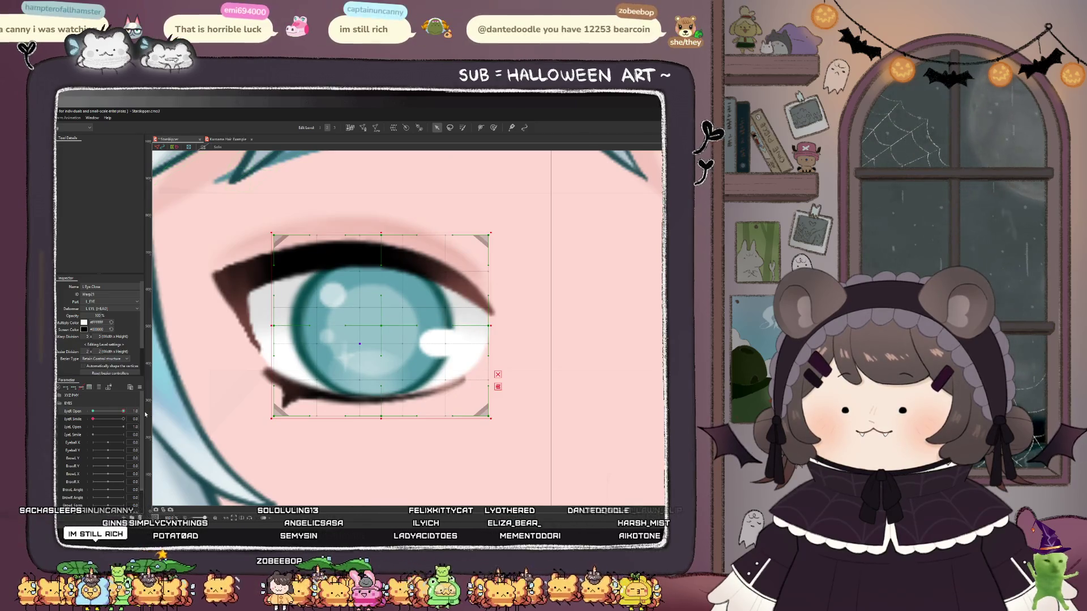
left_click_drag(125, 412, 59, 422)
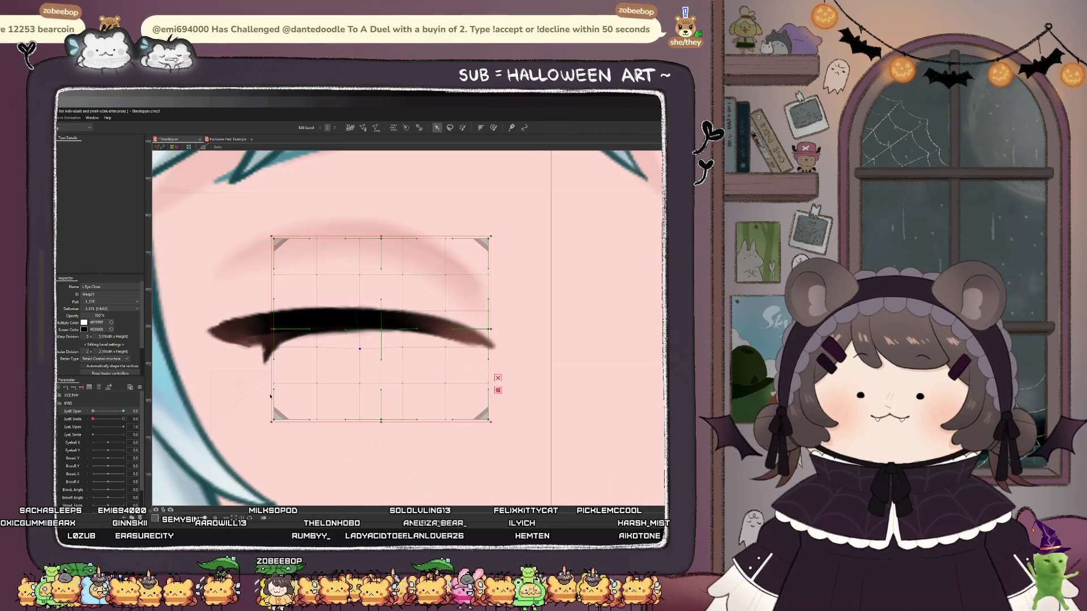
scroll(385, 329, "up", 5)
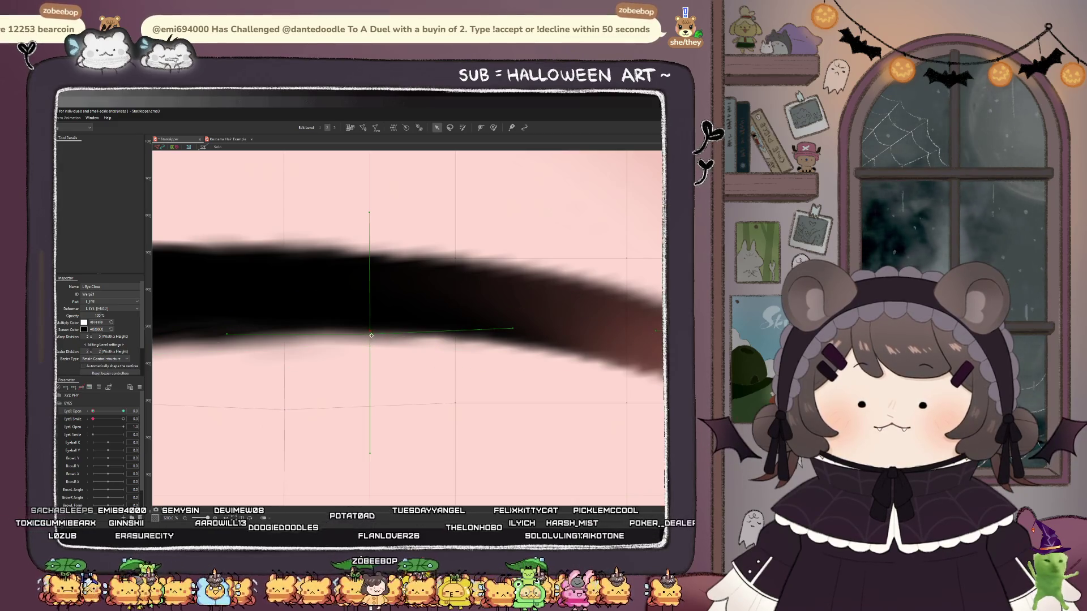
left_click_drag(374, 340, 369, 365)
key("ctrl+z")
scroll(345, 360, "down", 4)
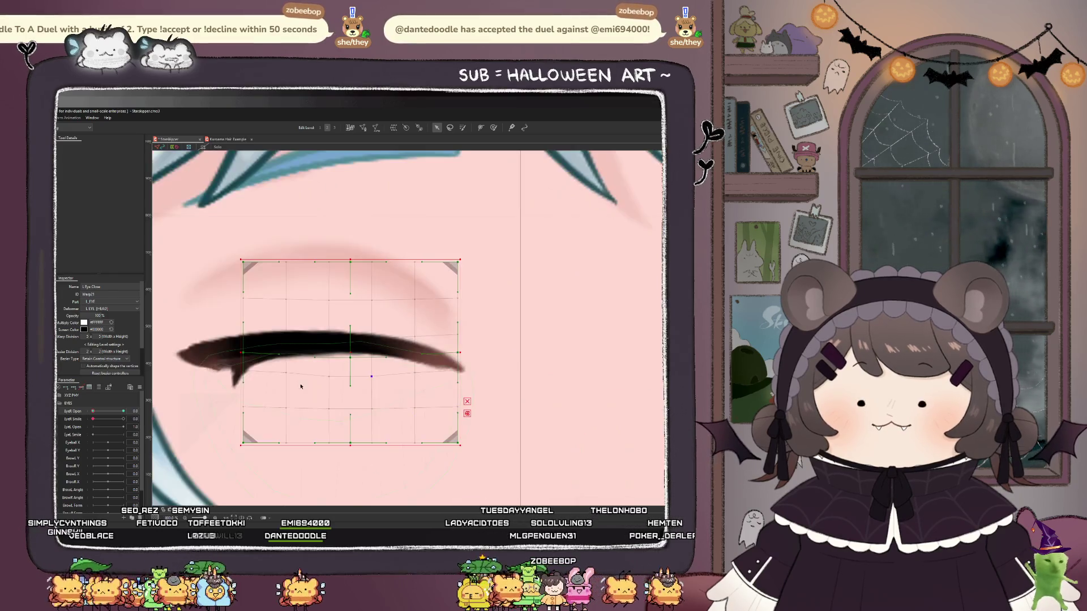
- Reopen and preview the blink again, then view the whole character at 100%
mouse_move(92, 413)
left_mouse_down()
mouse_move(140, 415)
mouse_move(73, 426)
left_mouse_up()
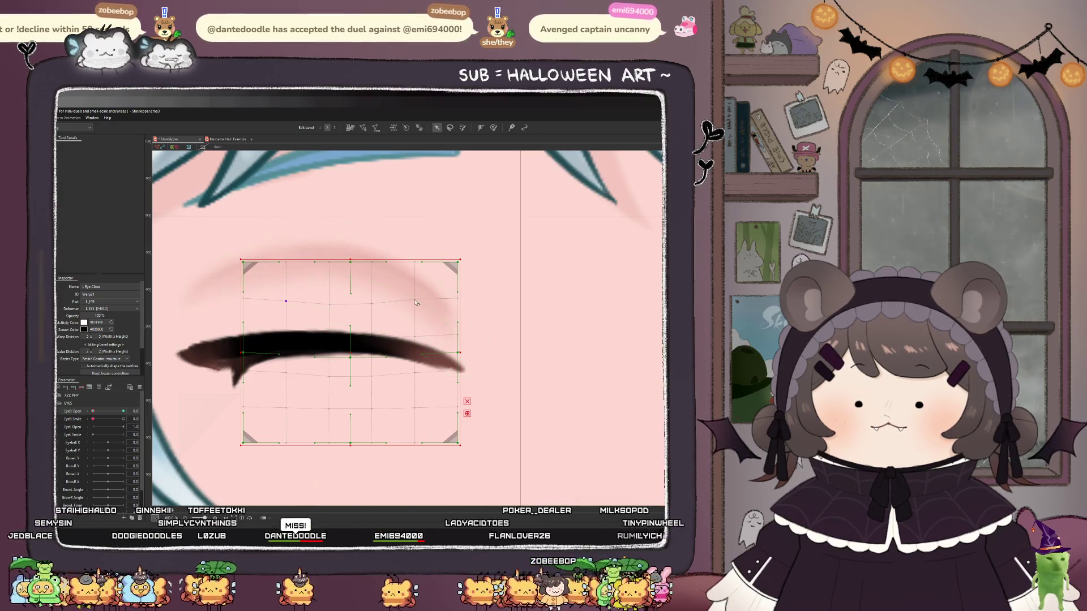
scroll(408, 289, "down", 2)
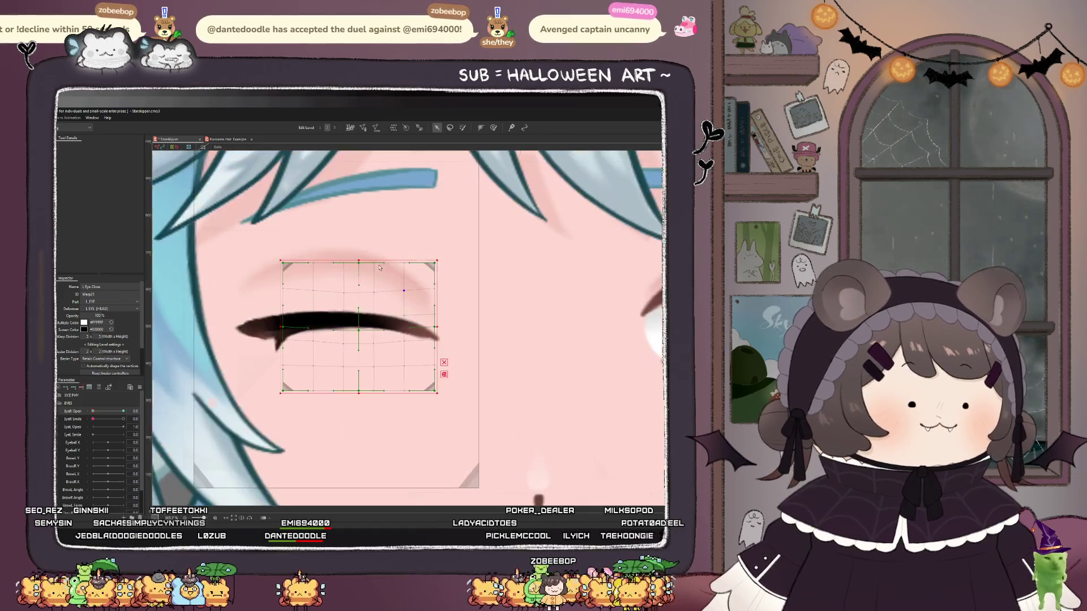
left_click_drag(97, 412, 120, 412)
key("ctrl+0")
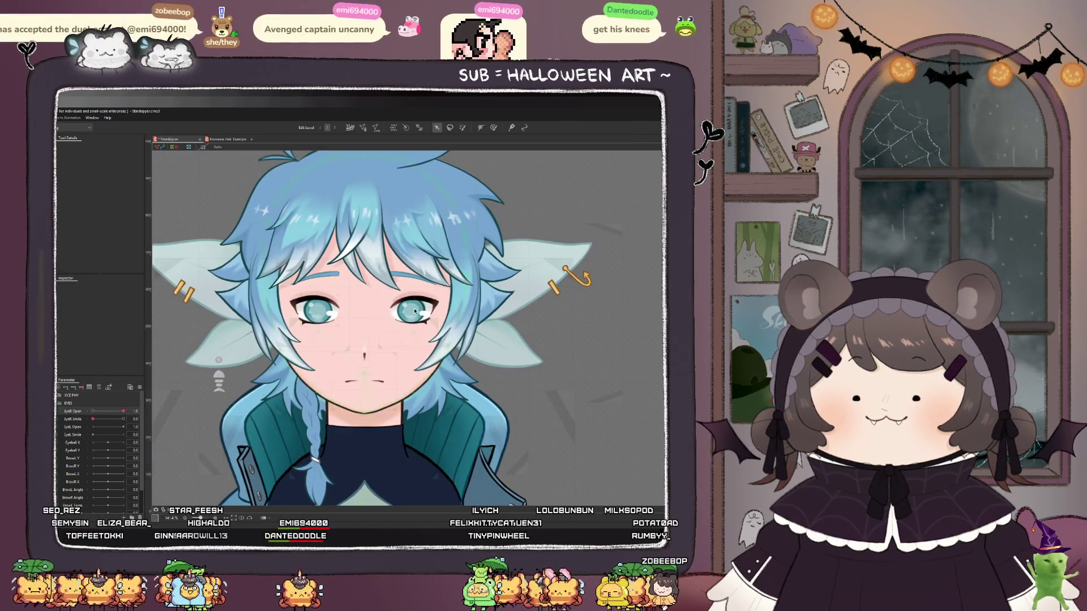
key("ctrl+0")
mouse_move(123, 411)
left_mouse_down()
mouse_move(92, 411)
mouse_move(124, 411)
left_mouse_up()
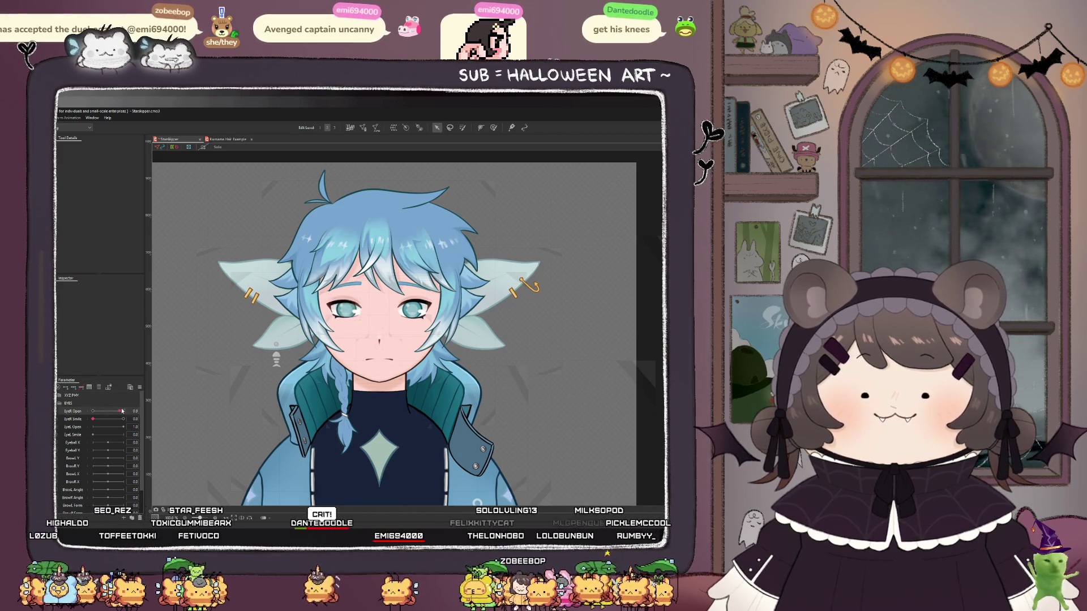
scroll(350, 307, "up", 5)
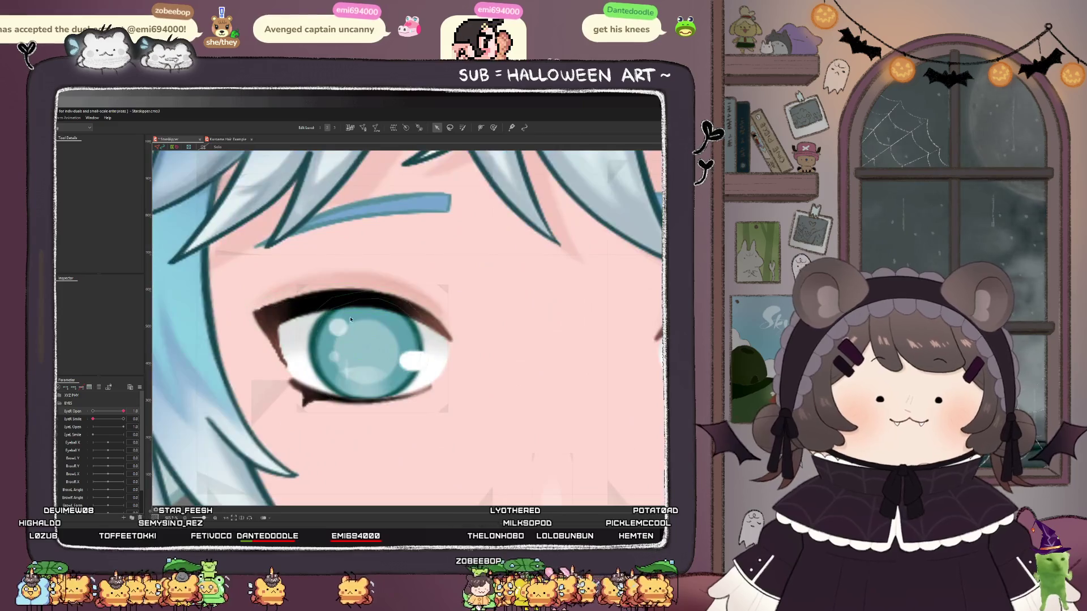
scroll(340, 317, "down", 2)
scroll(328, 333, "up", 3)
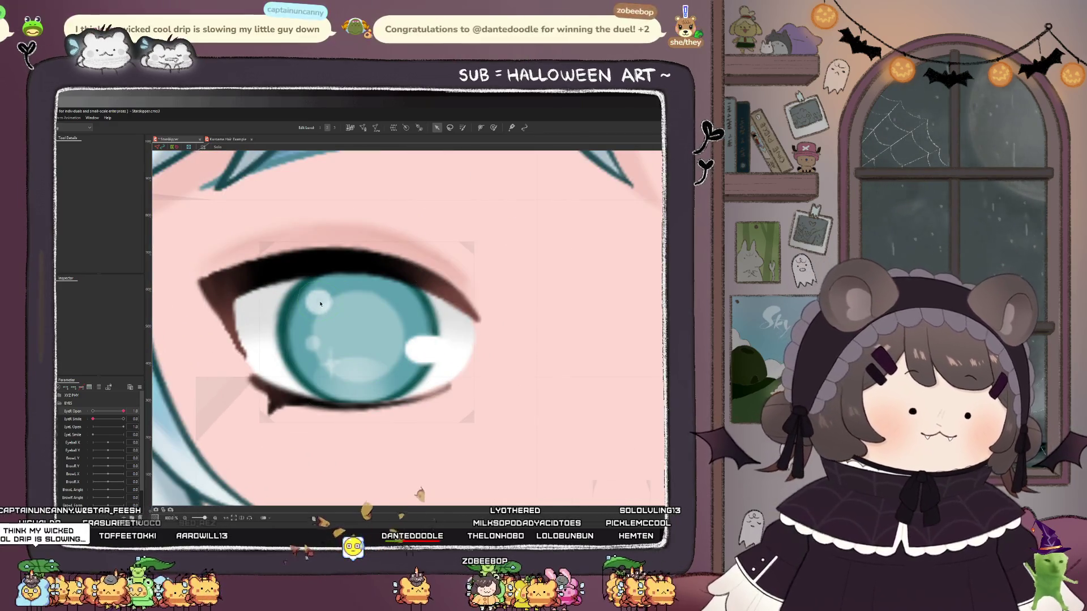
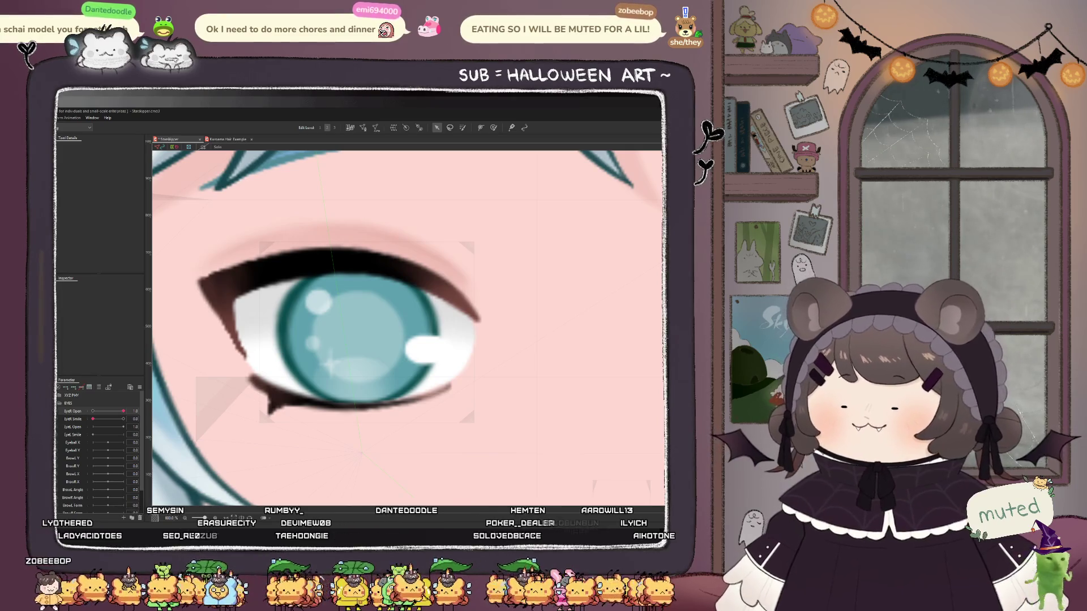
- Drag EyeR Open from 1 to 0 to check the right eye blinks fully closed
scroll(390, 247, "down", 2)
scroll(391, 247, "up", 1)
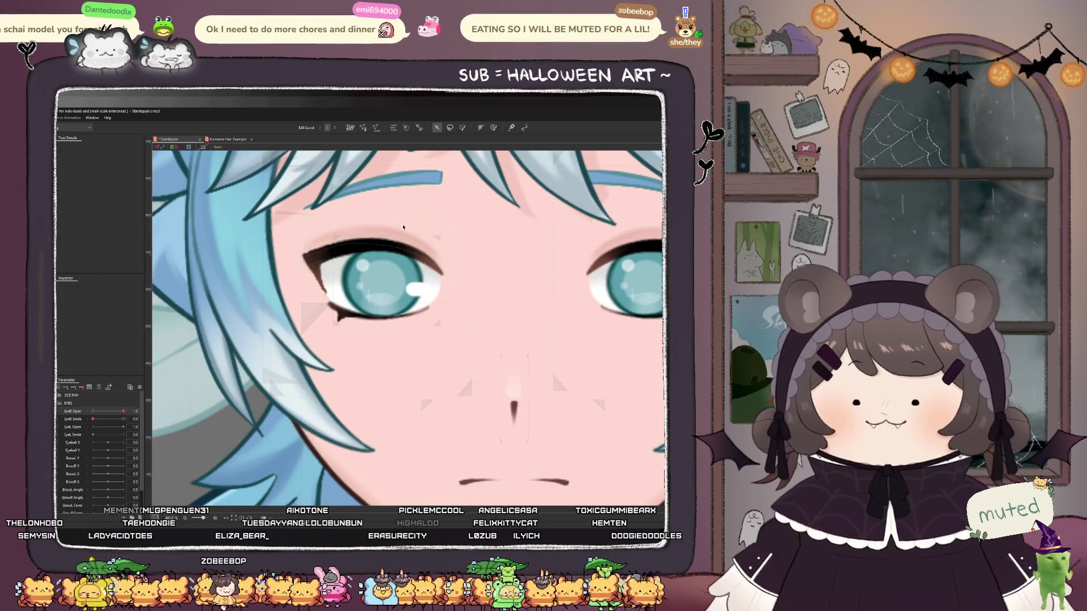
scroll(327, 335, "down", 2)
mouse_move(120, 414)
left_mouse_down()
mouse_move(84, 406)
mouse_move(189, 417)
left_mouse_up()
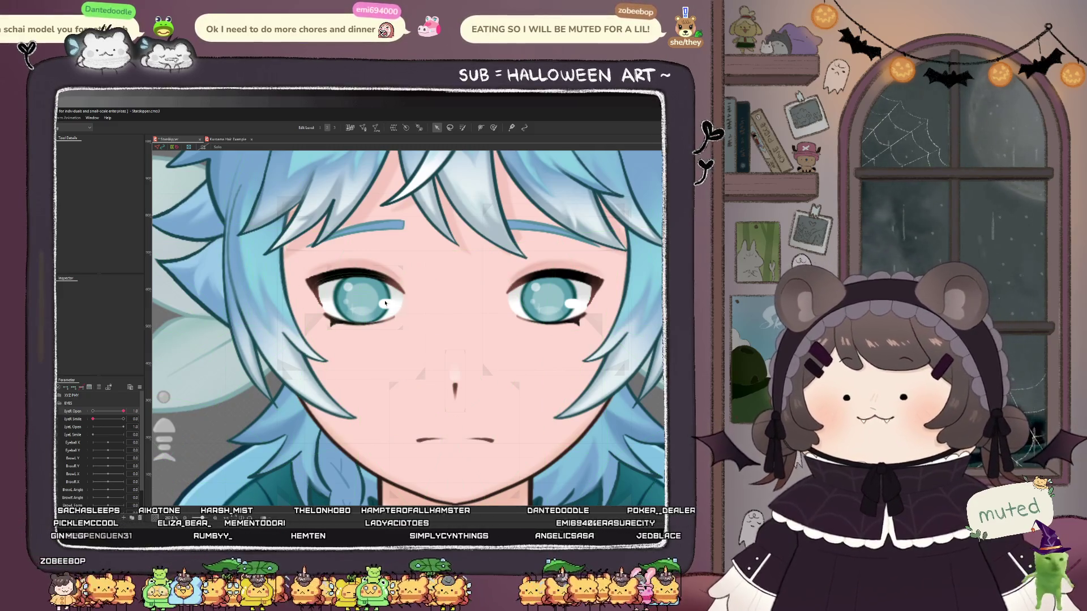
- Zoom into the eye and select the L_Eye_Highlight_01 art mesh
scroll(364, 312, "up", 2)
scroll(365, 311, "up", 2)
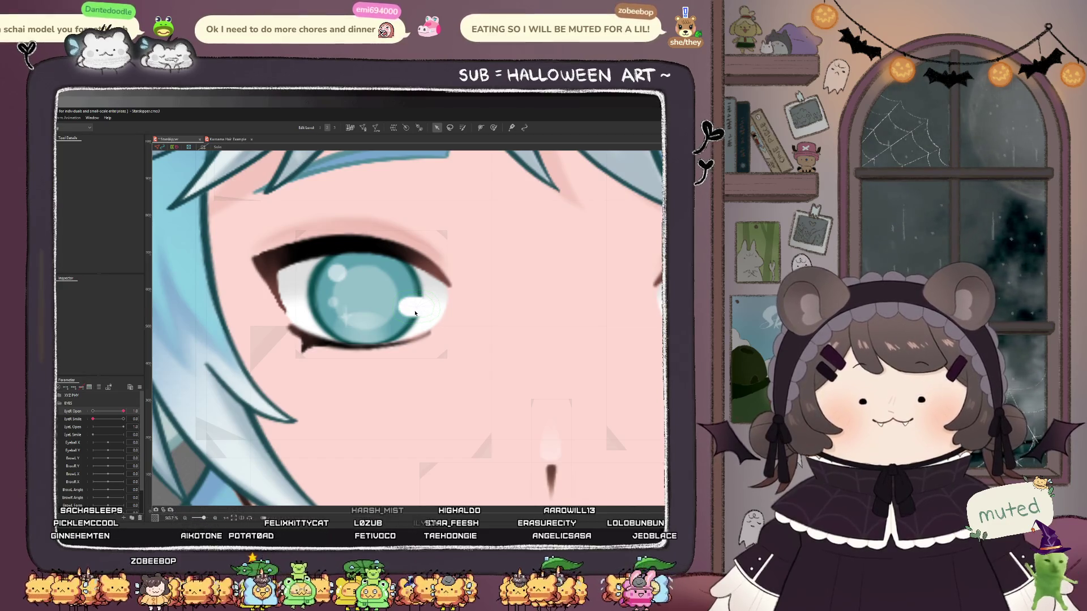
left_click(415, 312)
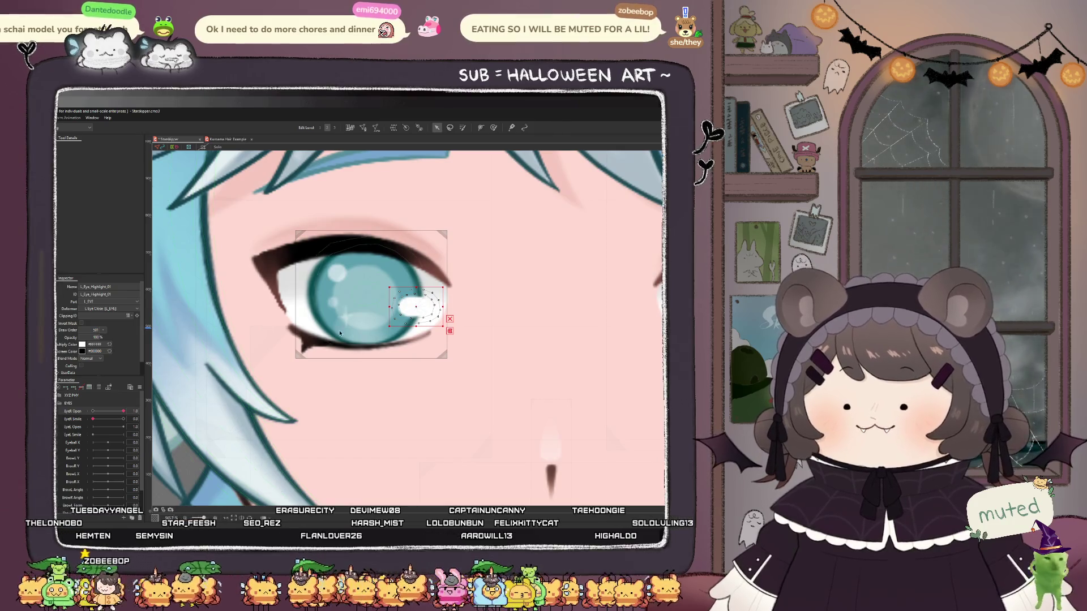
- Select the L_Top_Lid mesh and test the blink with the EyeR Open slider
scroll(274, 329, "down", 5)
scroll(274, 328, "up", 3)
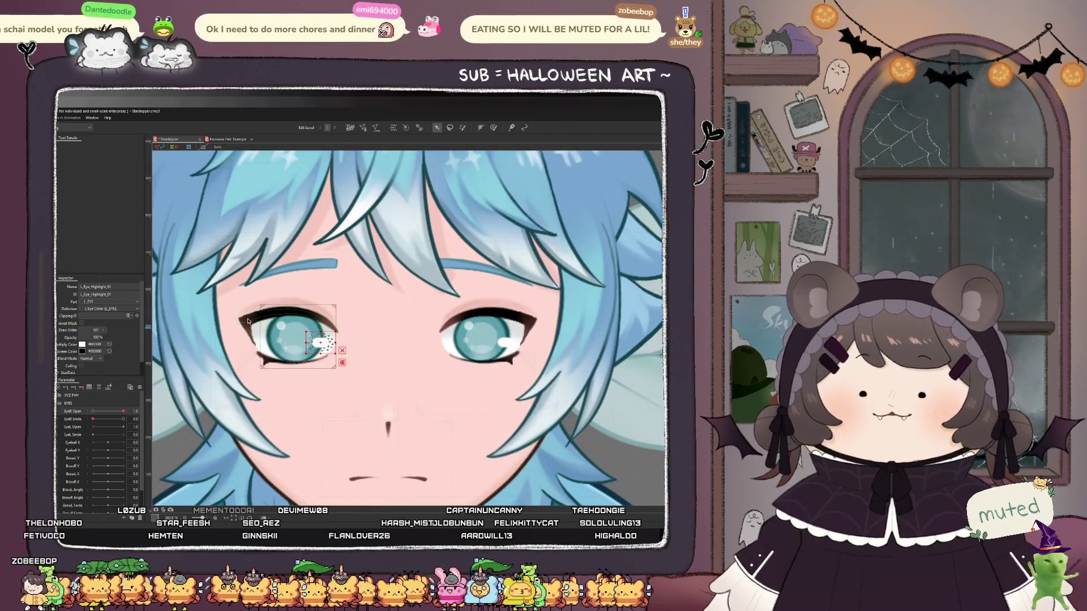
left_click(286, 310)
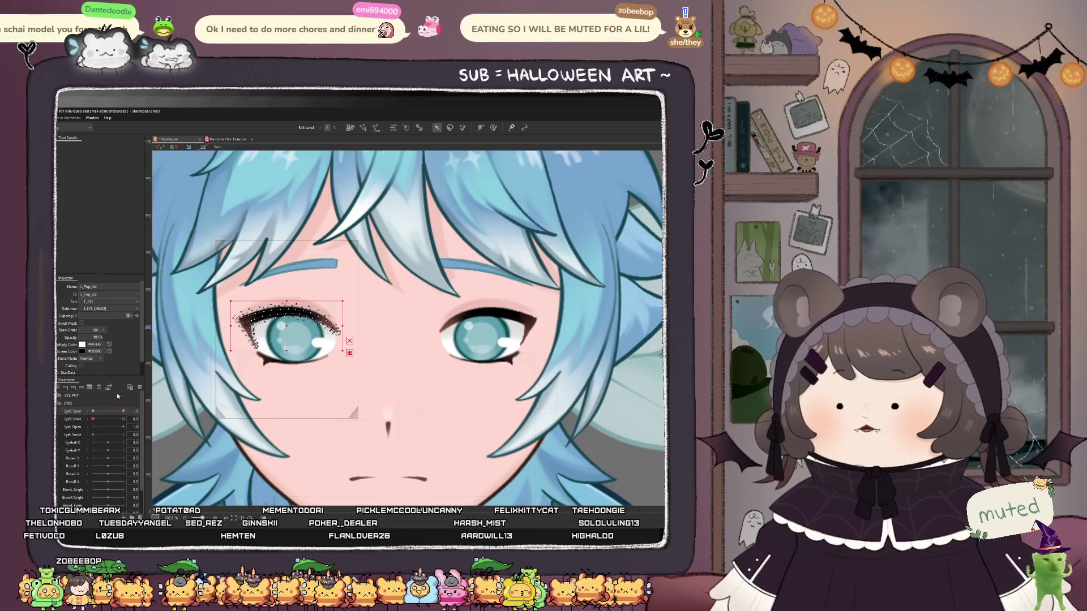
left_click_drag(91, 412, 122, 411)
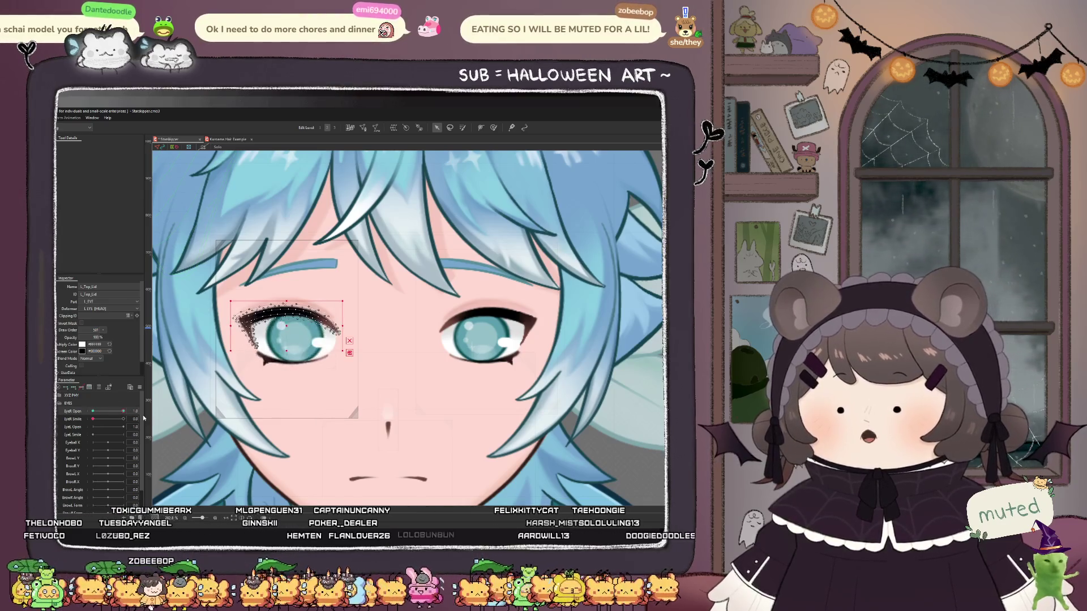
- Set EyeR Smile to 1.0 and switch to the weight brush tool
scroll(305, 344, "up", 2)
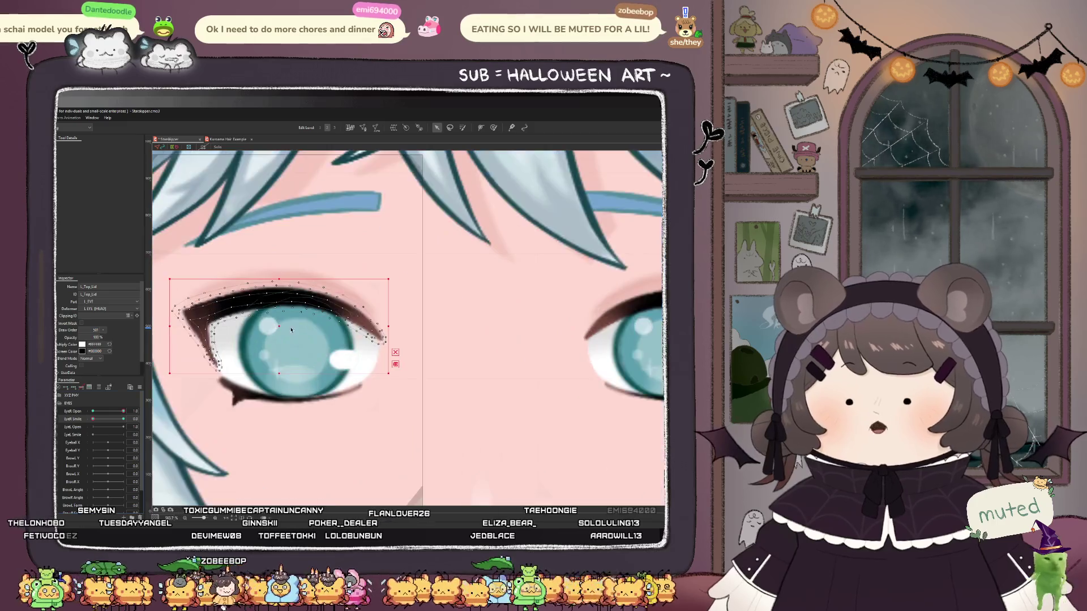
scroll(306, 343, "up", 1)
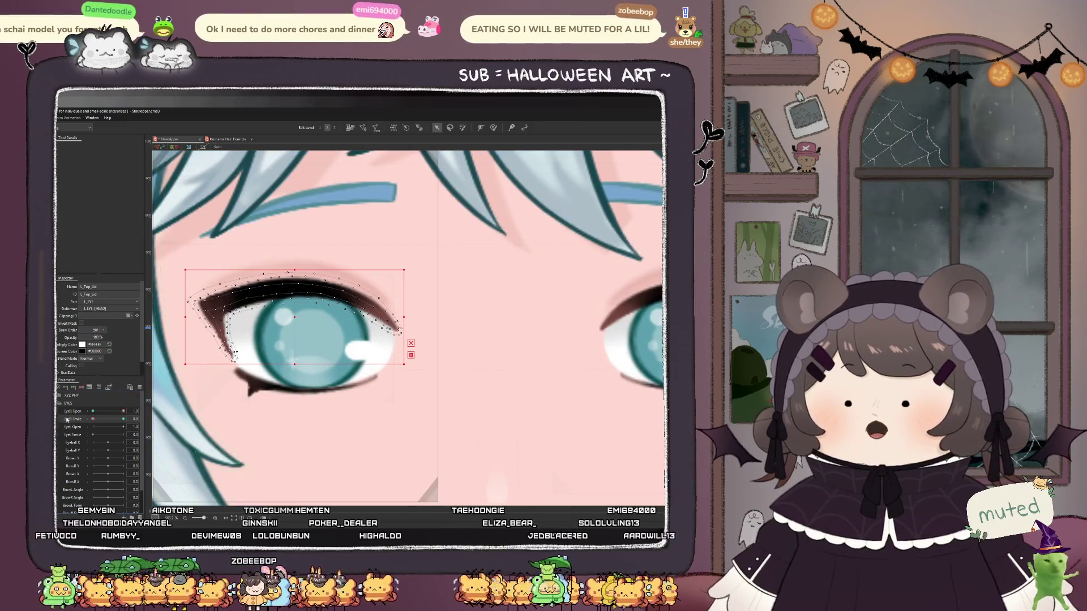
left_click_drag(94, 419, 123, 419)
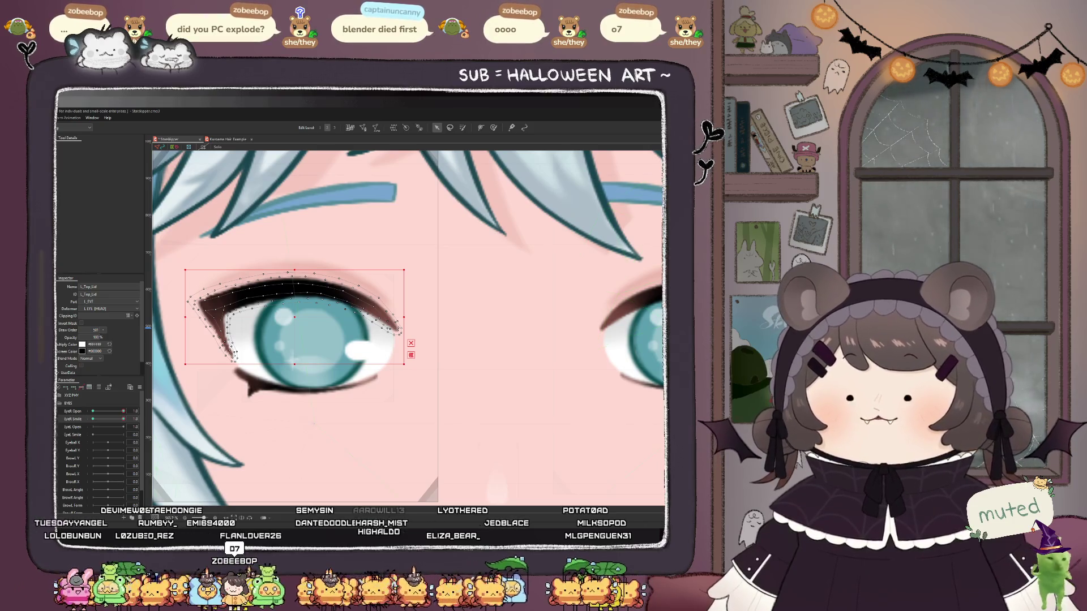
scroll(230, 312, "up", 2)
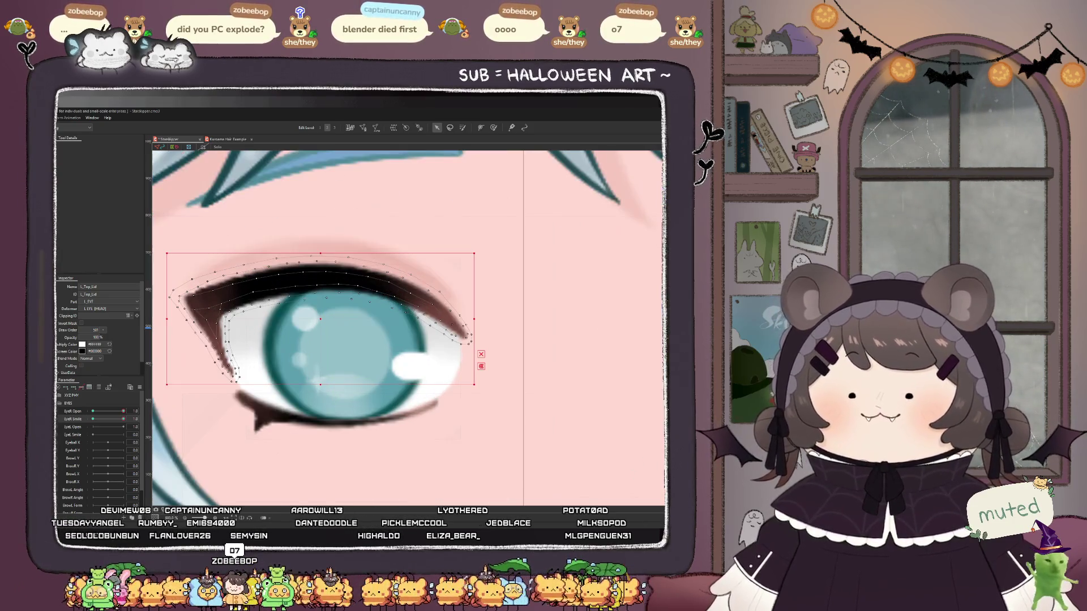
left_click(493, 127)
scroll(417, 351, "down", 2)
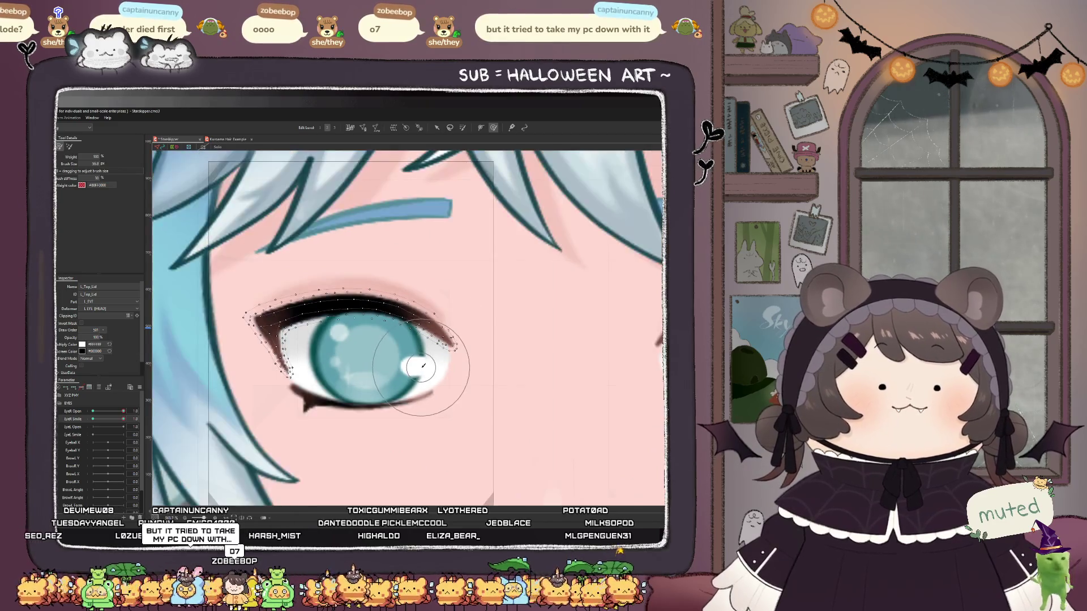
mouse_move(391, 334)
left_mouse_down()
mouse_move(351, 306)
mouse_move(357, 328)
left_mouse_up()
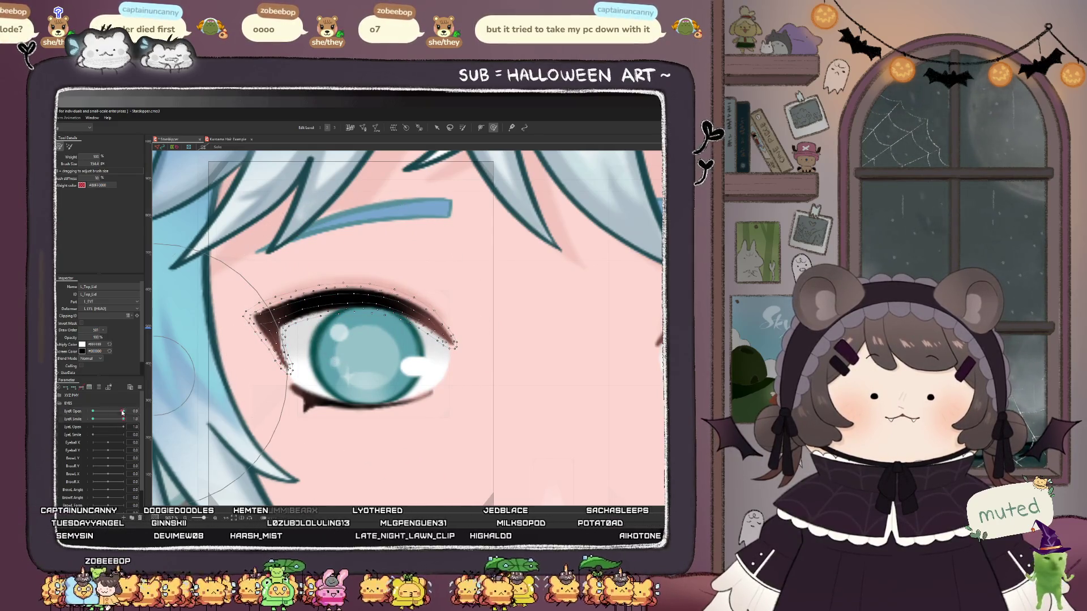
mouse_move(123, 411)
left_mouse_down()
mouse_move(98, 412)
mouse_move(140, 416)
left_mouse_up()
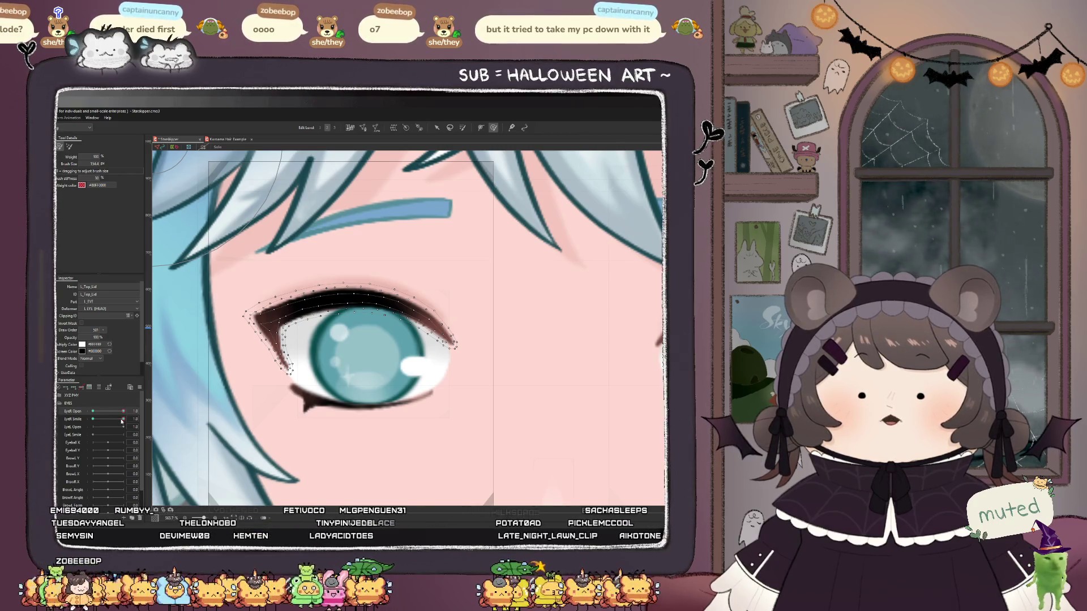
mouse_move(122, 420)
left_mouse_down()
mouse_move(93, 421)
mouse_move(123, 420)
left_mouse_up()
left_click_drag(368, 315, 323, 315)
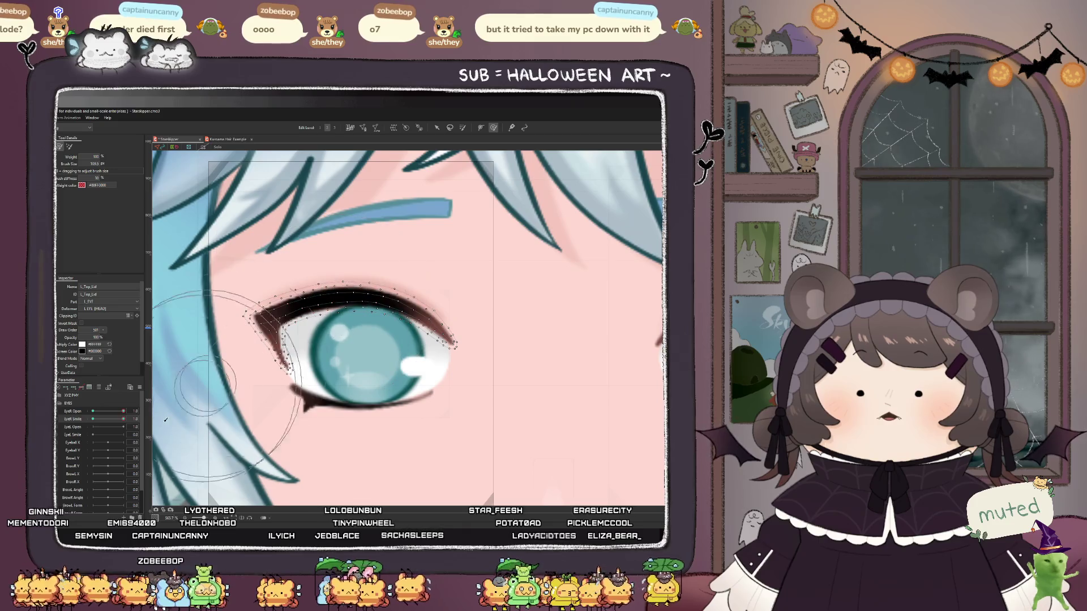
mouse_move(123, 419)
left_mouse_down()
mouse_move(93, 419)
mouse_move(122, 420)
left_mouse_up()
scroll(300, 370, "up", 3)
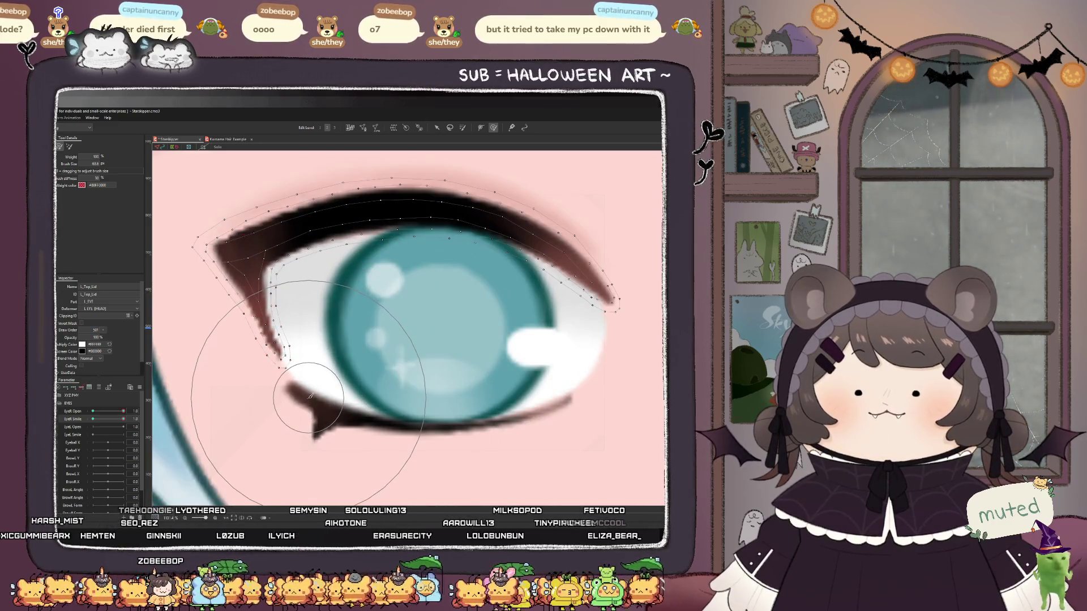
mouse_move(121, 419)
left_mouse_down()
mouse_move(96, 420)
mouse_move(123, 419)
left_mouse_up()
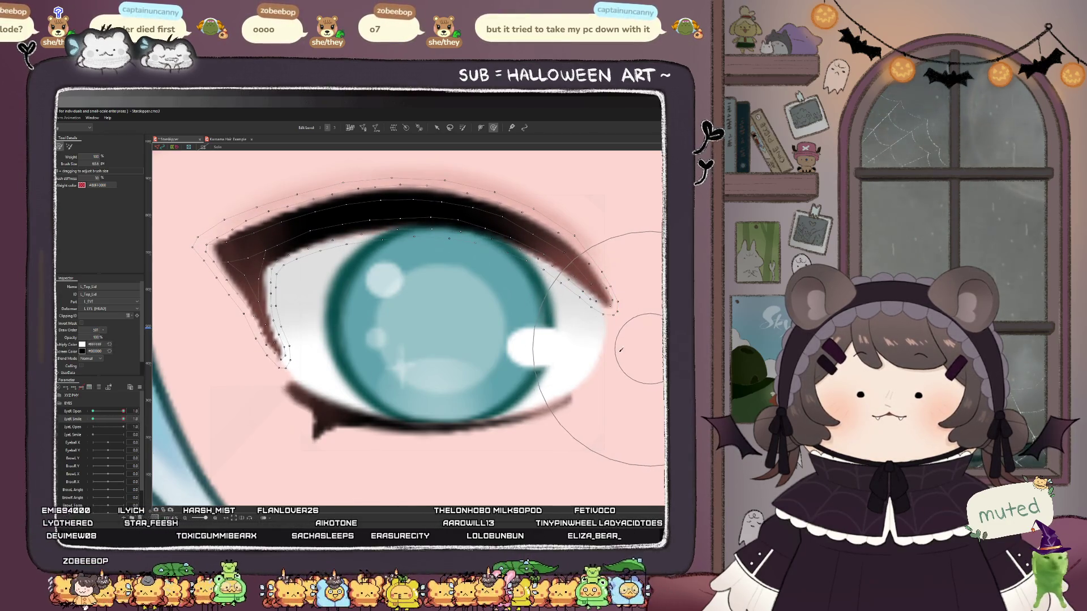
left_click_drag(294, 415, 266, 419)
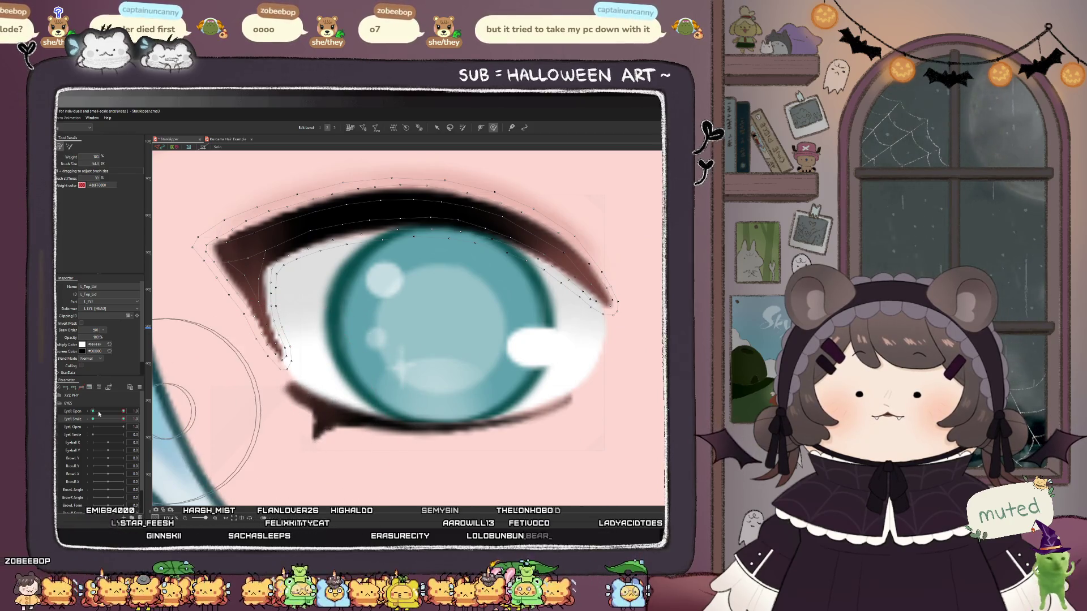
mouse_move(125, 422)
left_mouse_down()
mouse_move(105, 422)
mouse_move(126, 426)
left_mouse_up()
scroll(303, 400, "down", 2)
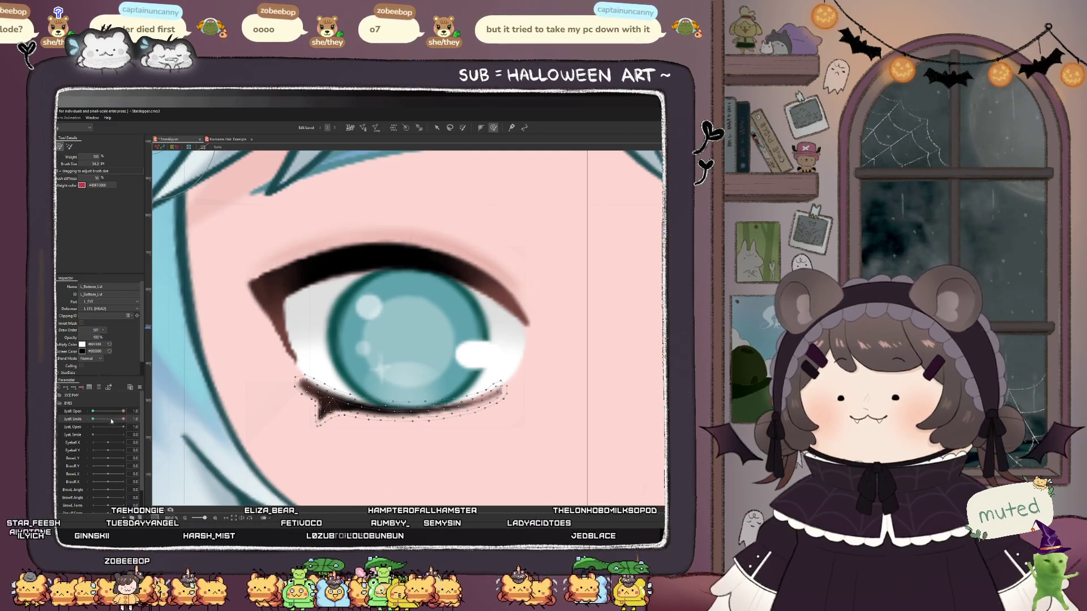
- Select L_Bottom_Lid, enlarge the weight brush, and paint weight over the lower lid vertices
left_click(324, 387)
left_click_drag(272, 364, 233, 351)
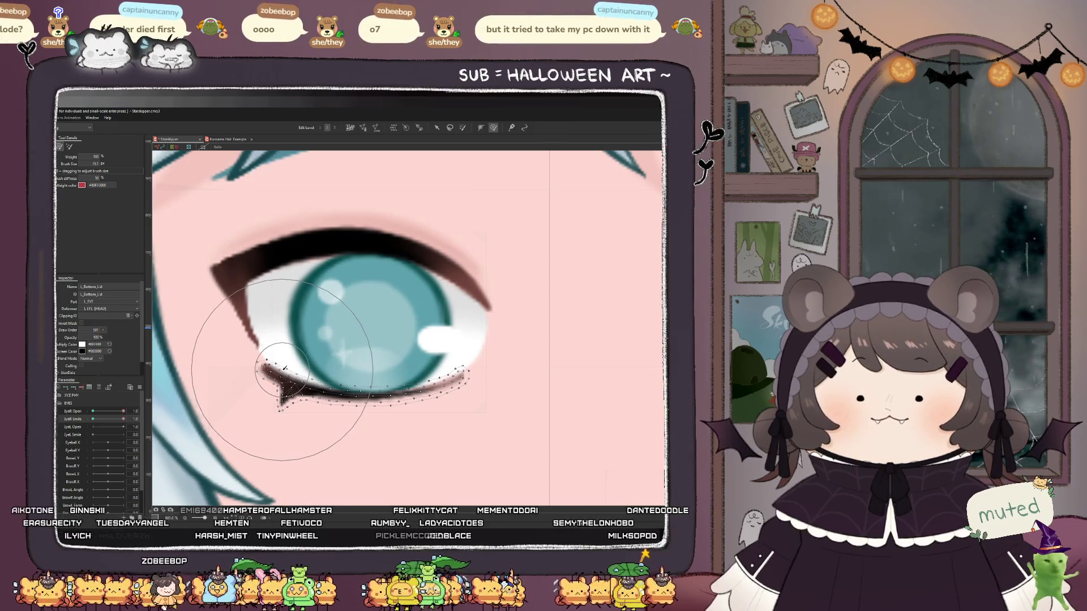
left_click_drag(362, 419, 371, 437)
left_click(371, 437)
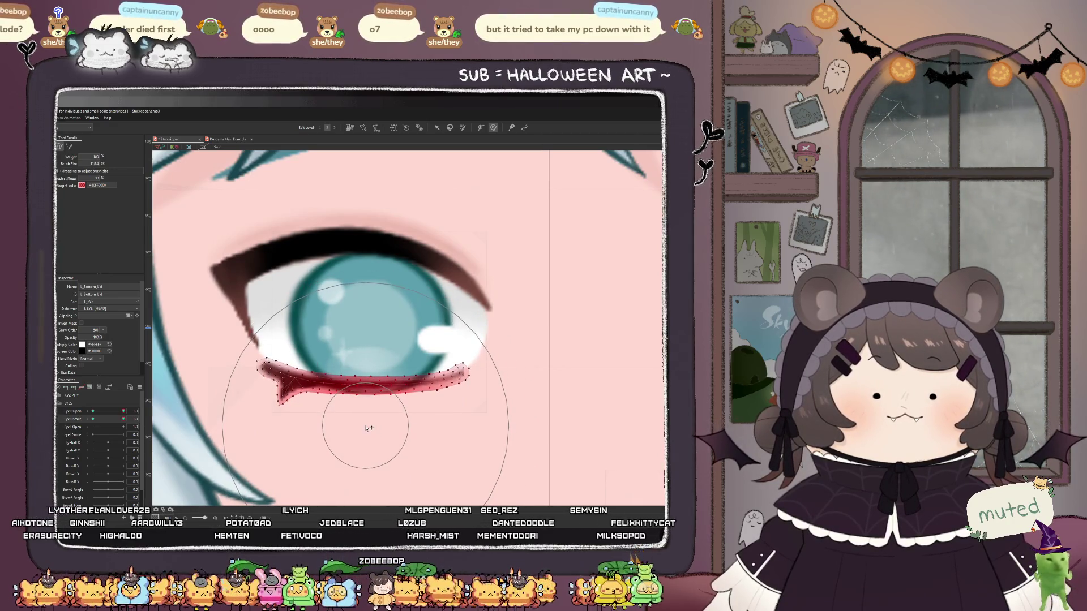
left_click_drag(368, 423, 371, 448)
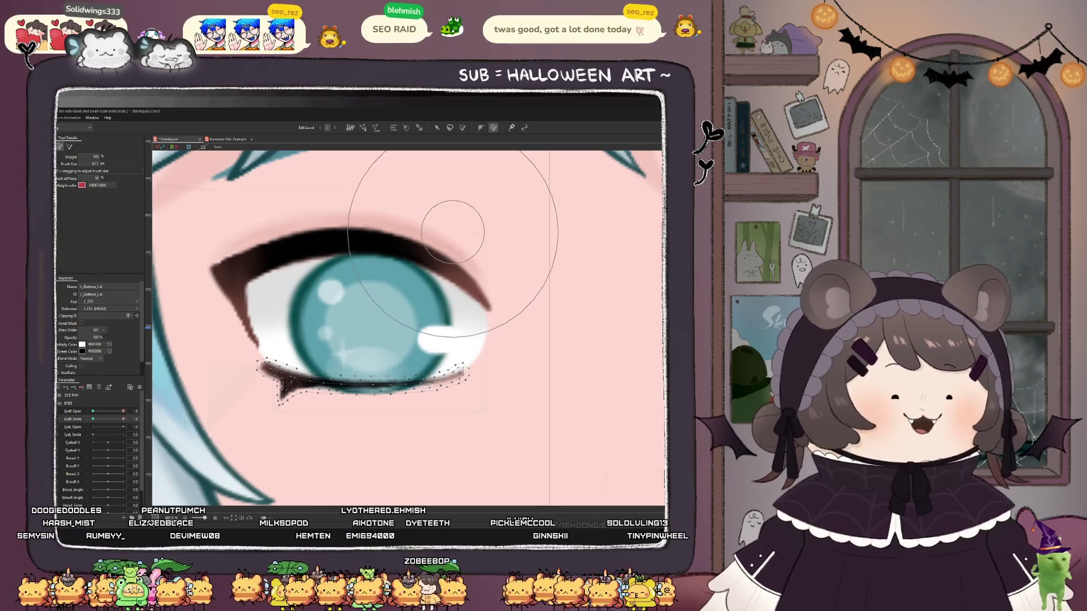
scroll(394, 295, "down", 3)
scroll(453, 393, "down", 5)
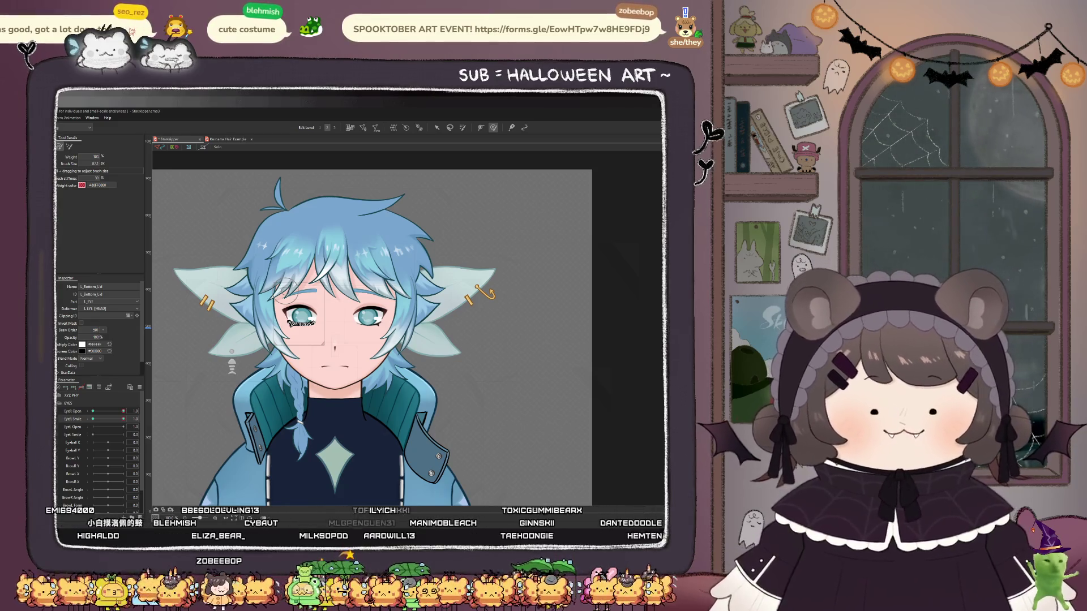
- Zoom into the left eye and drag EyeR Smile back to 0
scroll(292, 300, "up", 2)
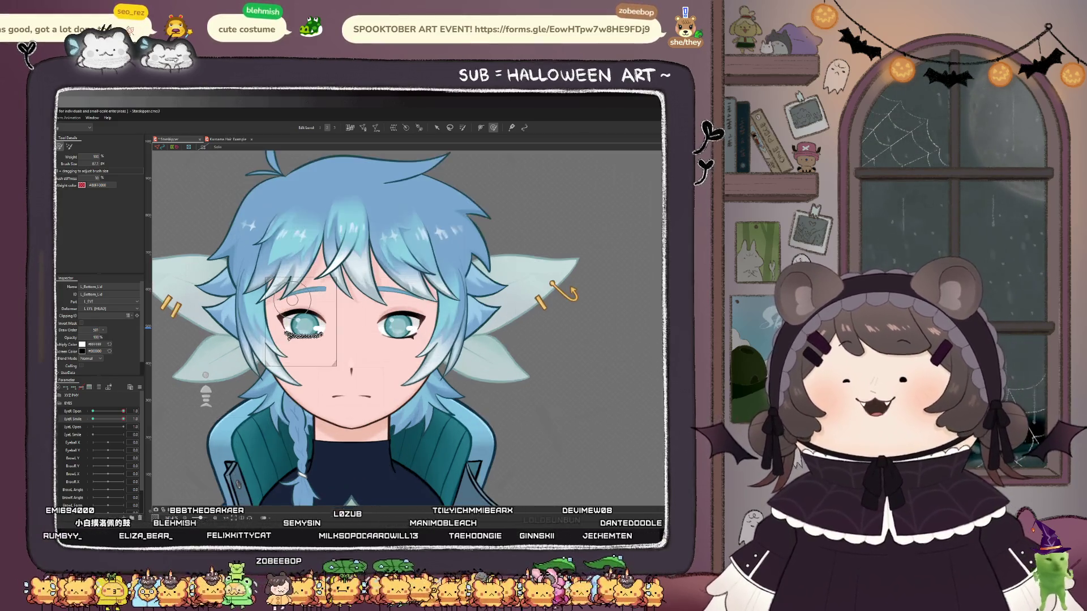
scroll(311, 292, "up", 6)
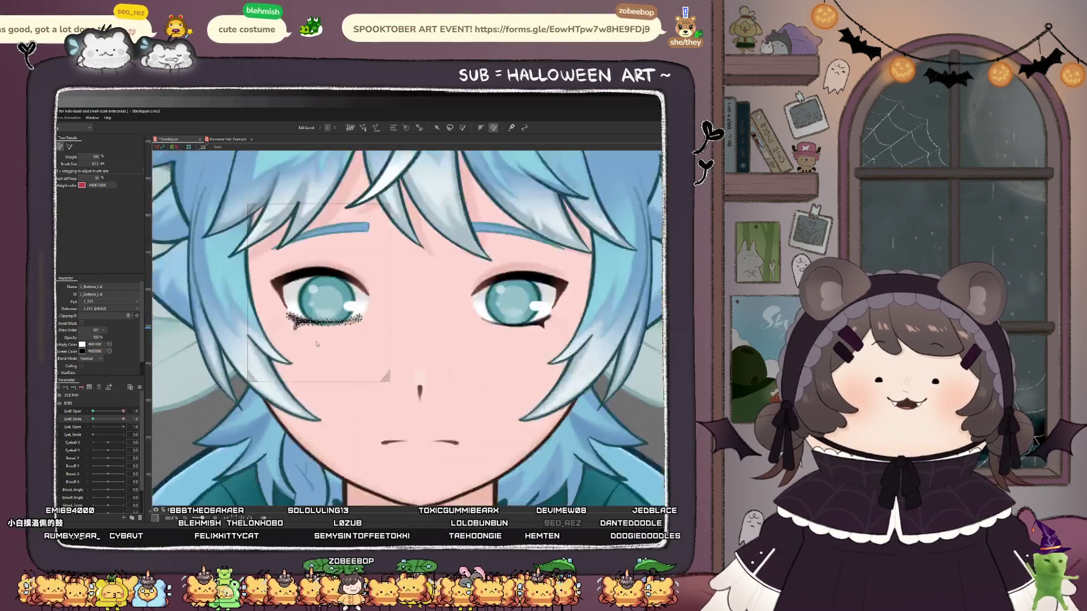
scroll(310, 293, "up", 2)
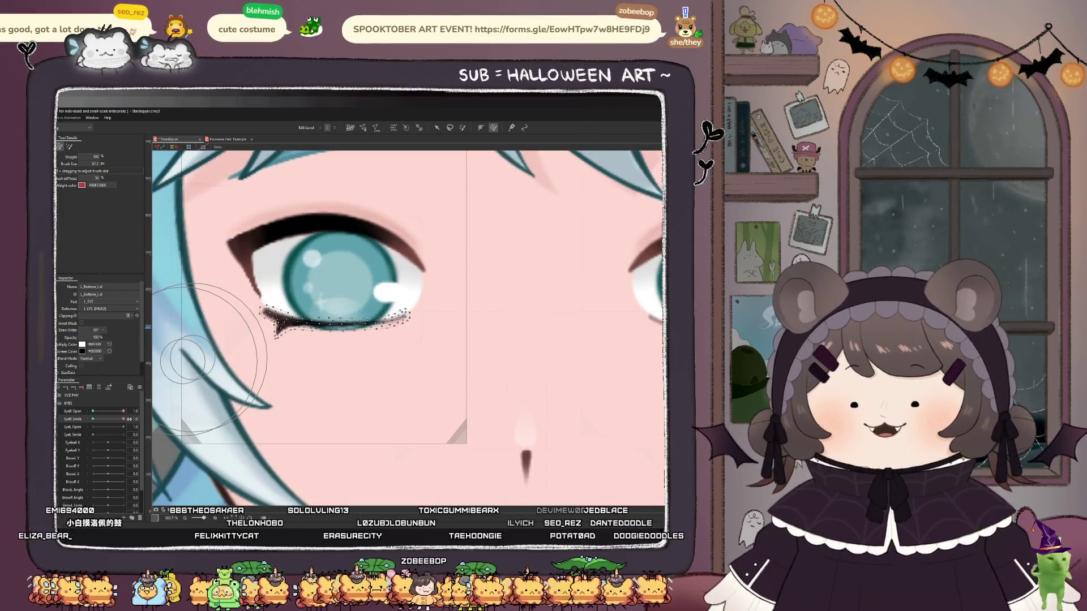
left_click_drag(124, 420, 65, 434)
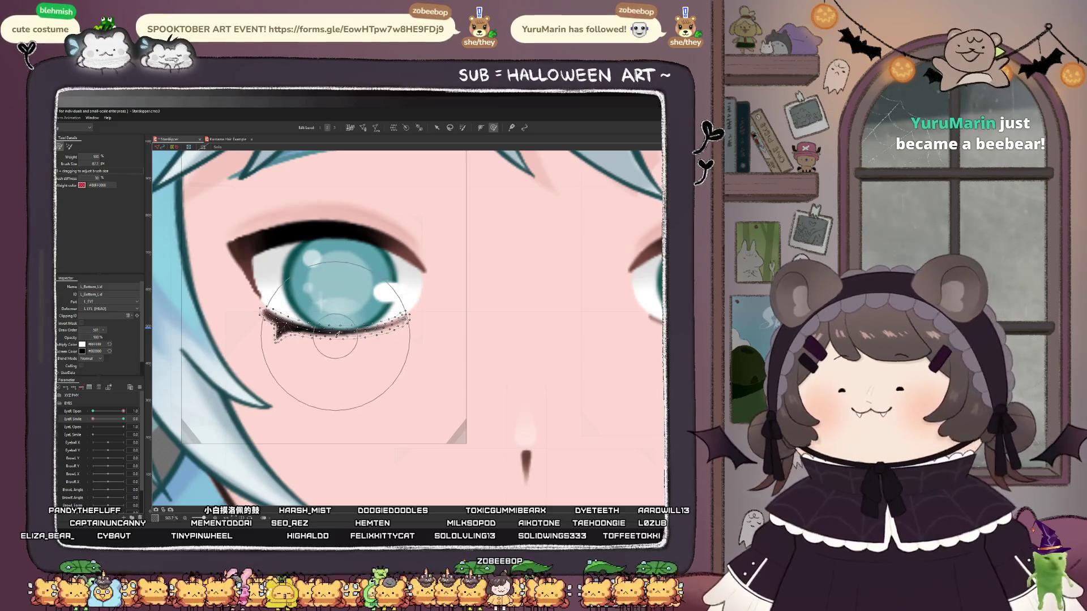
- At EyeR Smile 1.0, paint weight on the L_Bottom_Lid vertices and test the smile
scroll(328, 324, "up", 3)
mouse_move(93, 420)
left_mouse_down()
mouse_move(123, 420)
mouse_move(99, 424)
mouse_move(125, 430)
left_mouse_up()
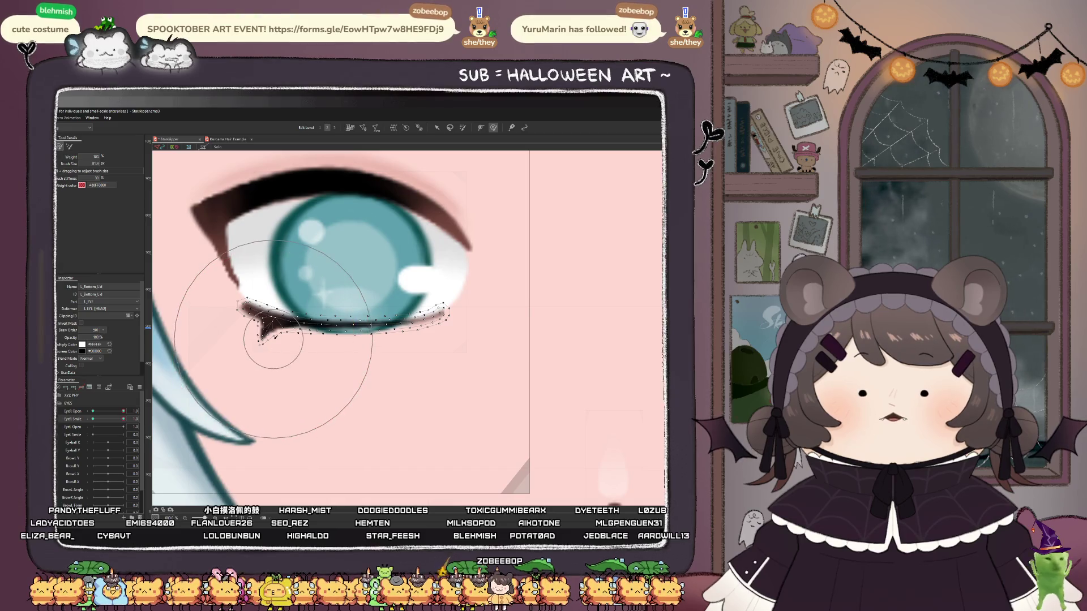
mouse_move(269, 347)
left_mouse_down()
mouse_move(273, 338)
mouse_move(260, 340)
left_mouse_up()
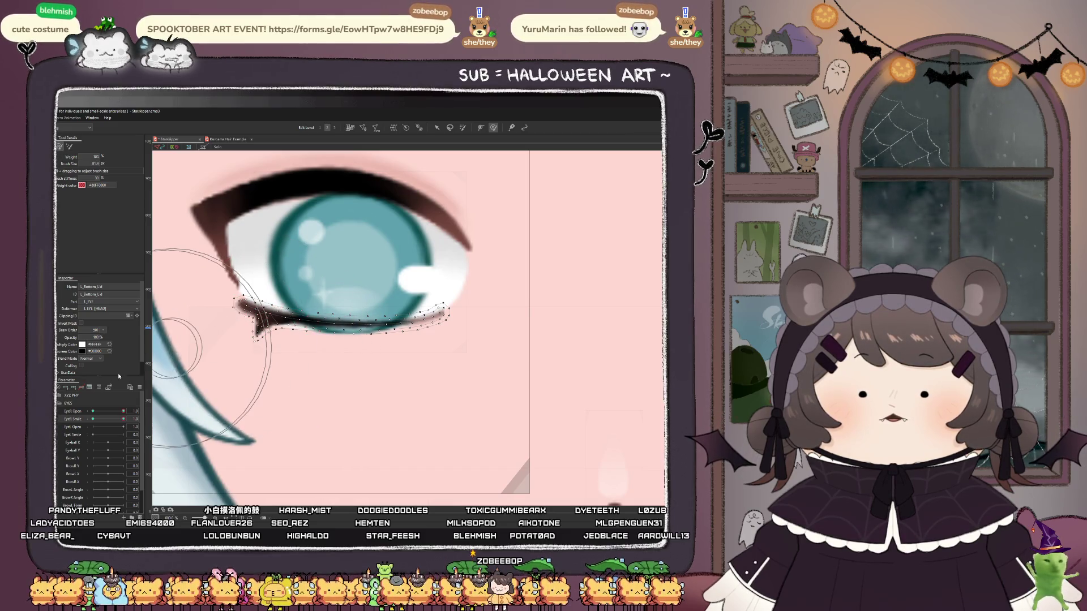
left_click_drag(101, 423, 134, 418)
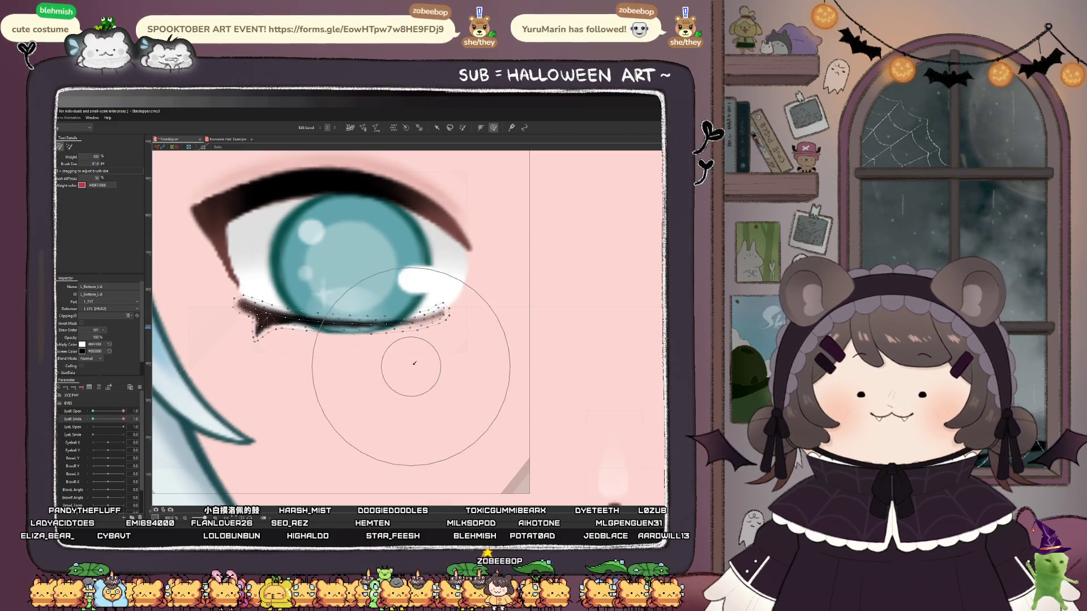
left_click_drag(474, 369, 486, 352)
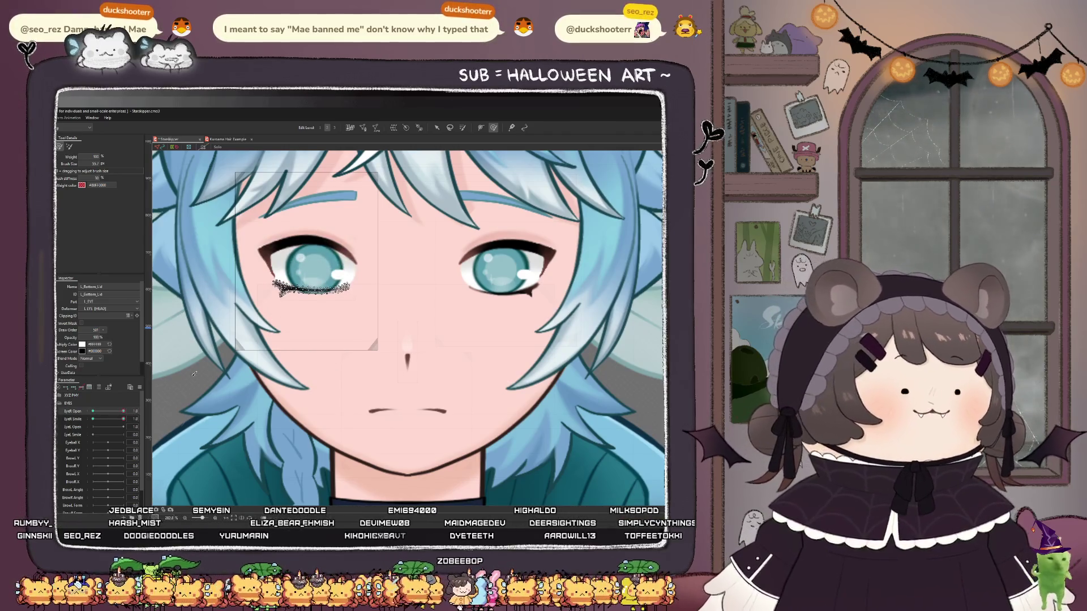
scroll(249, 215, "up", 3)
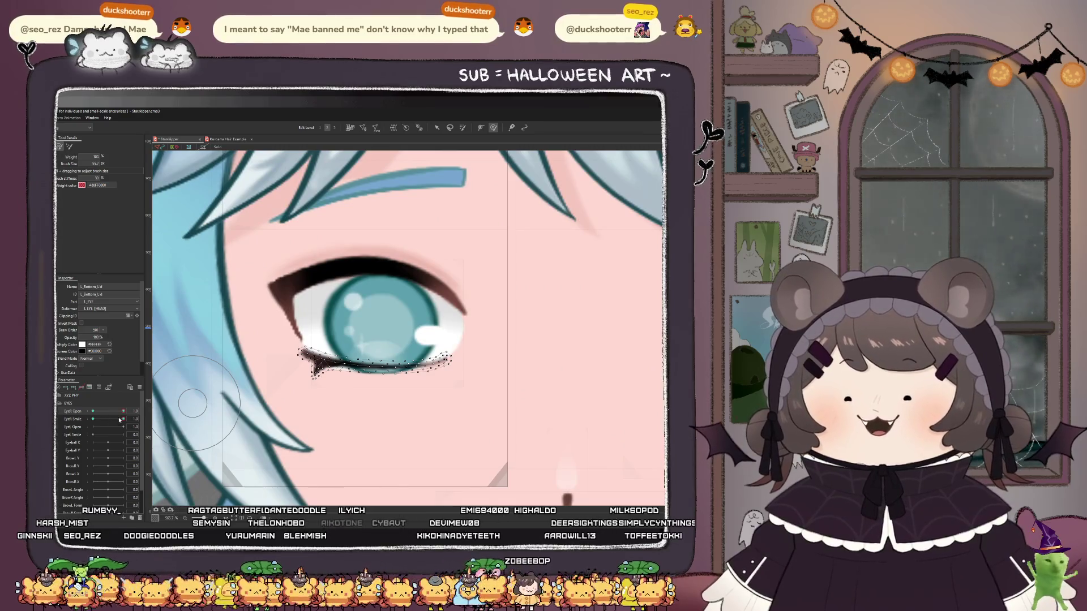
left_click_drag(102, 419, 92, 420)
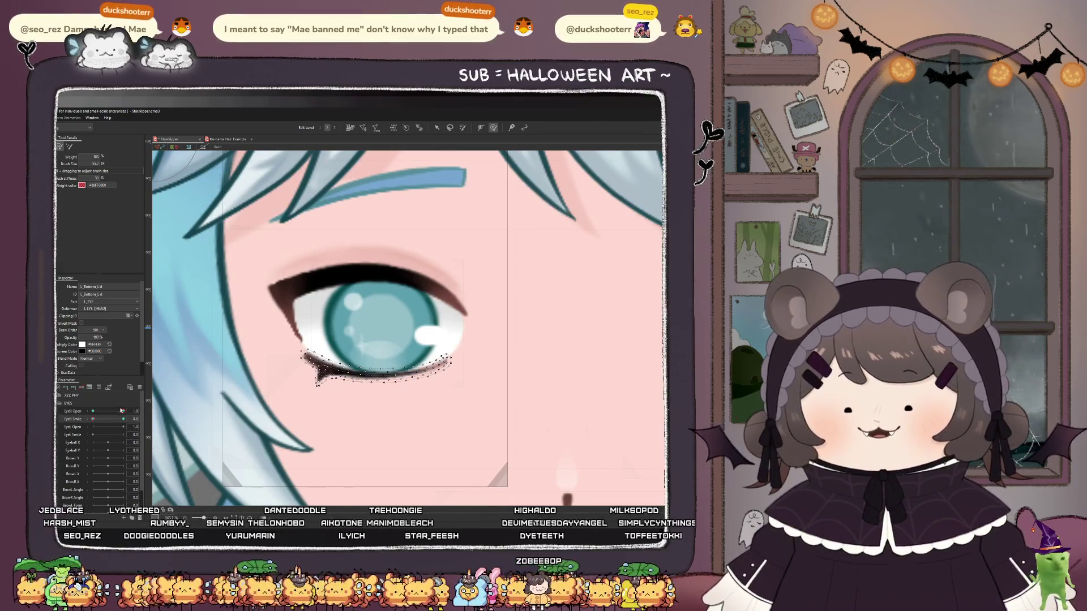
left_click(92, 411)
mouse_move(102, 418)
left_mouse_down()
mouse_move(92, 419)
mouse_move(124, 419)
left_mouse_up()
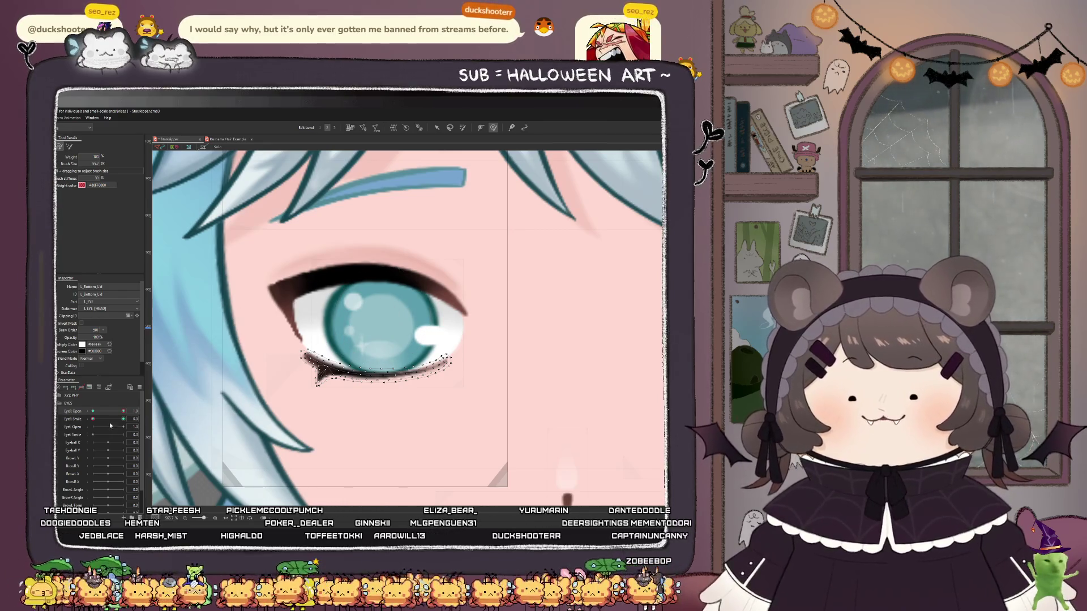
left_click_drag(93, 421, 151, 416)
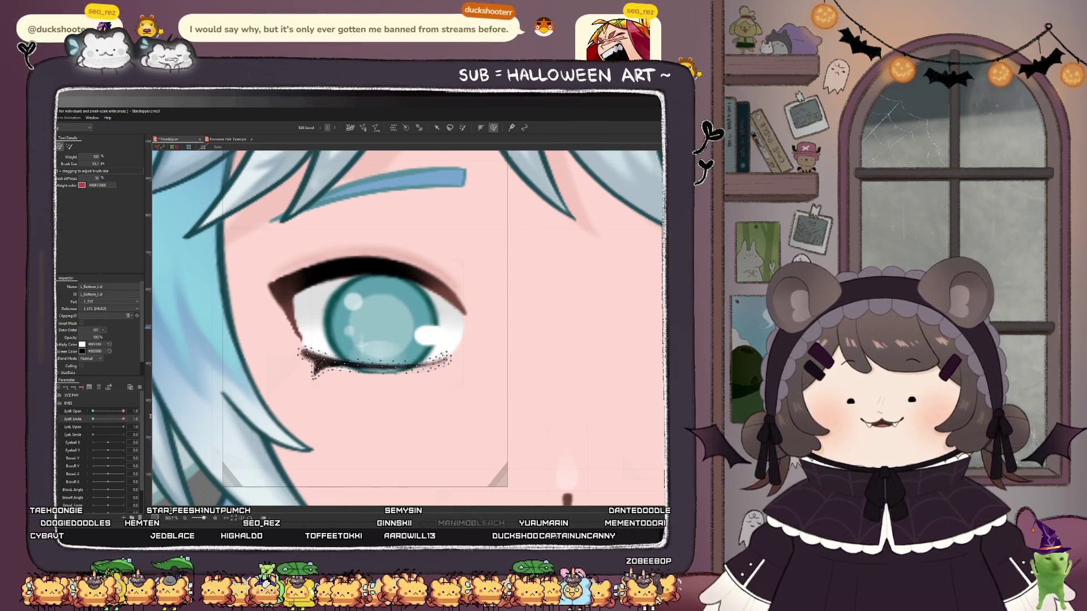
- Deform the lower-lid cutter's inner eye-corner vertices to shape the smiling lower eyelid
scroll(271, 362, "up", 4)
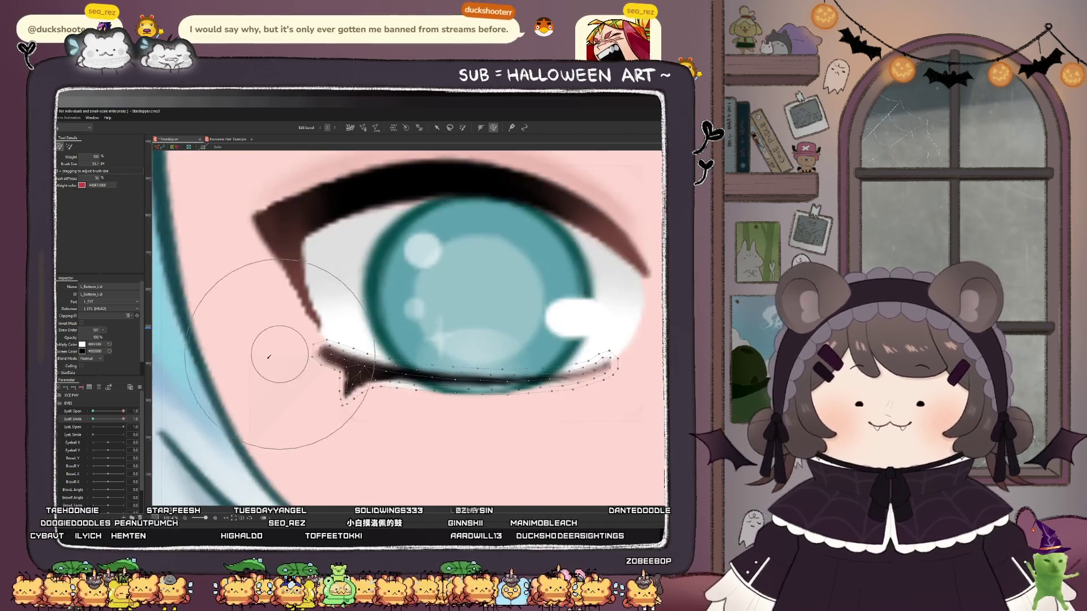
left_click_drag(243, 359, 272, 365)
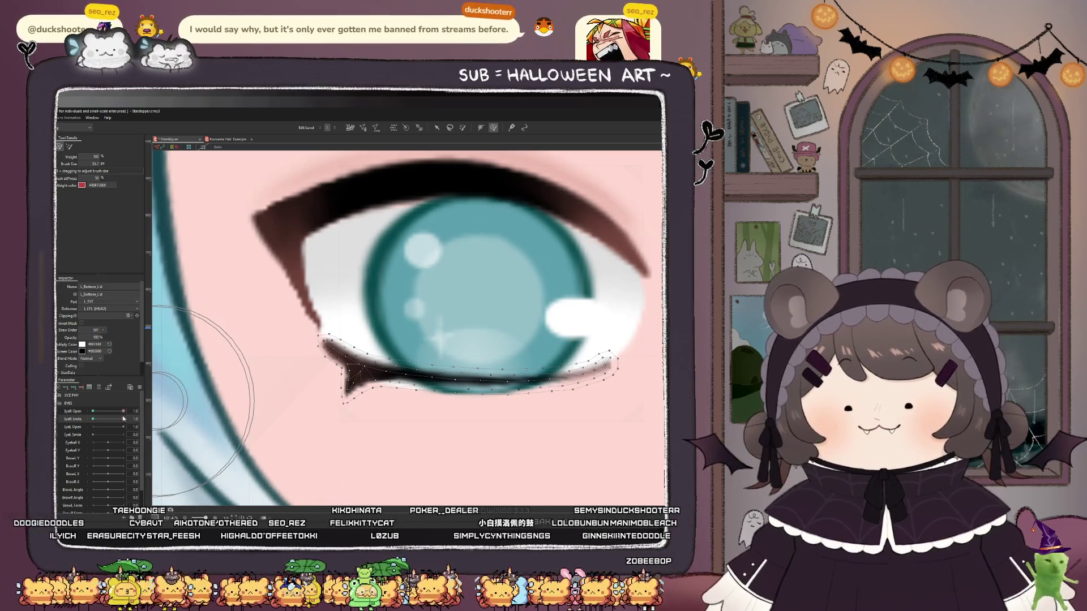
mouse_move(122, 419)
left_mouse_down()
mouse_move(107, 418)
mouse_move(140, 419)
left_mouse_up()
scroll(299, 344, "down", 2)
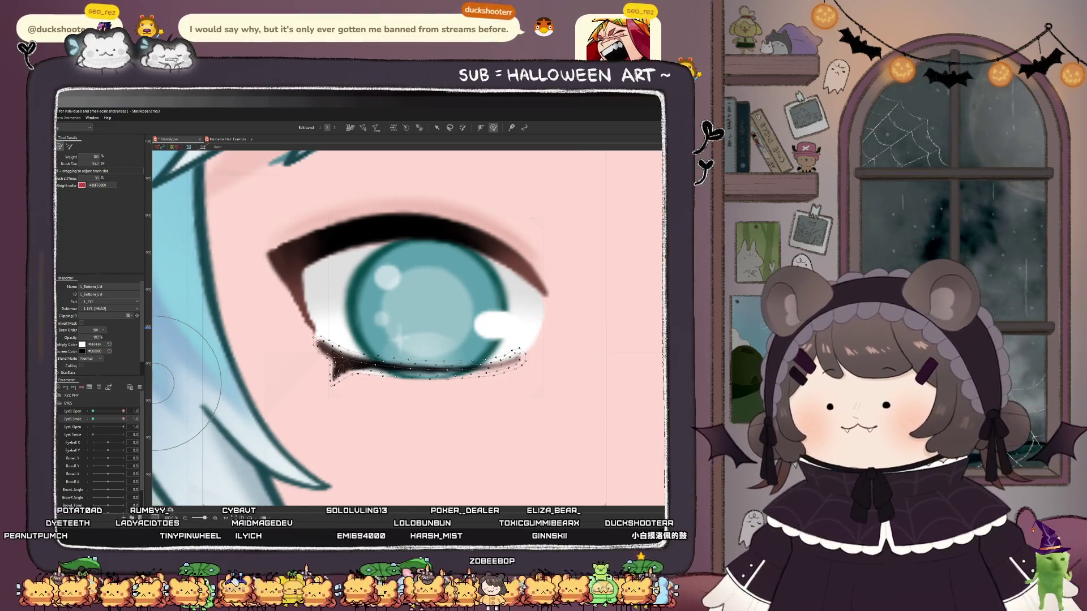
scroll(295, 389, "down", 2)
- Rework the eyelid with a resized deform brush, check it without smile, then select L_Eye_Crease
mouse_move(374, 277)
left_mouse_down()
mouse_move(354, 328)
mouse_move(340, 272)
mouse_move(363, 294)
mouse_move(408, 283)
mouse_move(414, 327)
mouse_move(419, 317)
mouse_move(408, 323)
left_mouse_up()
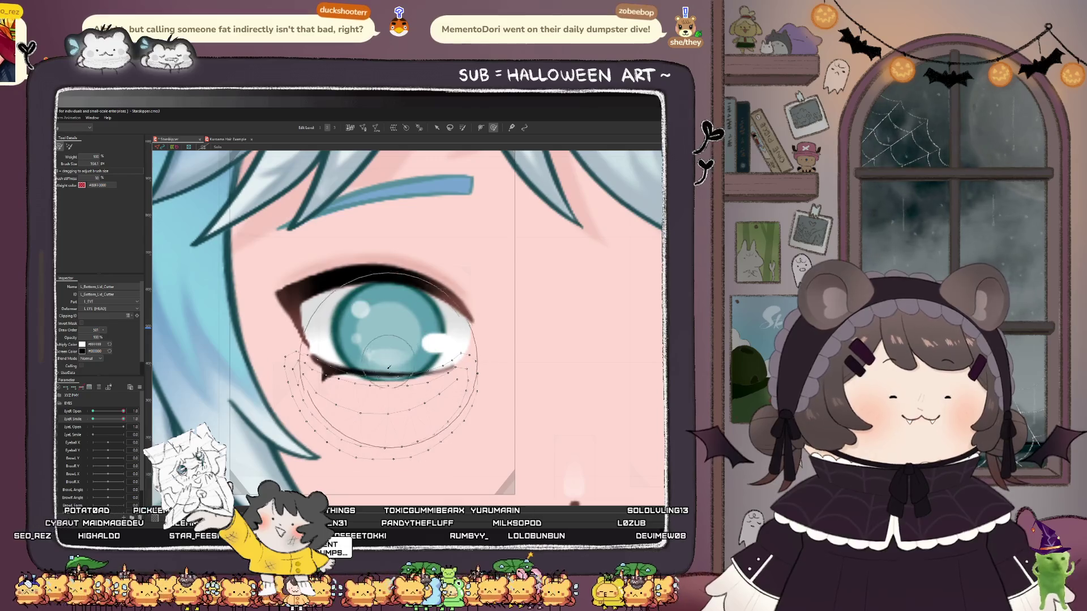
scroll(393, 377, "up", 3)
mouse_move(393, 377)
left_mouse_down()
mouse_move(368, 342)
mouse_move(330, 326)
mouse_move(399, 303)
mouse_move(400, 287)
left_mouse_up()
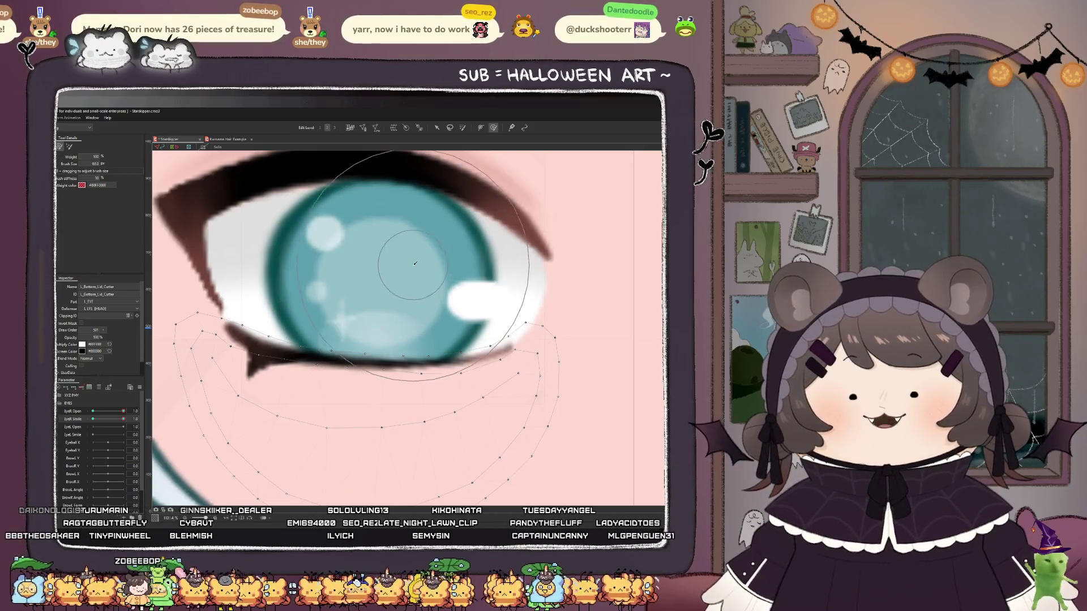
scroll(400, 285, "down", 10)
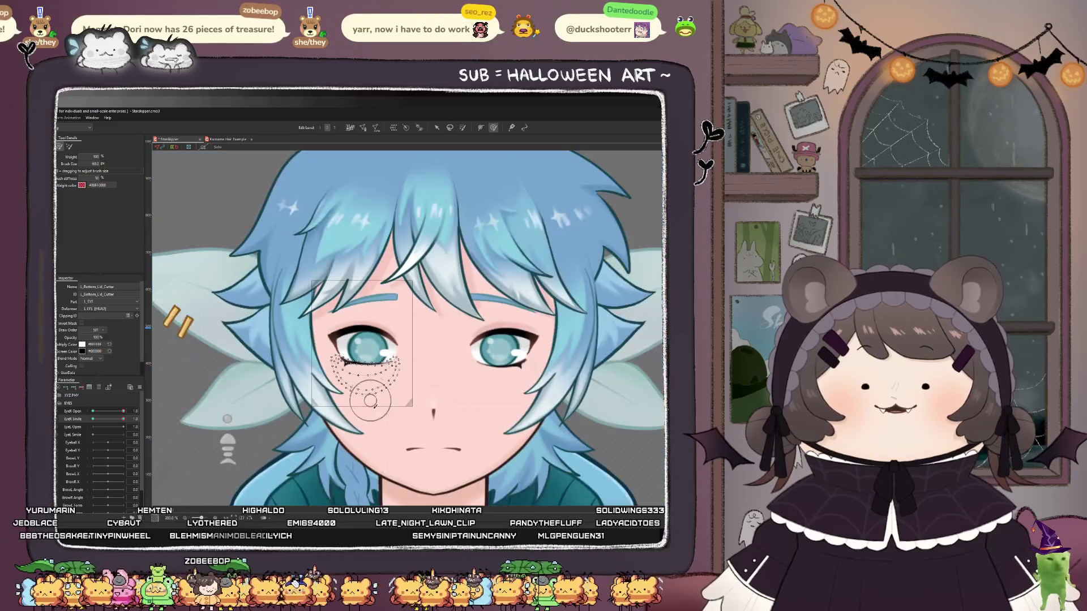
scroll(367, 354, "up", 5)
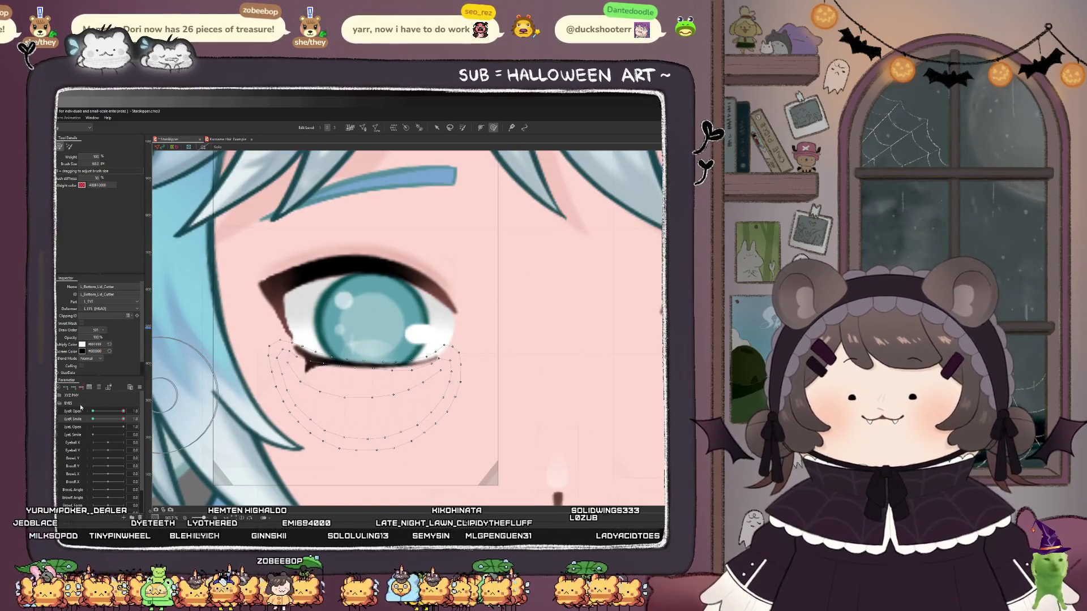
mouse_move(119, 423)
left_mouse_down()
mouse_move(92, 429)
mouse_move(124, 425)
left_mouse_up()
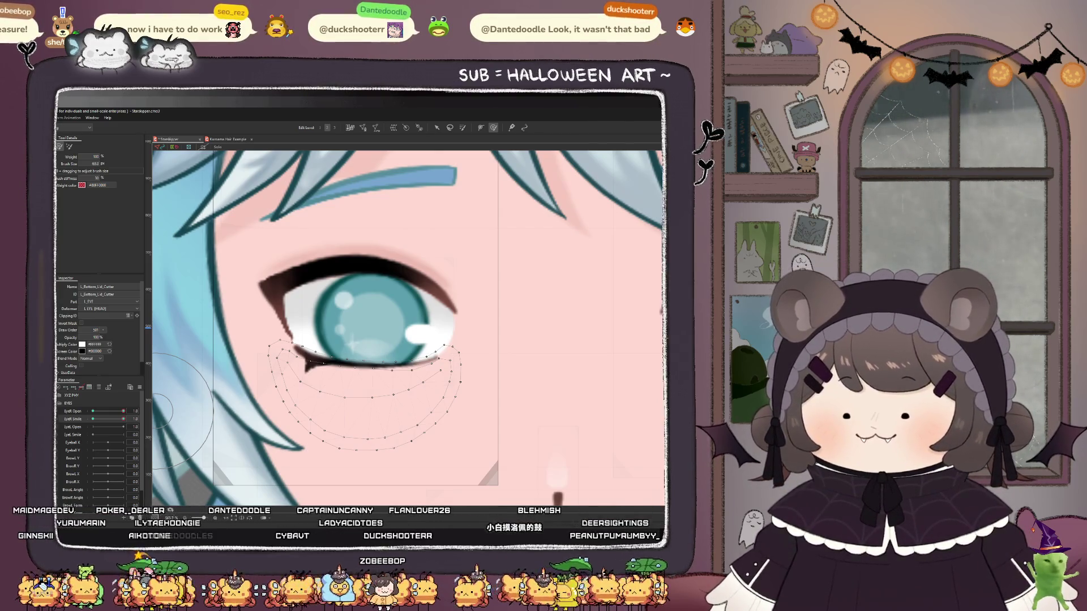
left_click(317, 249)
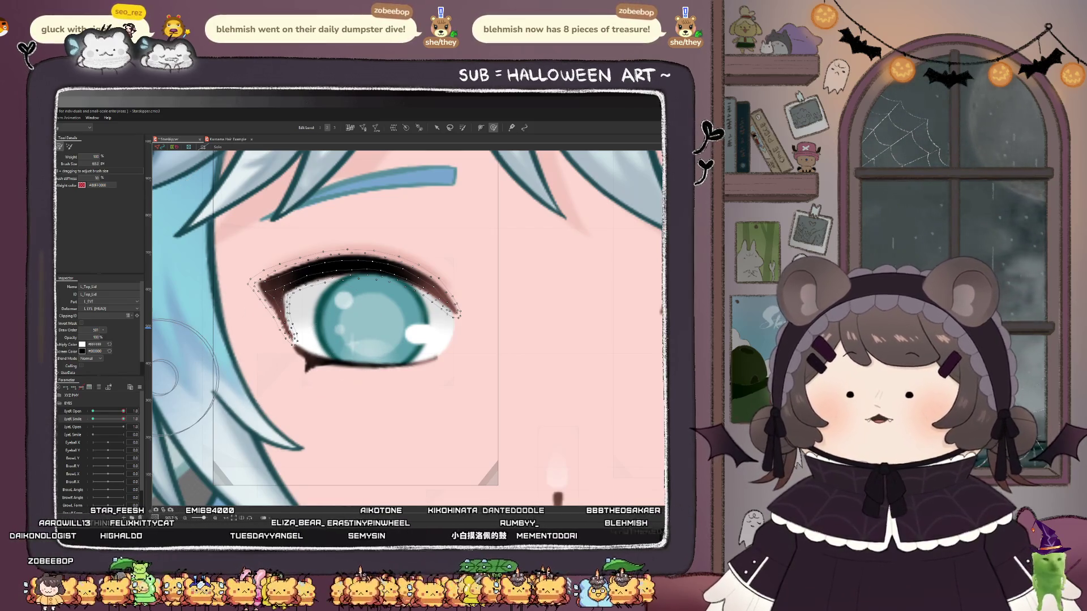
- Select L_Eye_White, brush-deform it on the Smile keyform, and scrub EyeR Smile to check
left_click(300, 331)
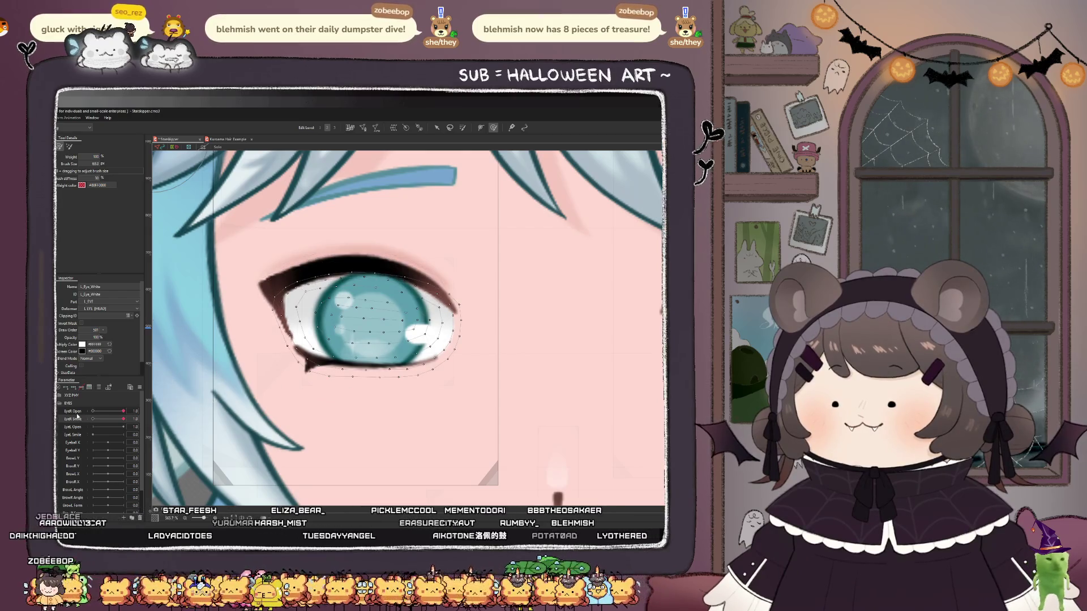
left_click(71, 417)
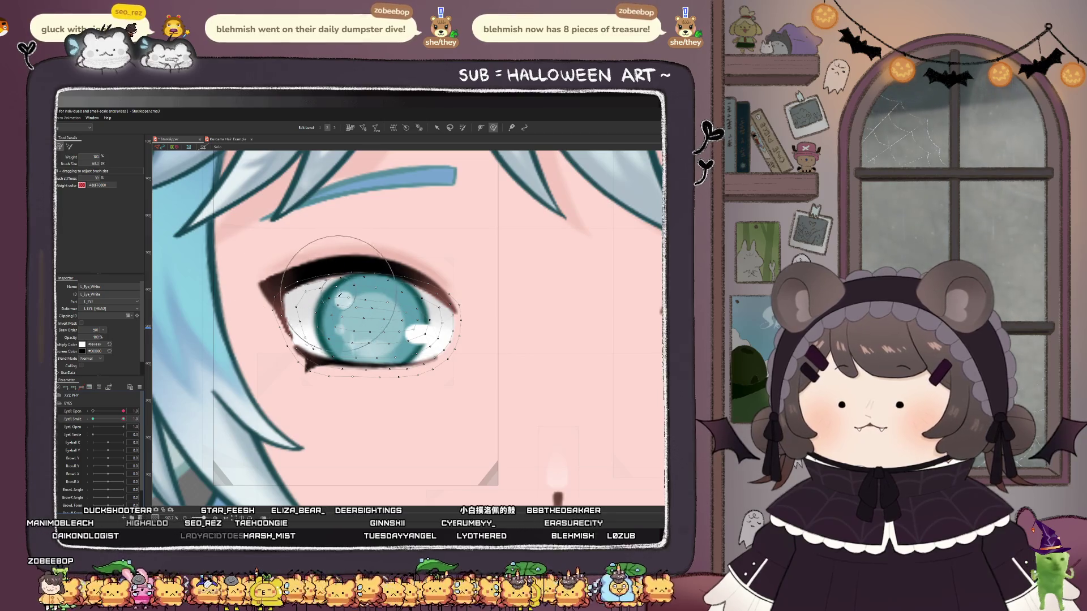
scroll(340, 290, "up", 2)
mouse_move(341, 292)
left_mouse_down()
mouse_move(341, 279)
mouse_move(447, 266)
mouse_move(436, 307)
mouse_move(433, 295)
left_mouse_up()
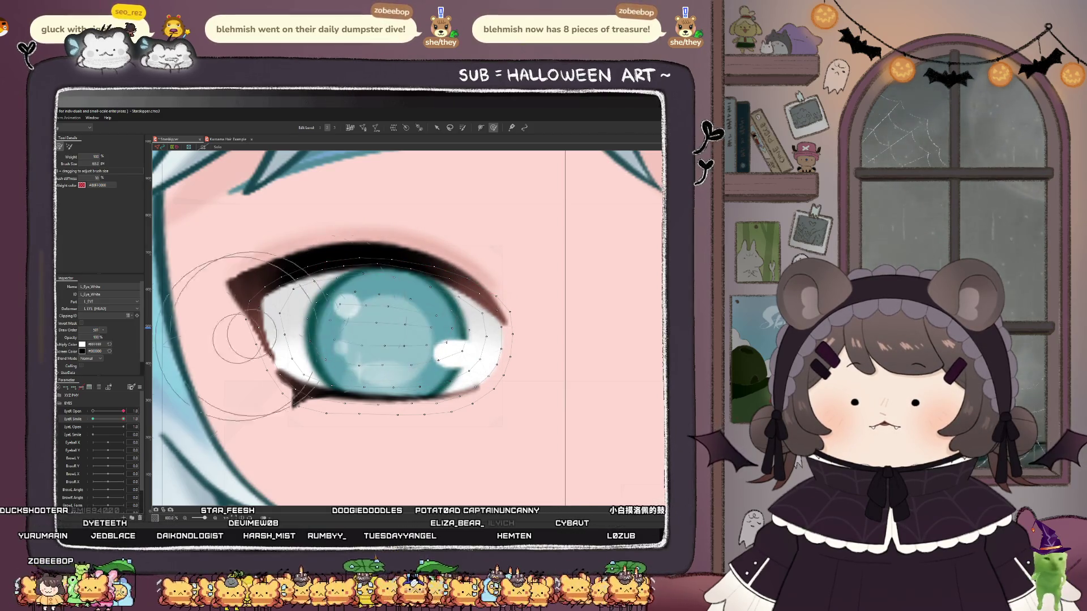
mouse_move(120, 422)
left_mouse_down()
mouse_move(99, 424)
mouse_move(125, 422)
left_mouse_up()
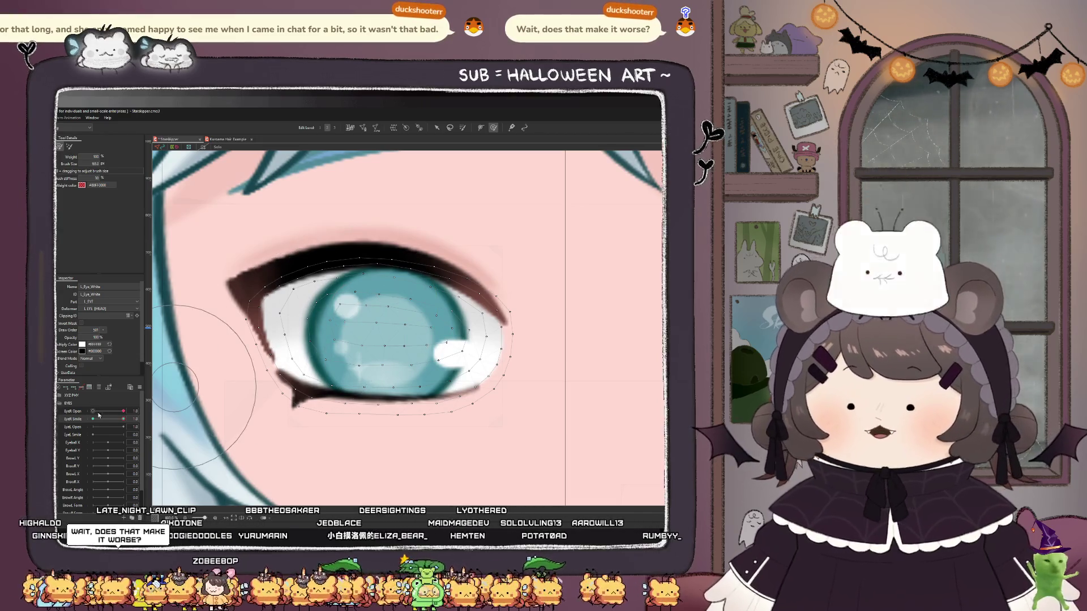
mouse_move(124, 419)
left_mouse_down()
mouse_move(97, 424)
mouse_move(120, 418)
mouse_move(108, 412)
mouse_move(124, 411)
mouse_move(96, 424)
mouse_move(119, 424)
mouse_move(98, 441)
left_mouse_up()
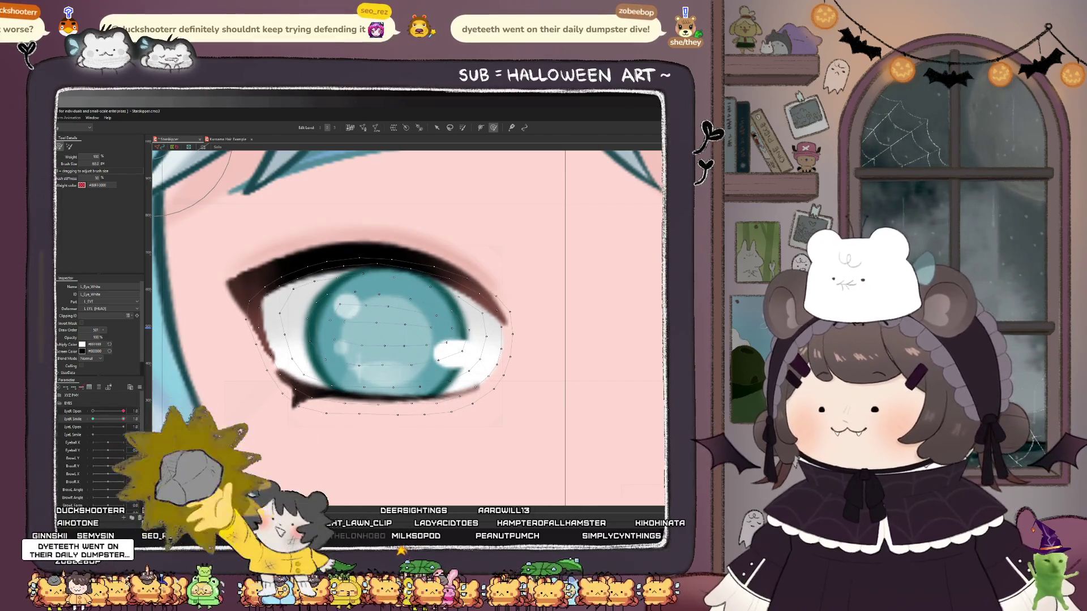
- Select L_Eye_Crease, nudge its mesh with the deform brush, and preview across EyeR Smile
left_click(340, 249)
scroll(327, 325, "down", 2)
scroll(327, 325, "up", 2)
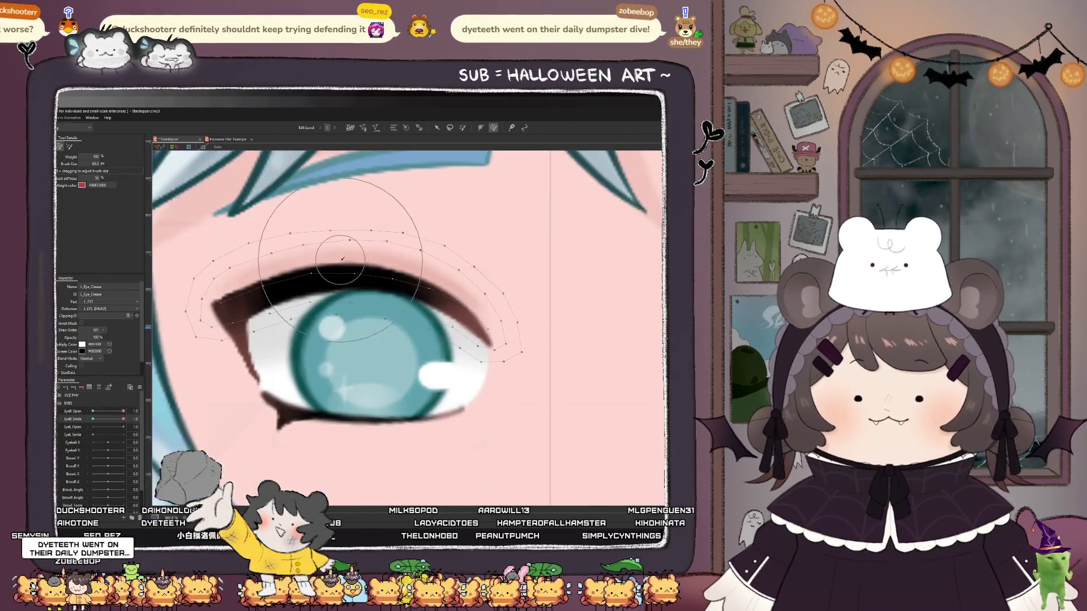
left_click(354, 333)
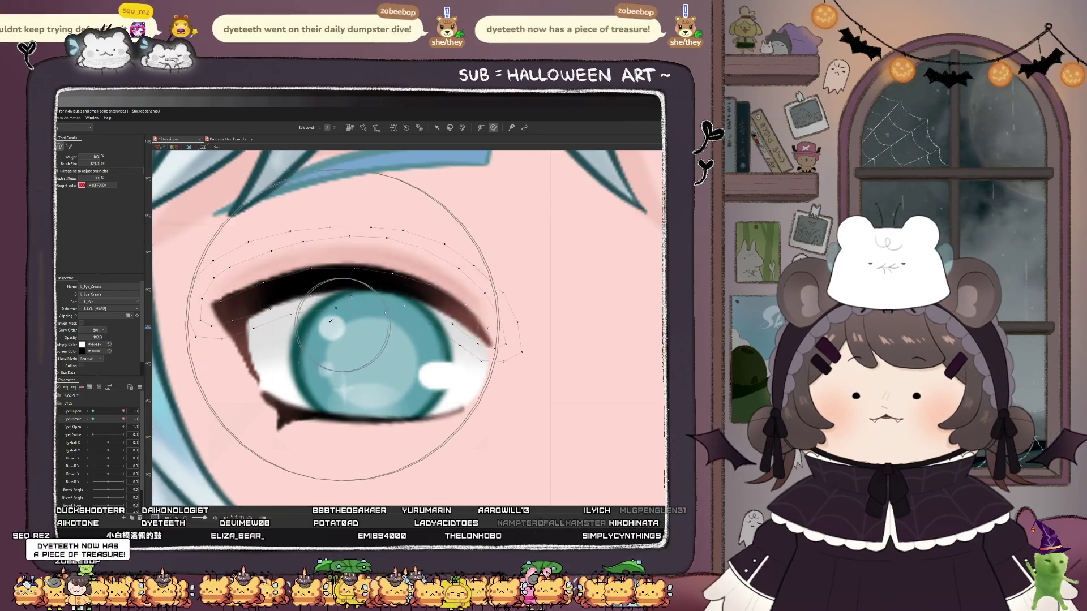
left_click_drag(362, 332, 391, 328)
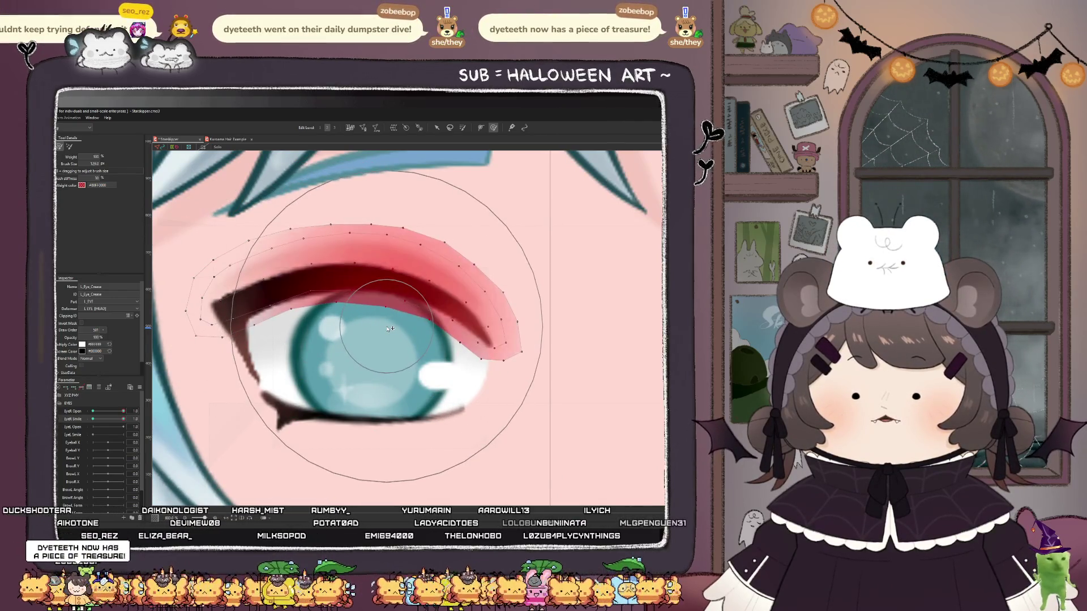
mouse_move(123, 422)
left_mouse_down()
mouse_move(99, 424)
mouse_move(152, 428)
mouse_move(72, 428)
mouse_move(124, 420)
mouse_move(78, 416)
left_mouse_up()
scroll(292, 361, "down", 2)
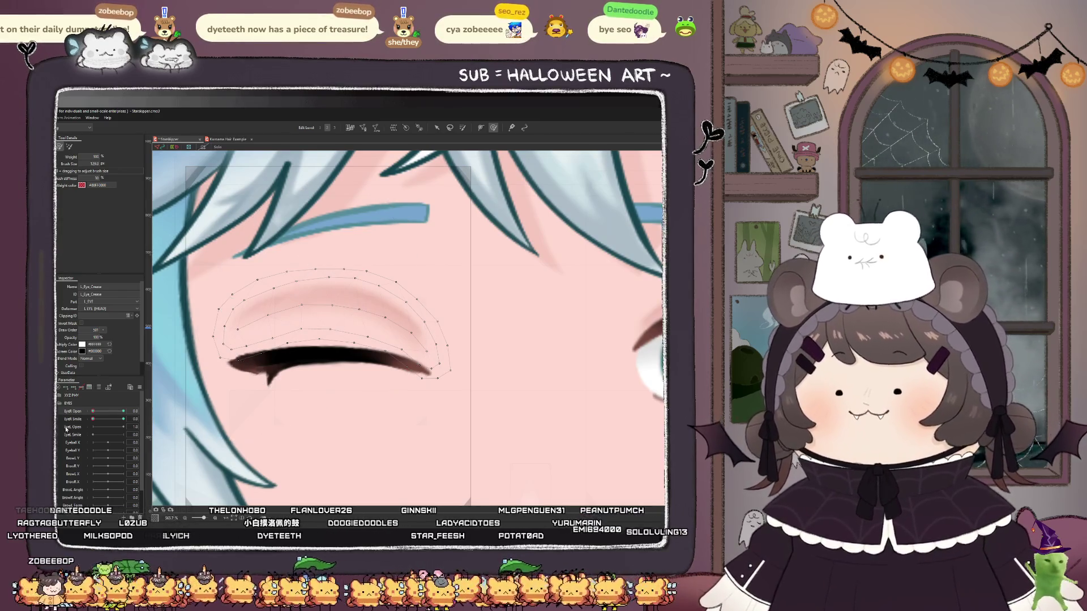
- Select L_Top_Lid and preview the eye at full smile and no smile
left_click(158, 153)
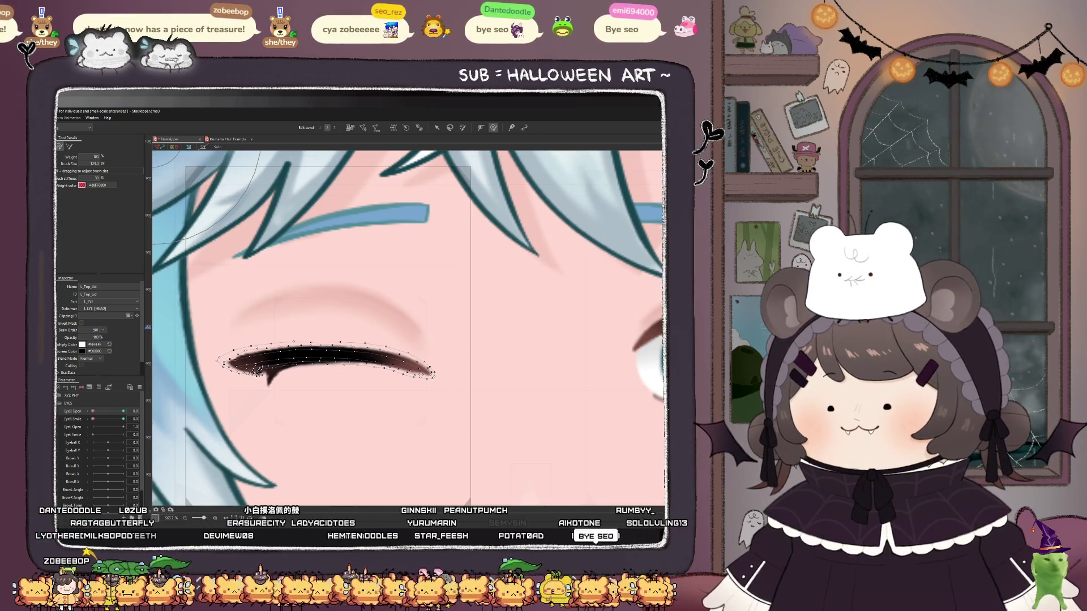
left_click(77, 413)
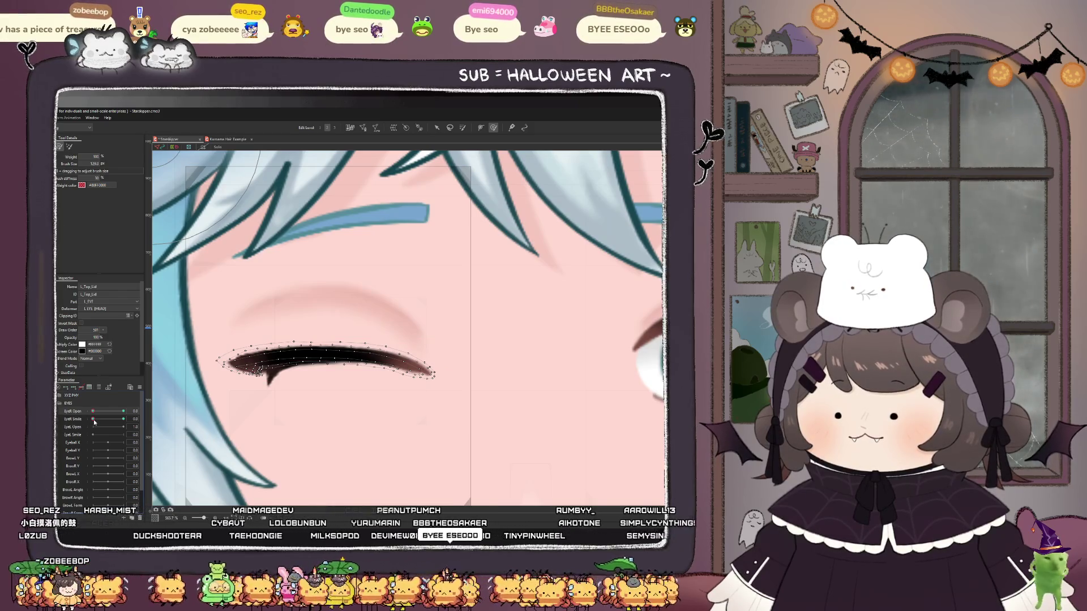
left_click_drag(94, 422, 120, 424)
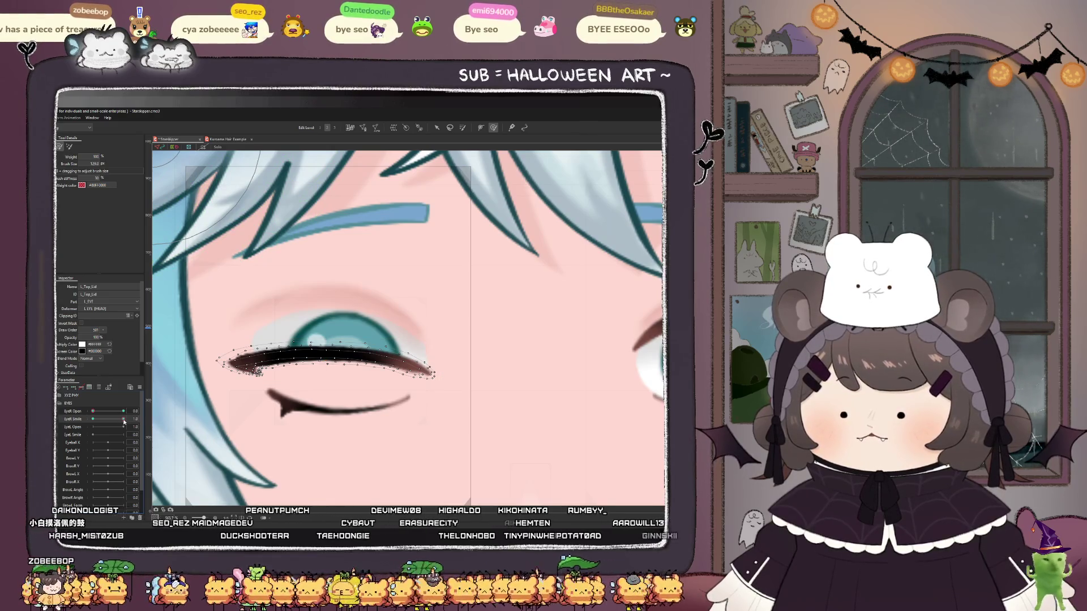
left_click_drag(123, 422, 77, 426)
left_click(75, 412)
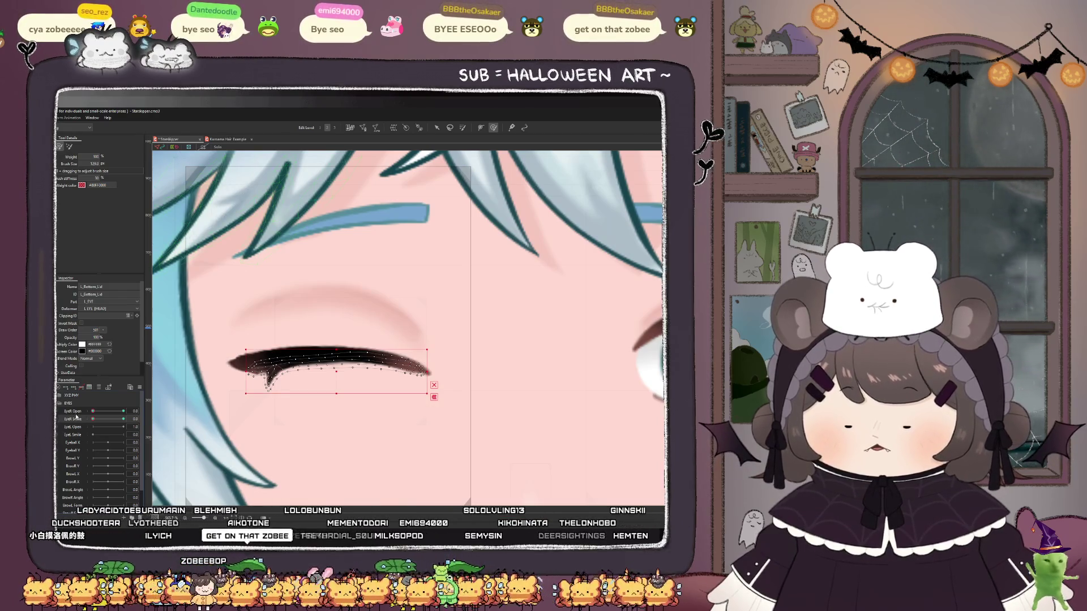
- Paste the upper lid's point shape onto L_Bottom_Lid at Smile 1.0 and preview the closed eye
key("v")
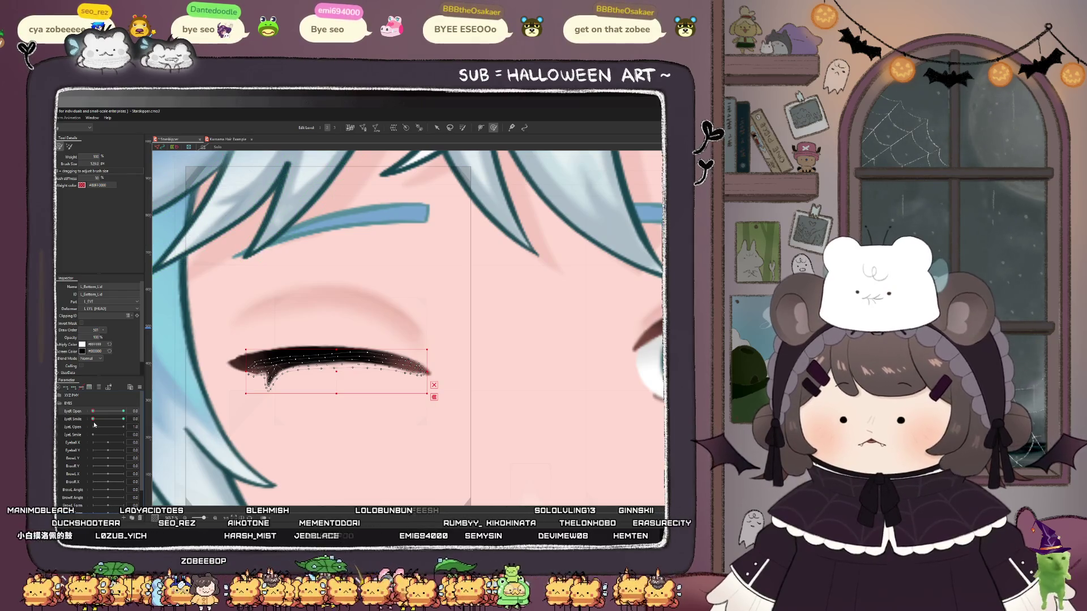
left_click(101, 420)
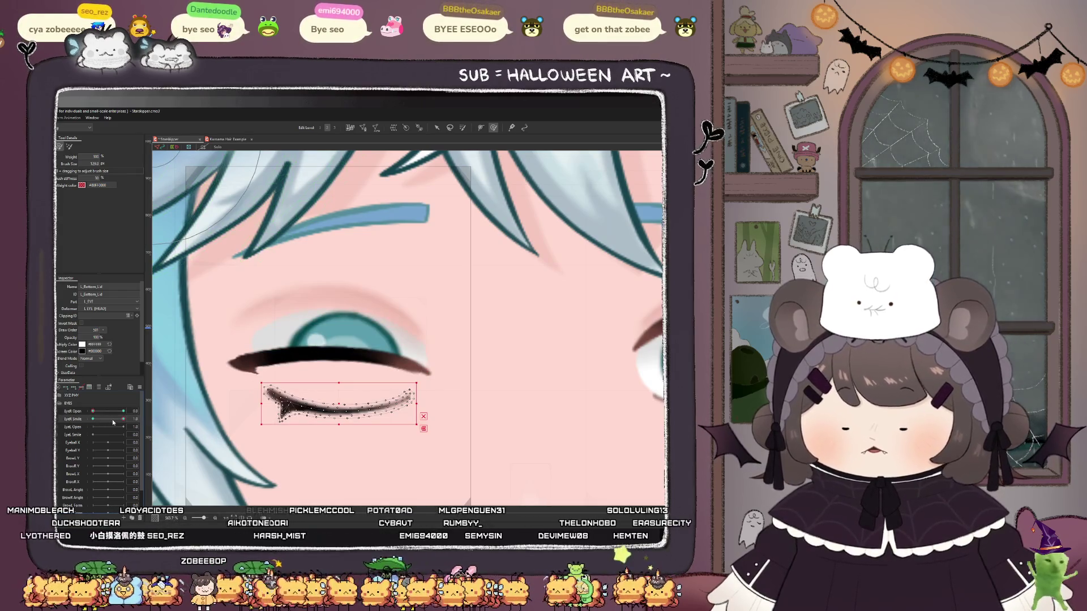
key("ctrl+z")
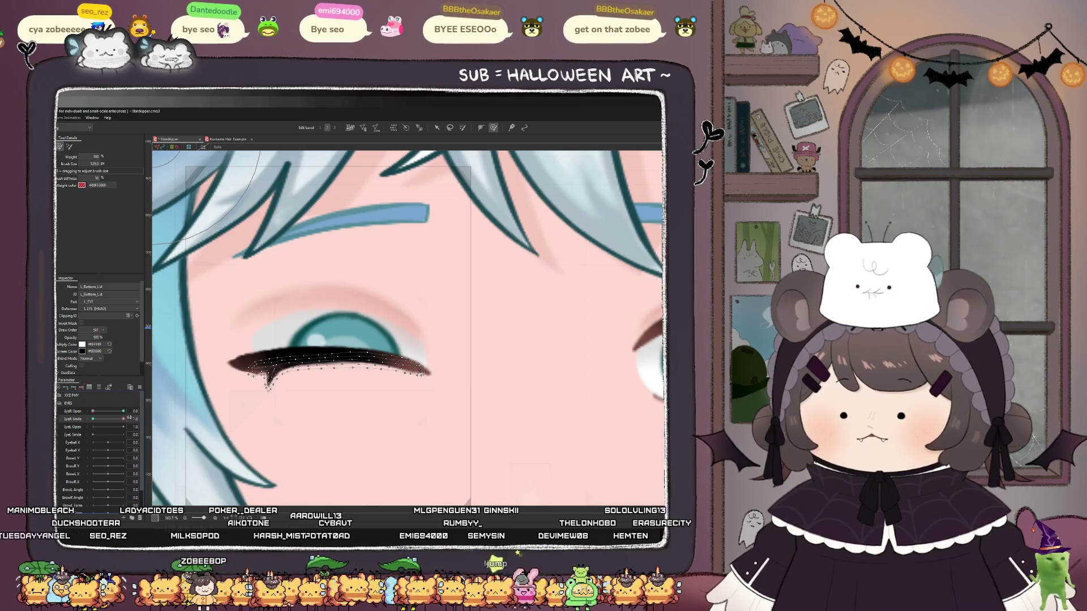
mouse_move(126, 420)
left_mouse_down()
mouse_move(80, 420)
mouse_move(117, 423)
left_mouse_up()
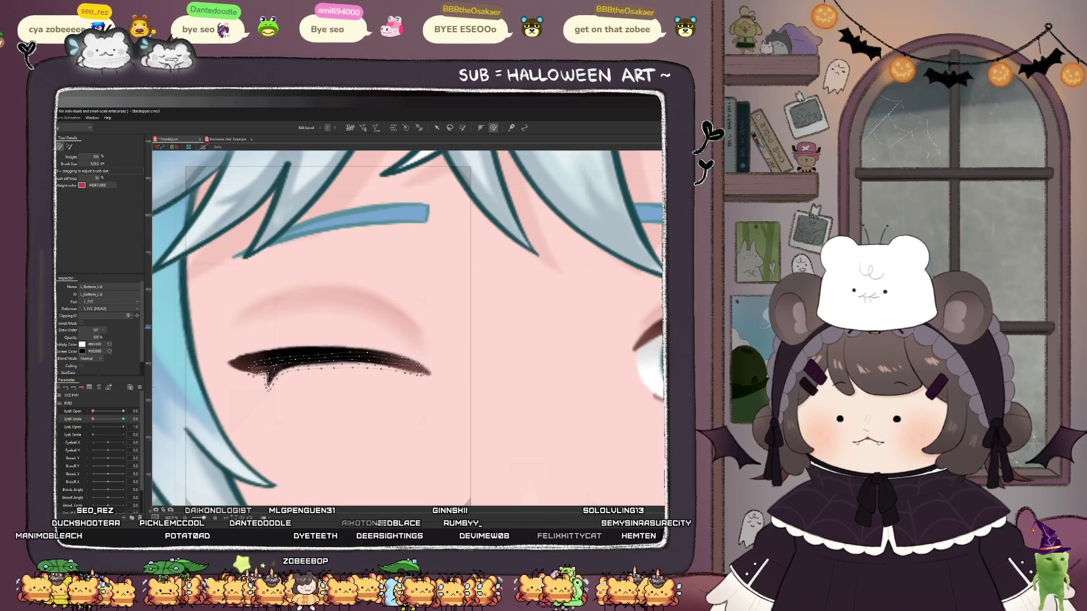
left_click(77, 421)
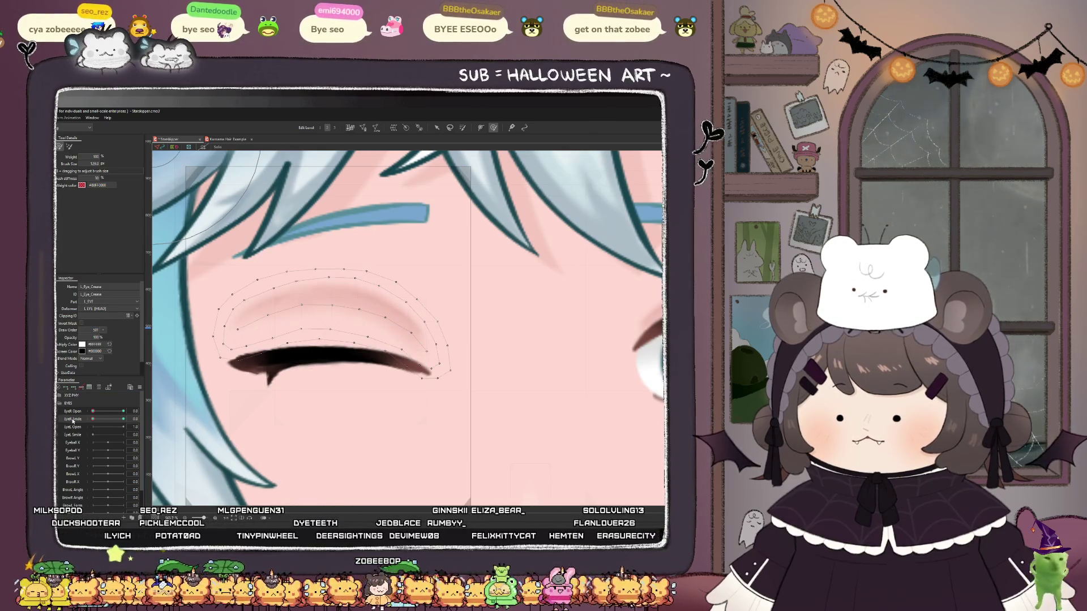
left_click(94, 420)
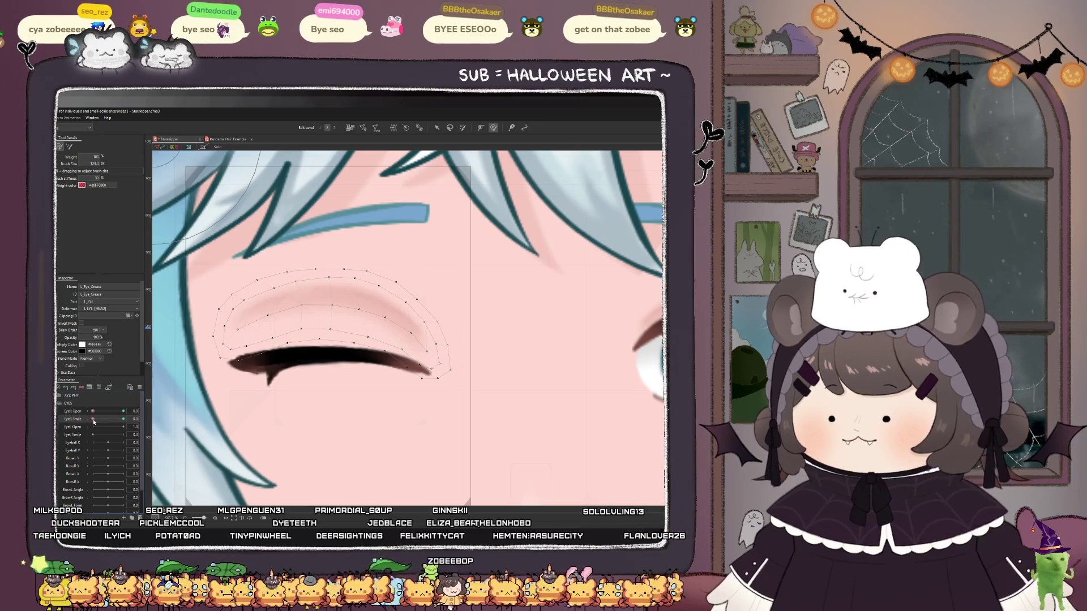
left_click_drag(92, 419, 153, 420)
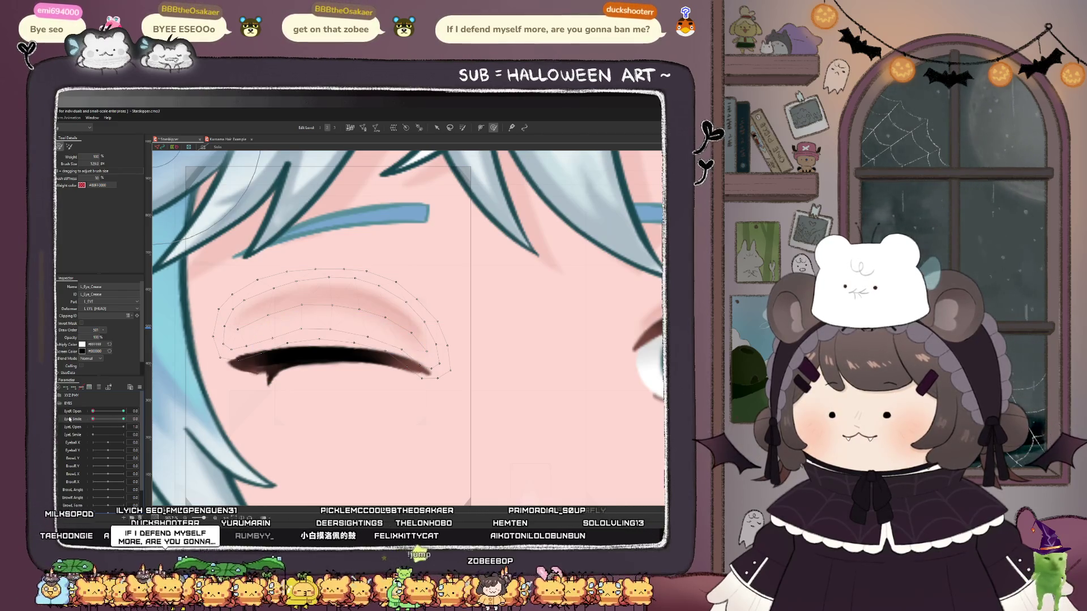
left_click_drag(120, 423, 60, 424)
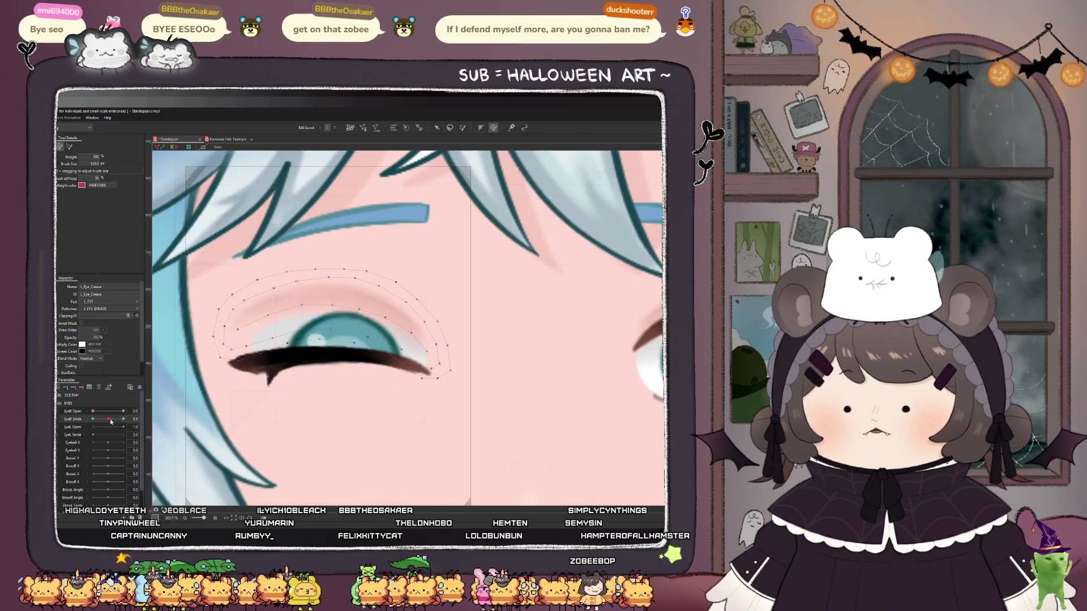
mouse_move(93, 414)
left_mouse_down()
mouse_move(124, 414)
mouse_move(64, 413)
mouse_move(105, 421)
mouse_move(93, 419)
left_mouse_up()
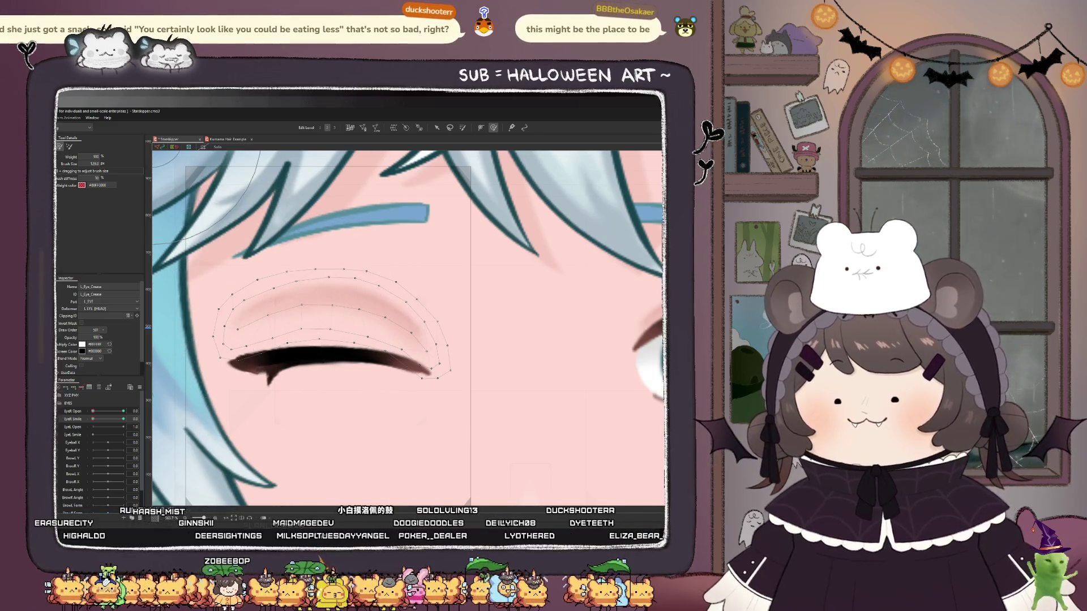
- Select the lid cutter, set EyeR Smile to 1.0, and move its points down over the iris
left_click(340, 431)
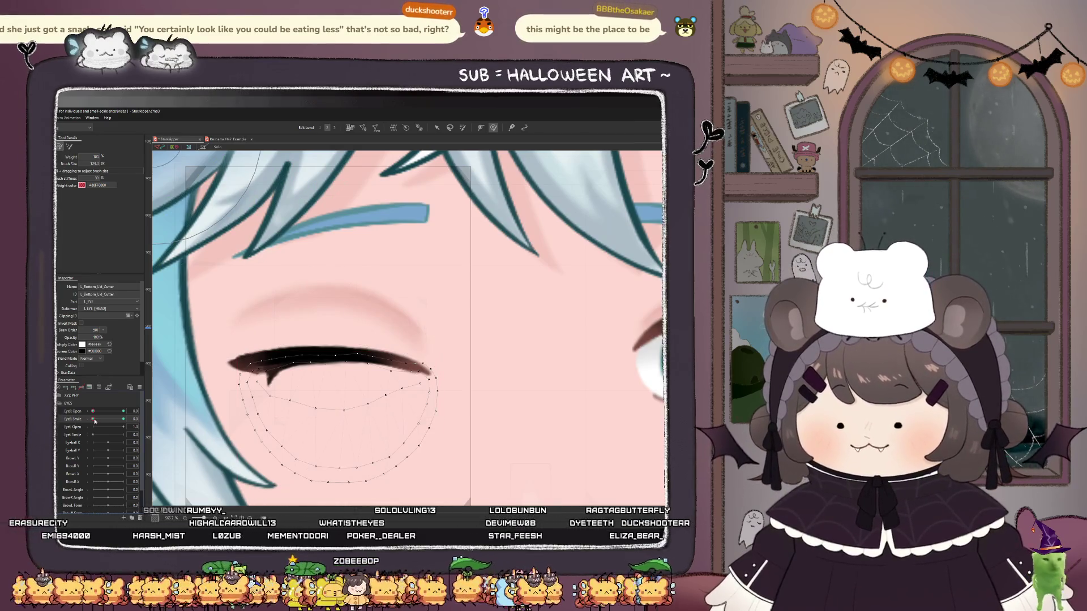
left_click_drag(93, 419, 175, 418)
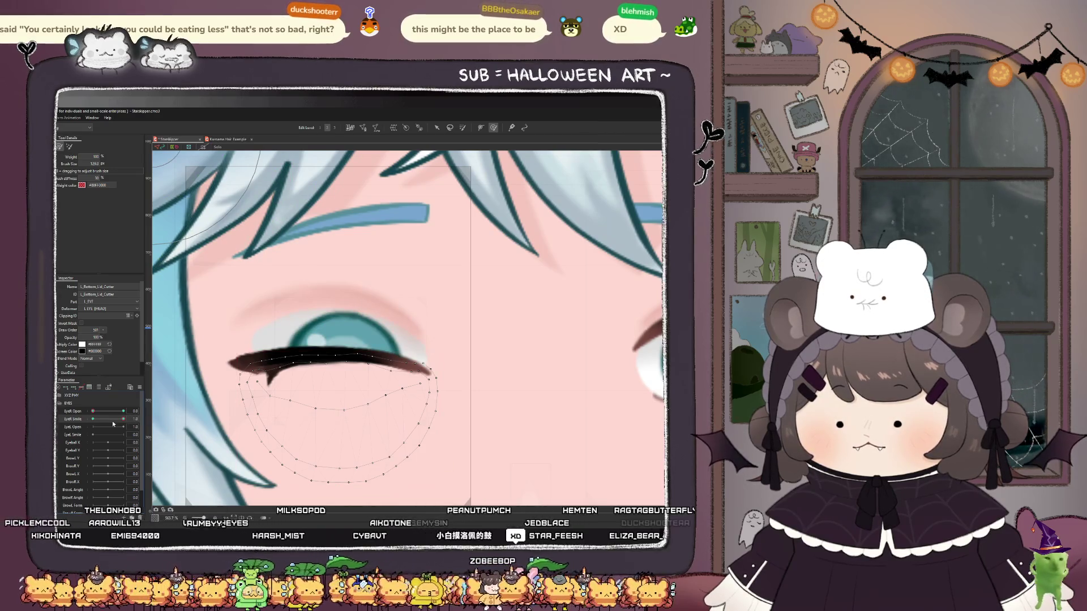
left_click_drag(126, 422, 82, 424)
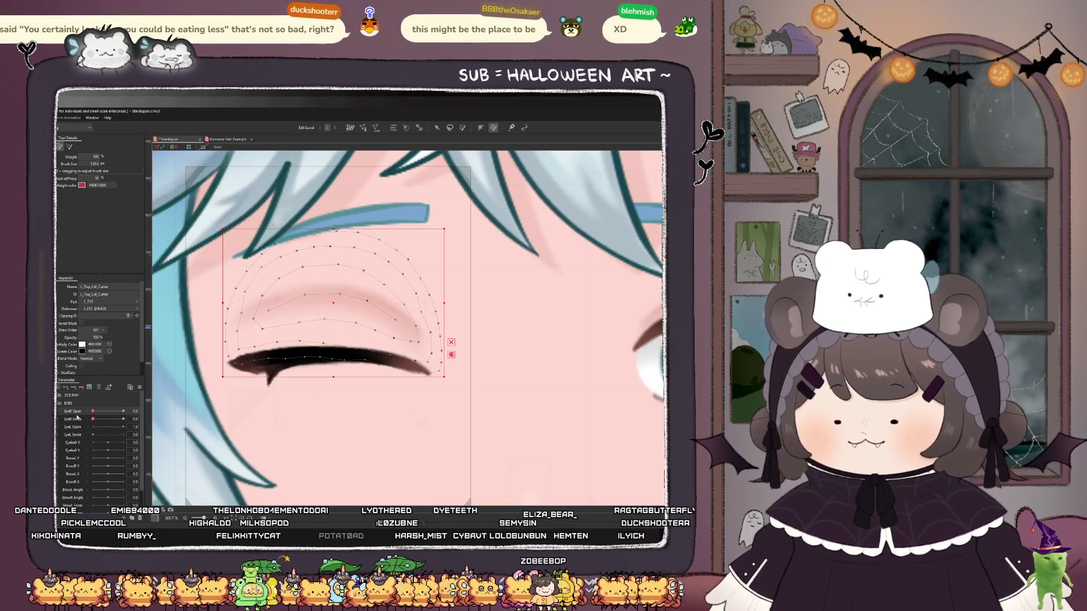
left_click_drag(93, 420, 120, 424)
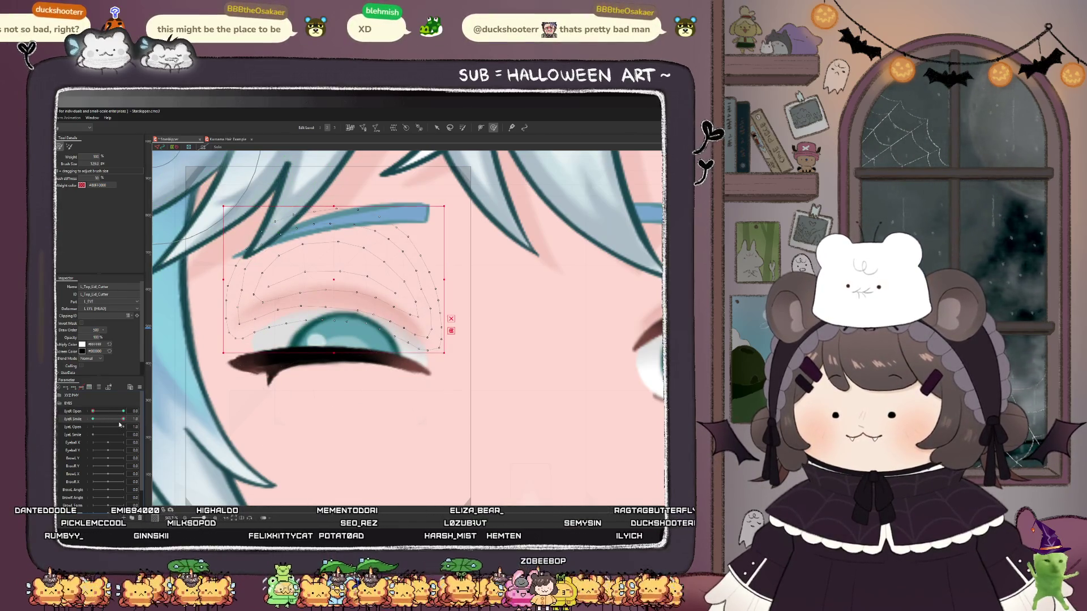
left_click(133, 420)
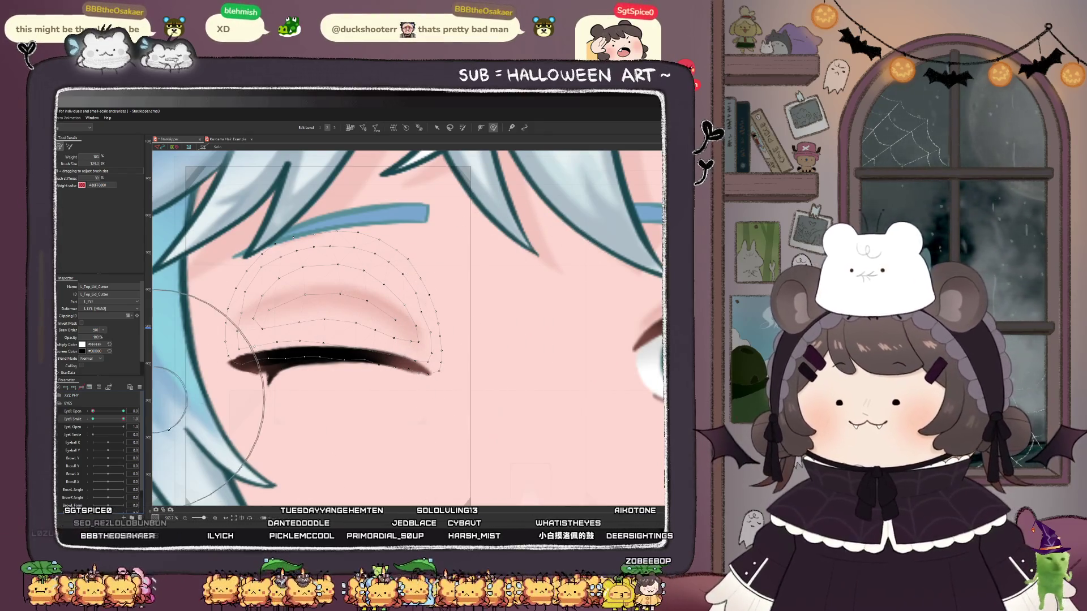
- Push the L_Top_Lid lash and eye meshes upward into a smile curve, then test the blink
mouse_move(116, 421)
left_mouse_down()
mouse_move(89, 423)
mouse_move(124, 419)
left_mouse_up()
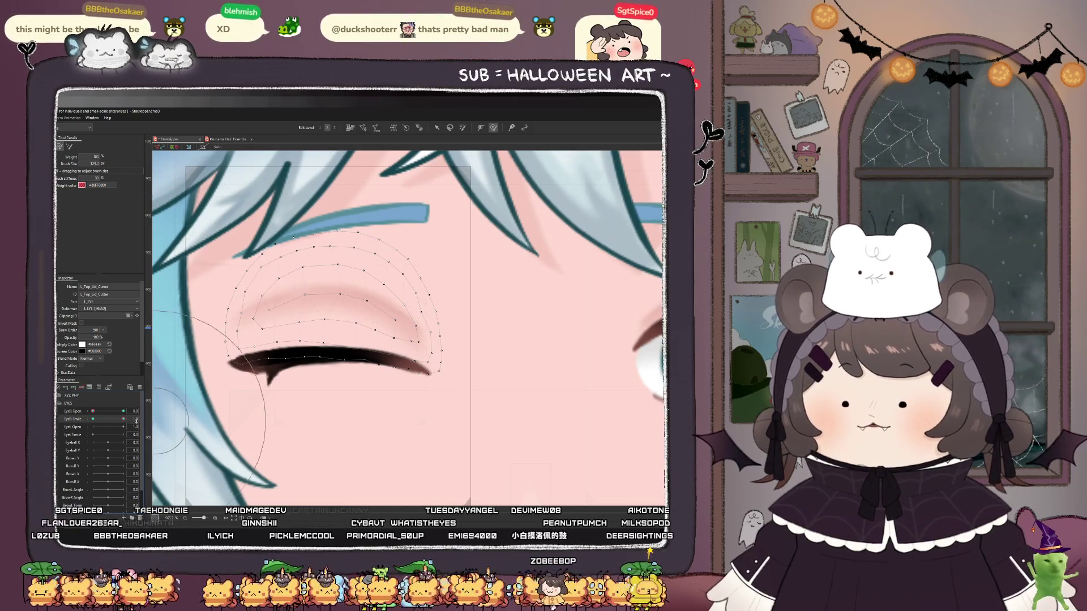
left_click(255, 367)
left_click(266, 382, "ctrl")
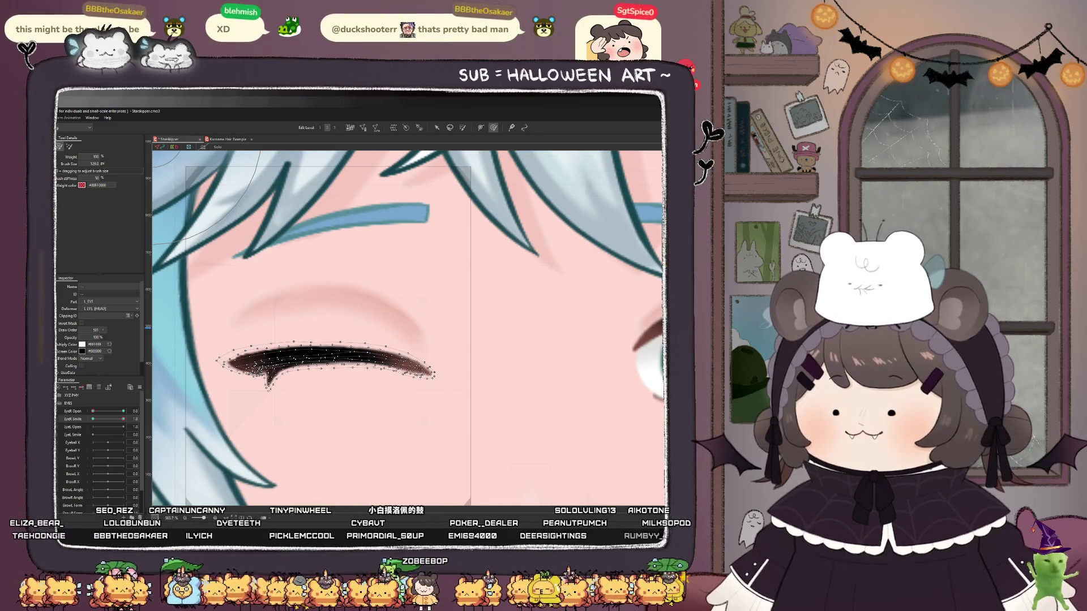
left_click(334, 430, "ctrl")
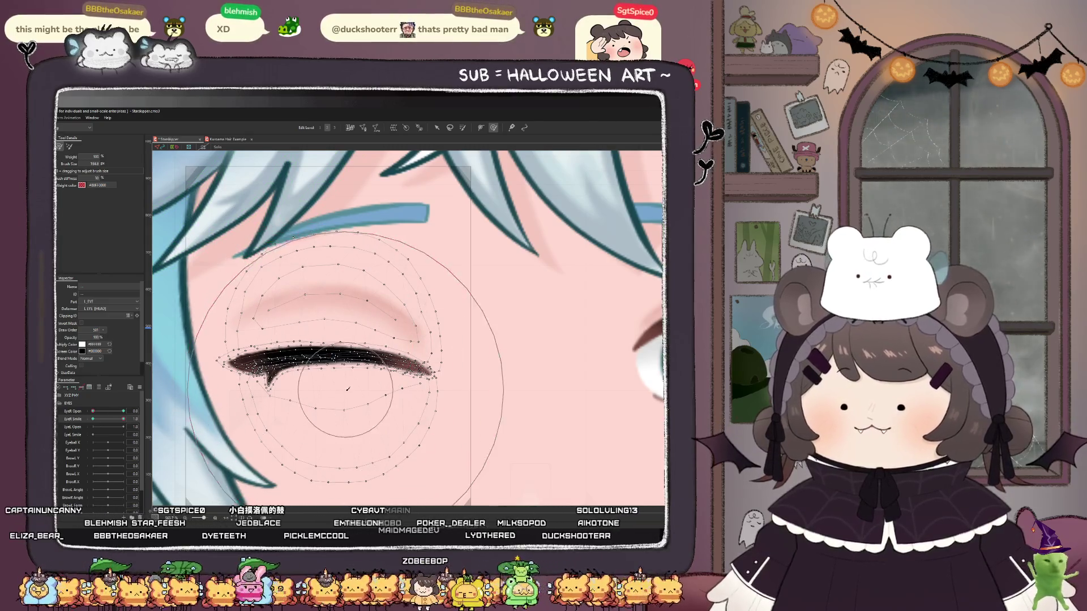
left_click_drag(334, 367, 335, 363)
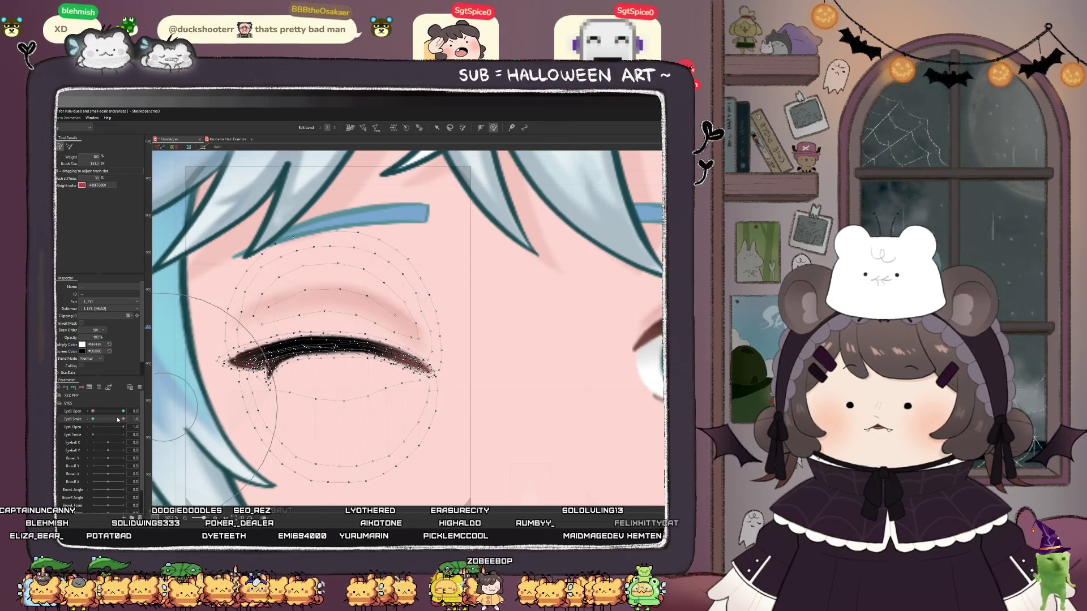
left_click(96, 419)
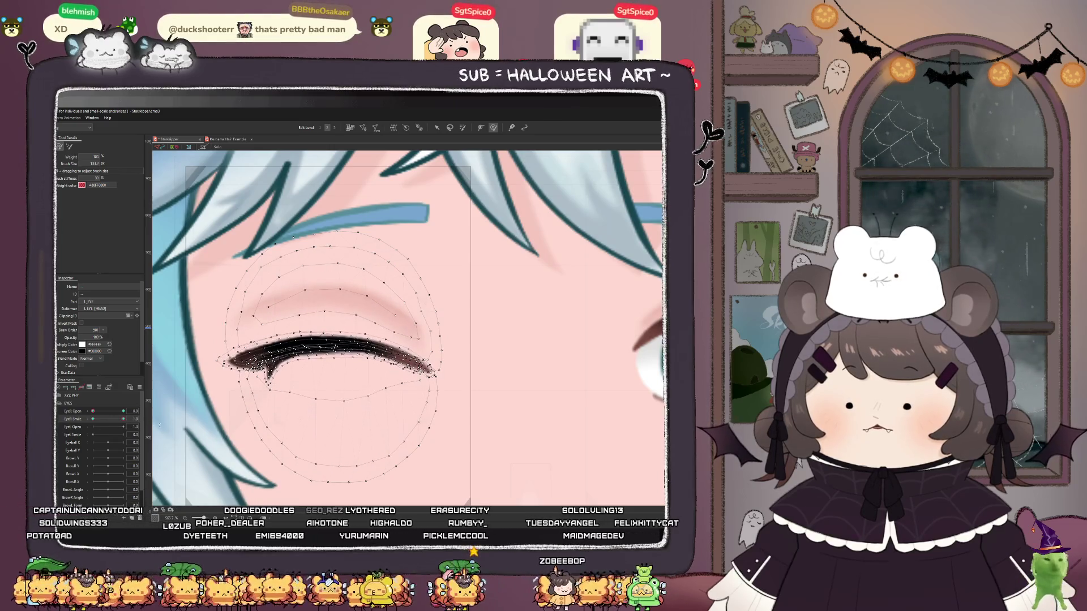
mouse_move(94, 411)
left_mouse_down()
mouse_move(139, 413)
mouse_move(79, 416)
mouse_move(150, 417)
left_mouse_up()
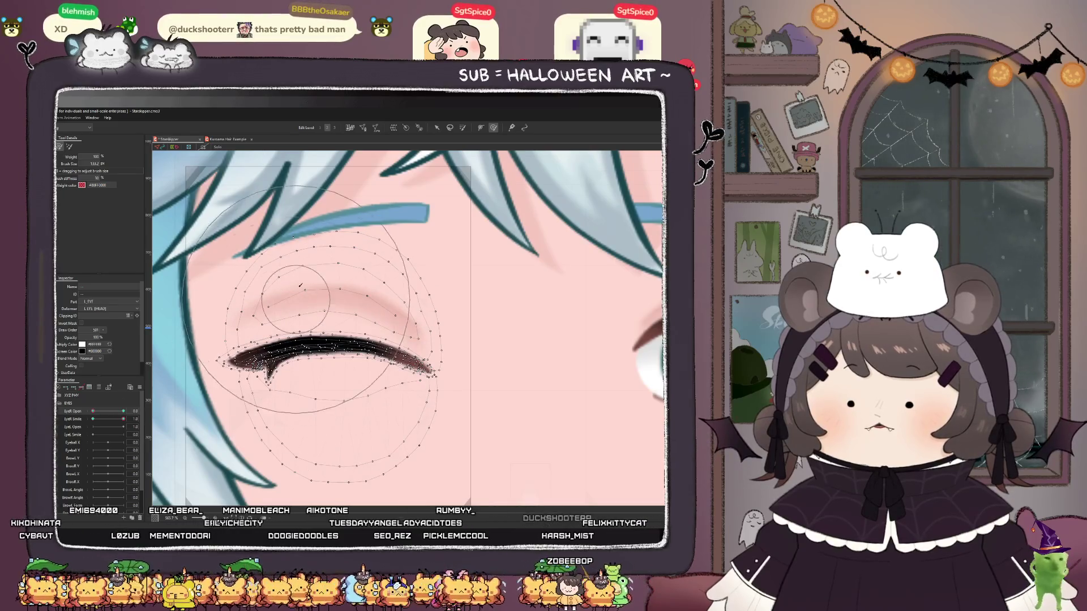
- Set L_Top_Lid_Cutter's draw order to 5 and check the layering as the eye closes
key("v")
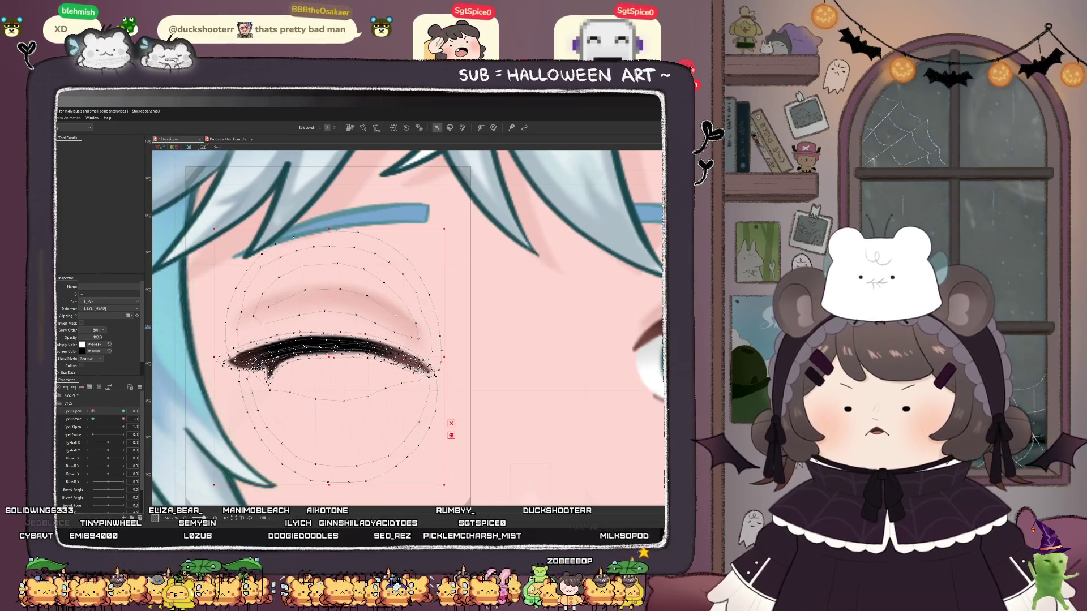
left_click_drag(93, 411, 123, 411)
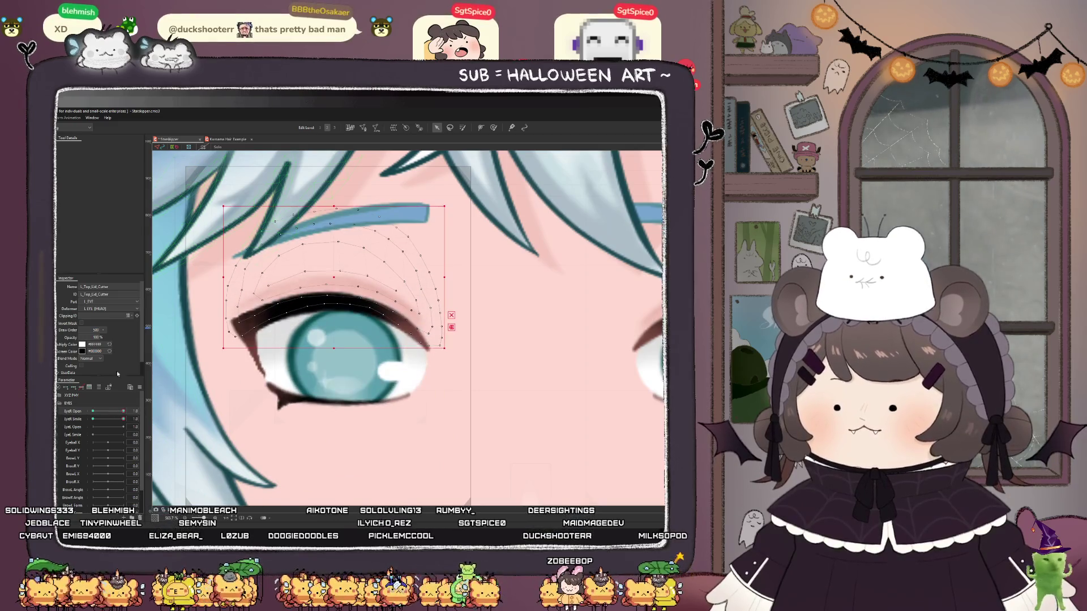
double_click(97, 330)
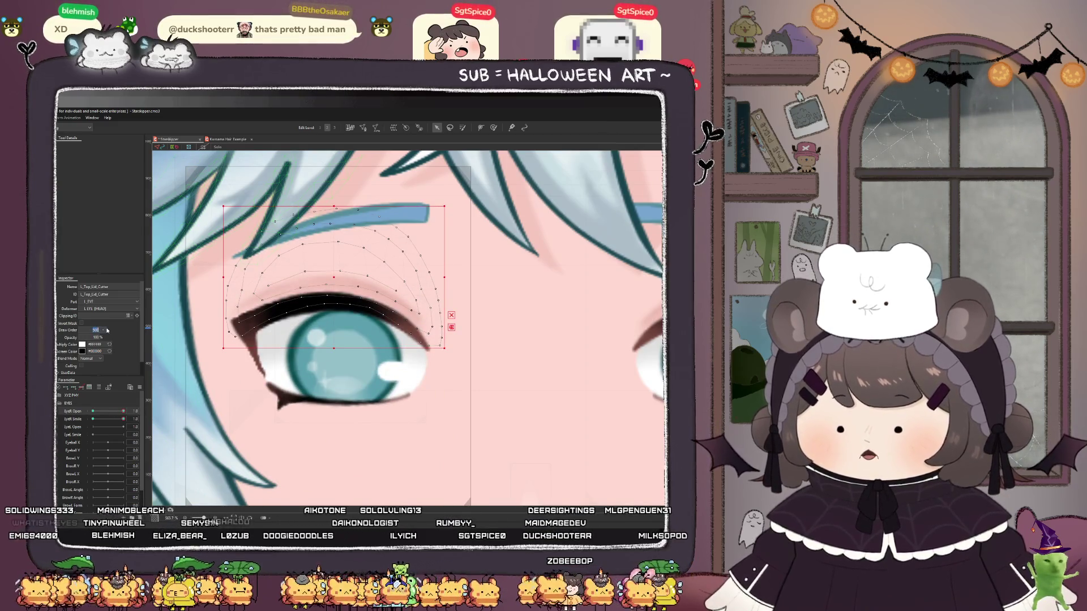
type("5")
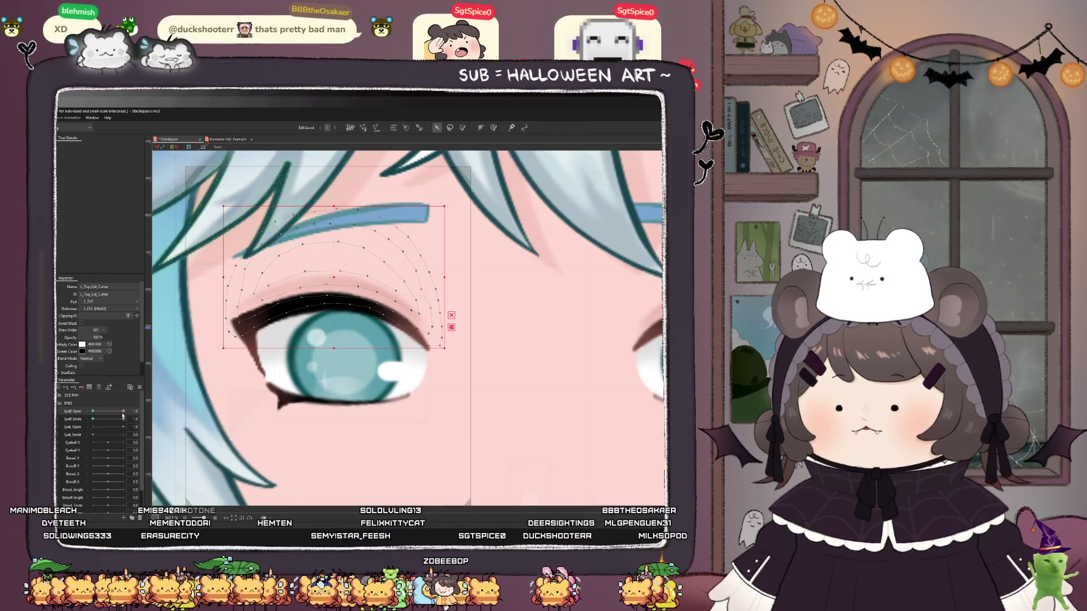
mouse_move(122, 412)
left_mouse_down()
mouse_move(65, 422)
mouse_move(92, 412)
mouse_move(150, 417)
left_mouse_up()
scroll(365, 348, "down", 5)
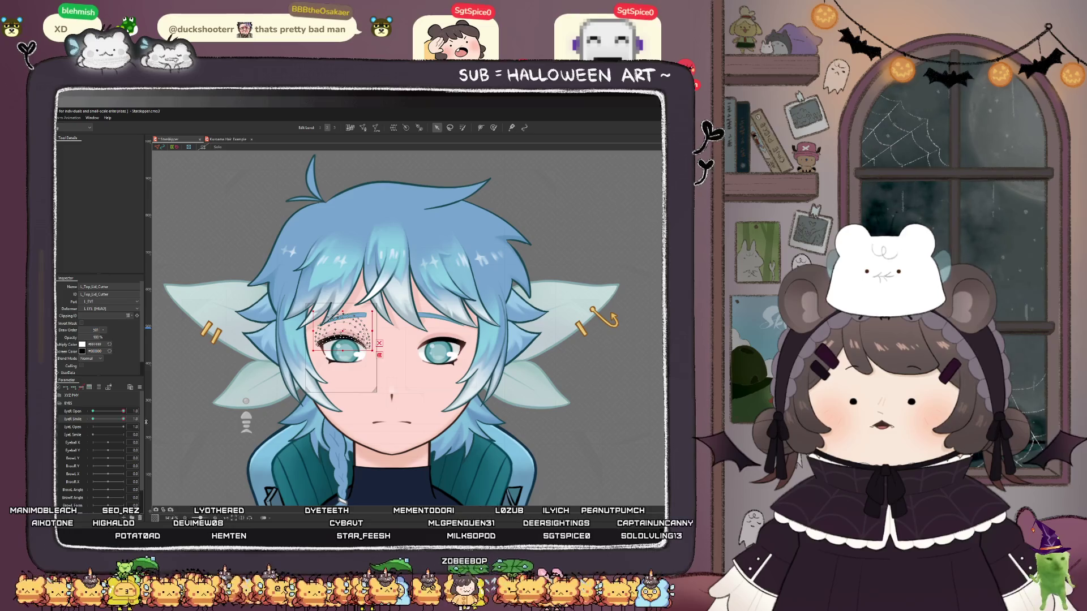
- Drag EyeR Open to 0.0 to shut the left eye and zoom in on it
mouse_move(123, 411)
left_mouse_down()
mouse_move(90, 412)
mouse_move(122, 420)
mouse_move(82, 430)
left_mouse_up()
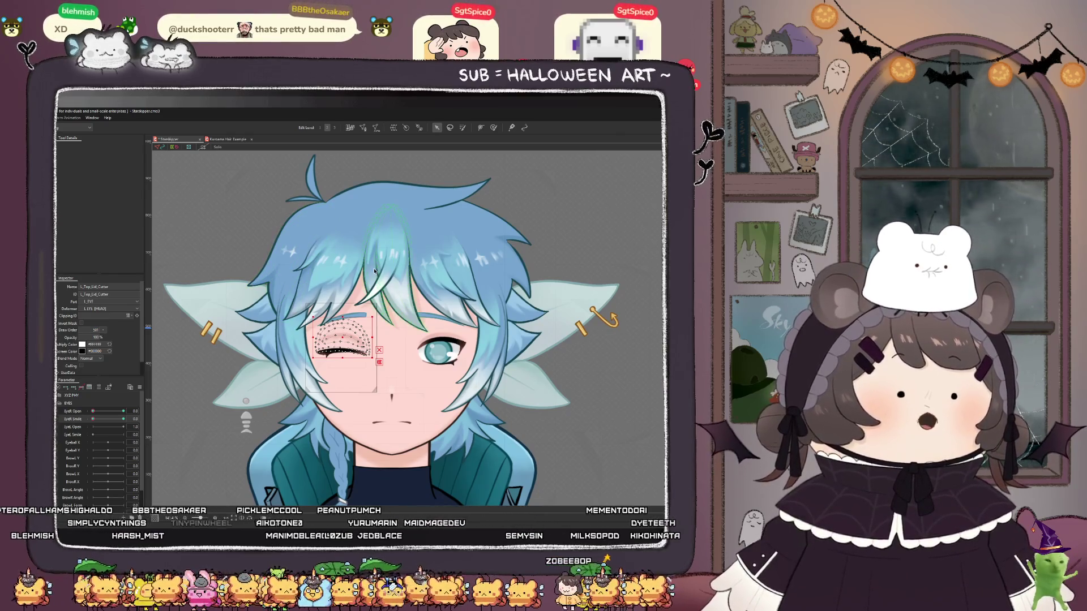
scroll(334, 353, "up", 5)
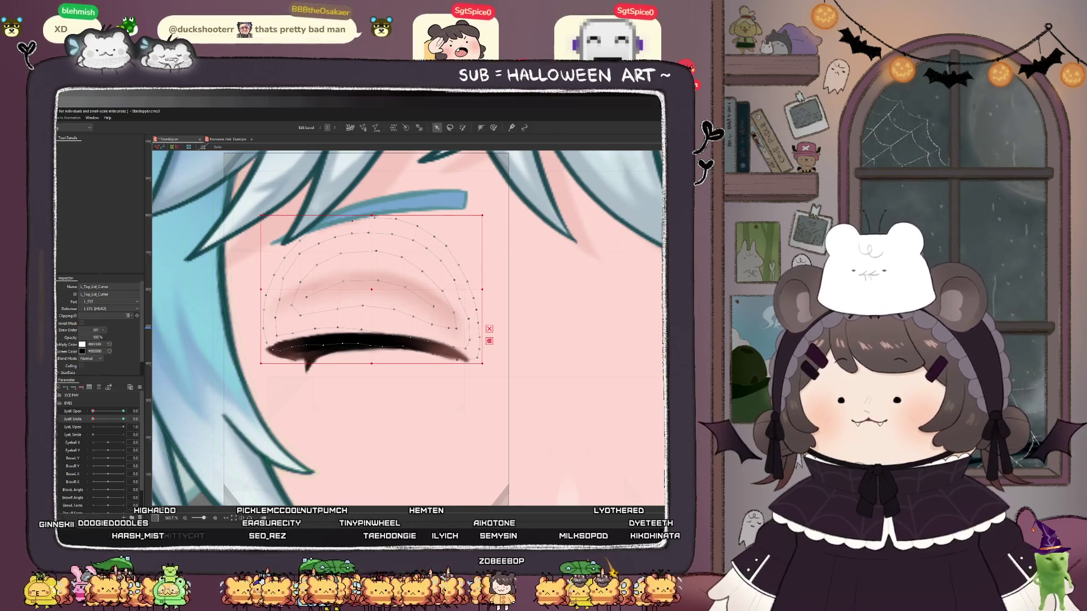
- Reopen the left eye at EyeR Open 1.0, shrink the deform brush on L_Bottom_Lid, and zoom out
left_click_drag(93, 411, 143, 418)
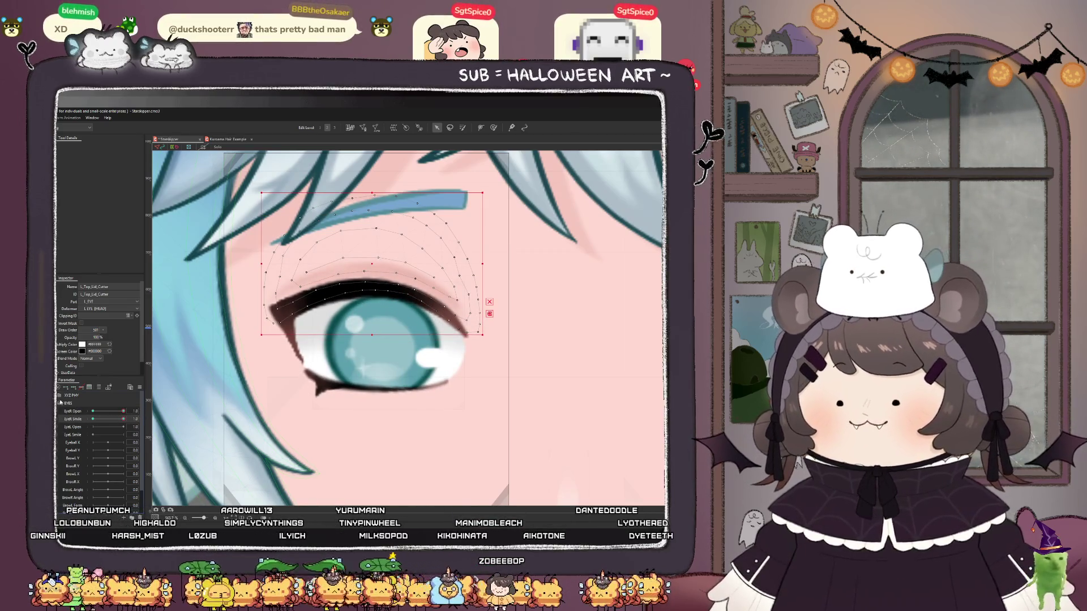
left_click(318, 388)
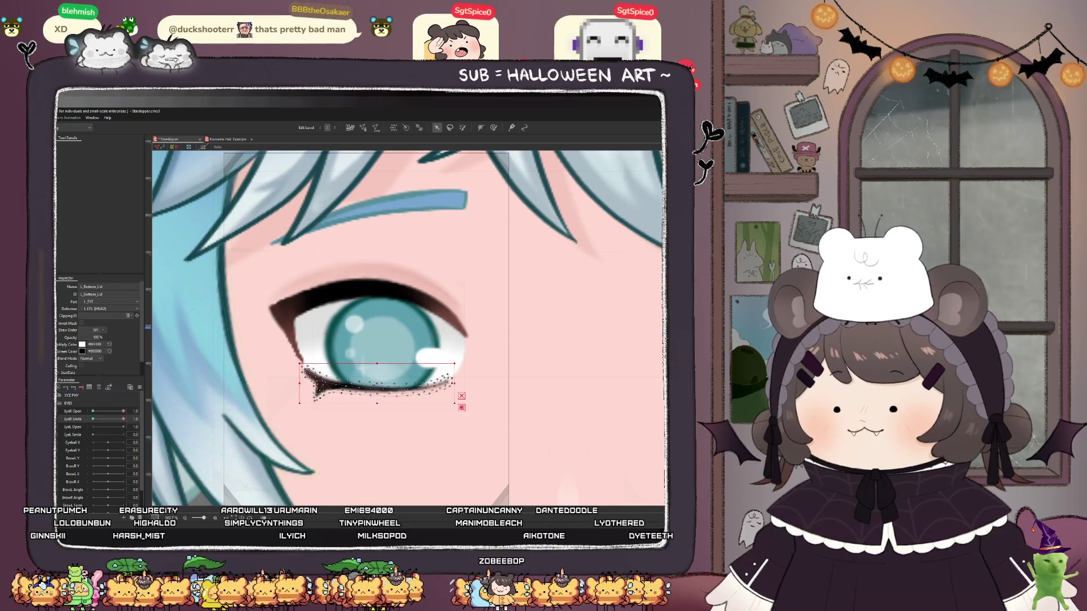
key("b")
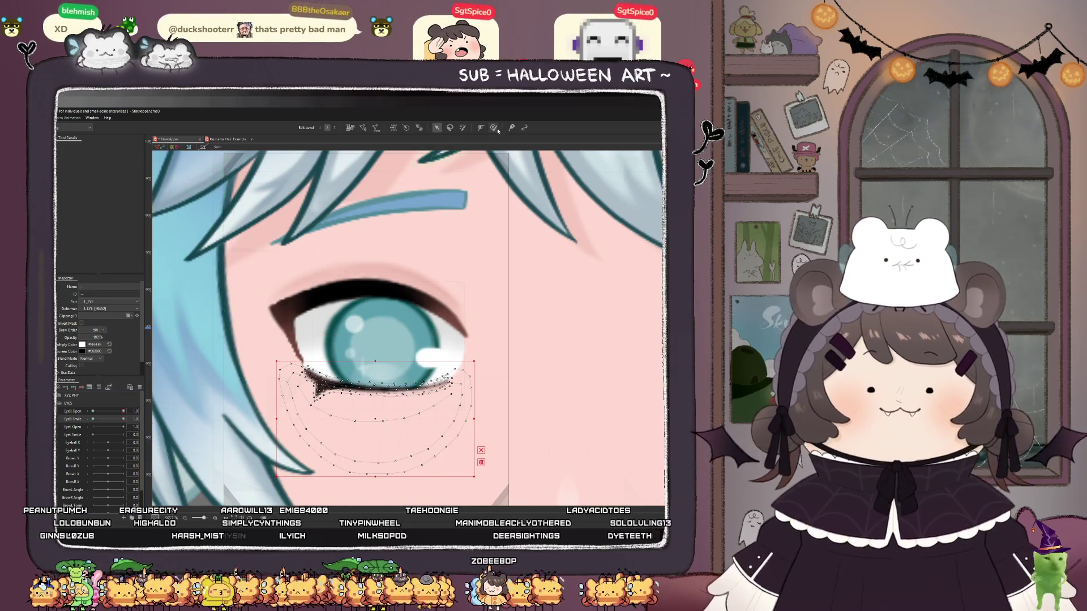
mouse_move(391, 341)
left_mouse_down()
mouse_move(325, 447)
mouse_move(342, 447)
mouse_move(368, 416)
mouse_move(343, 425)
mouse_move(351, 413)
mouse_move(396, 417)
left_mouse_up()
scroll(352, 385, "down", 5)
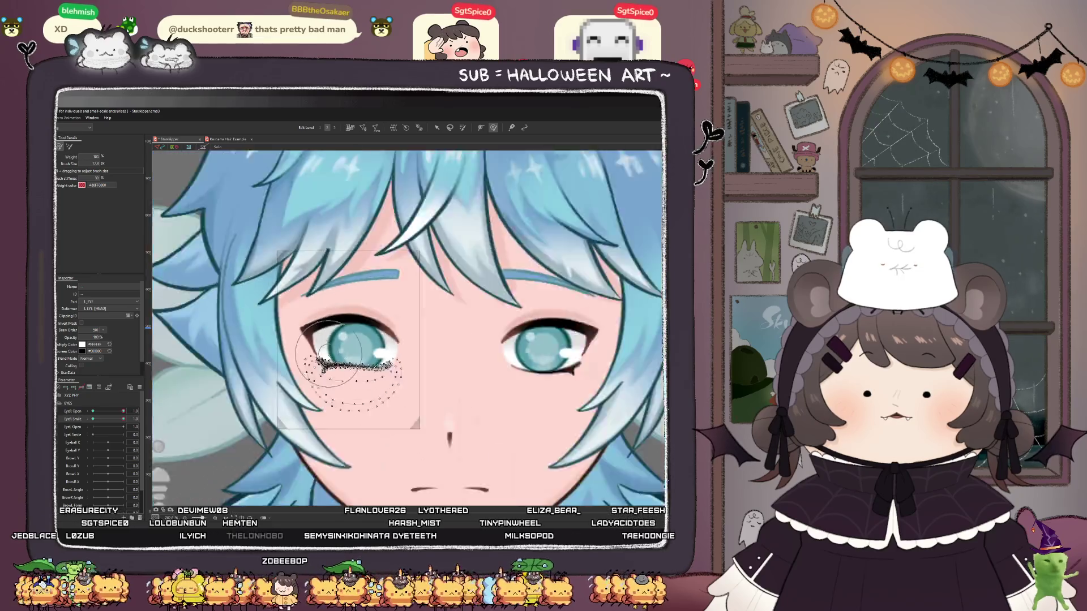
left_click(437, 131)
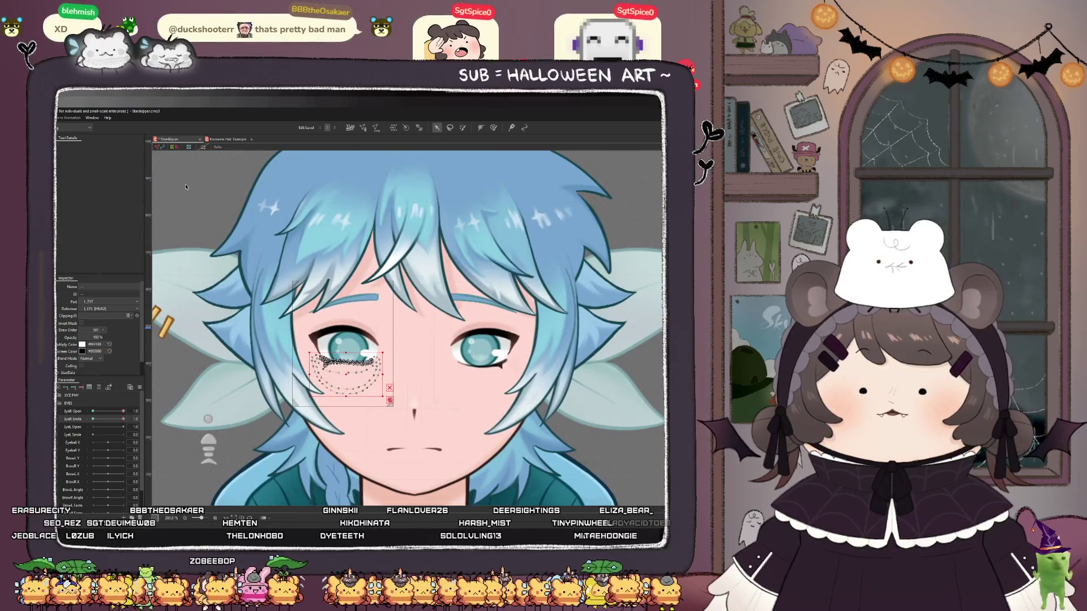
scroll(261, 221, "down", 3)
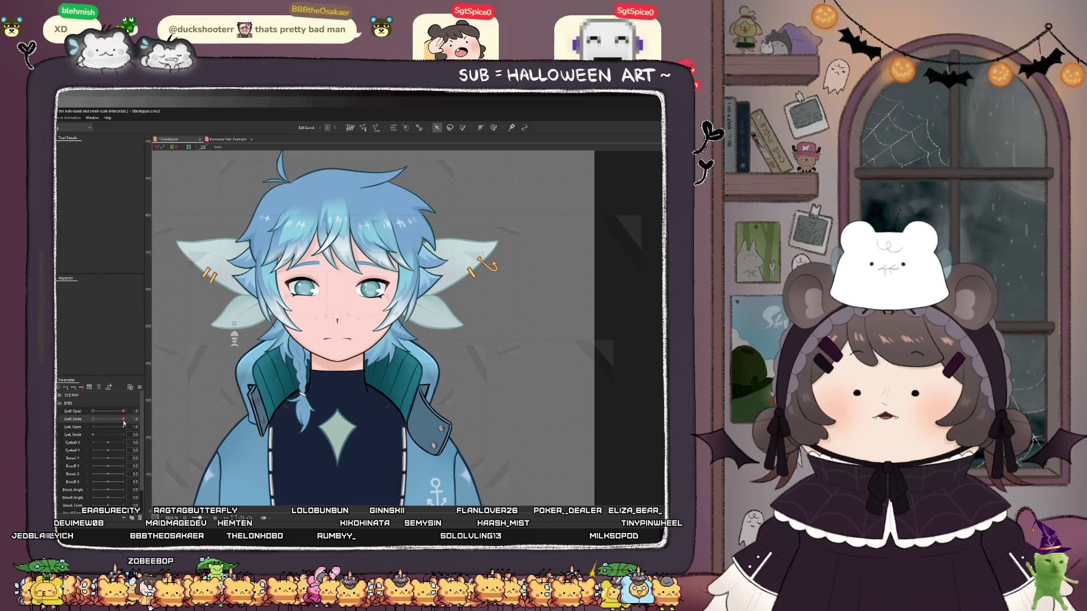
- Reset EyeR Smile to 0.0, clear the canvas selection, and zoom in on the eyes
mouse_move(93, 419)
left_mouse_down()
mouse_move(124, 420)
mouse_move(85, 422)
left_mouse_up()
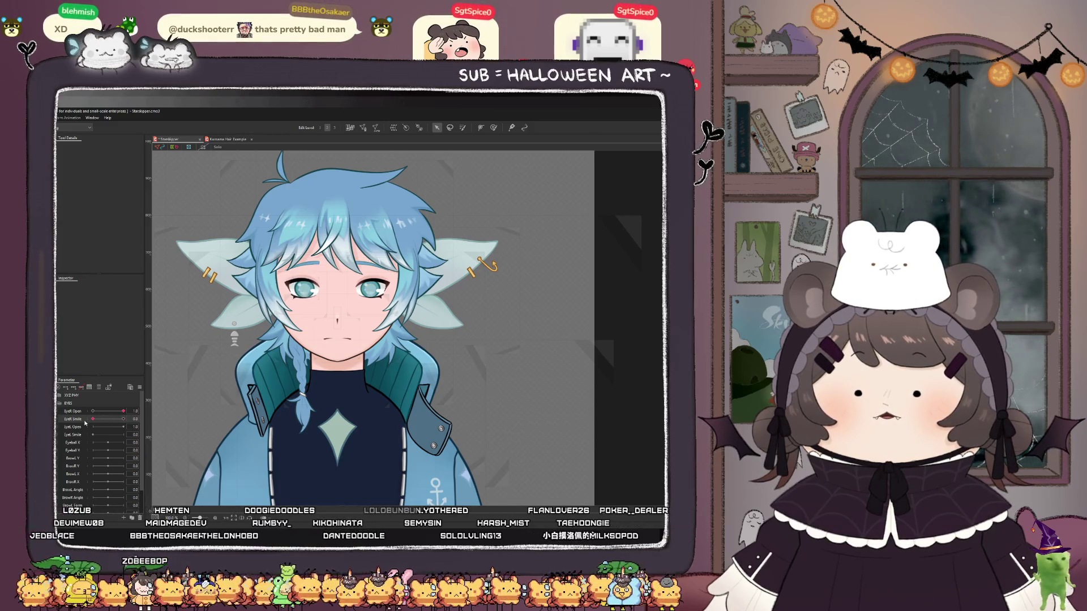
scroll(342, 424, "down", 3)
left_click(342, 424)
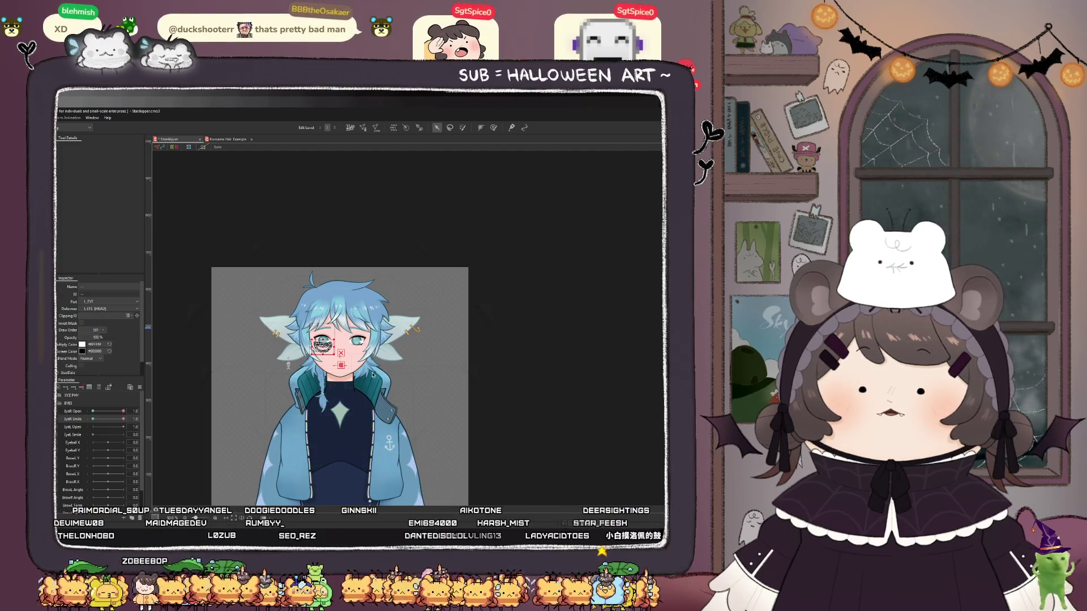
left_click(154, 448)
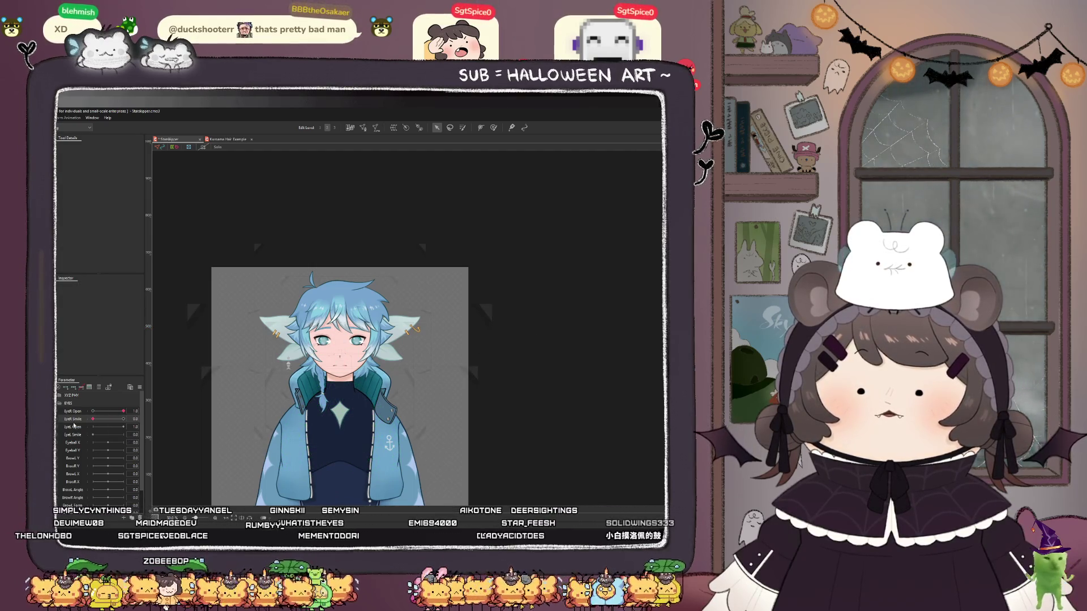
mouse_move(122, 419)
left_mouse_down()
mouse_move(84, 422)
mouse_move(96, 423)
left_mouse_up()
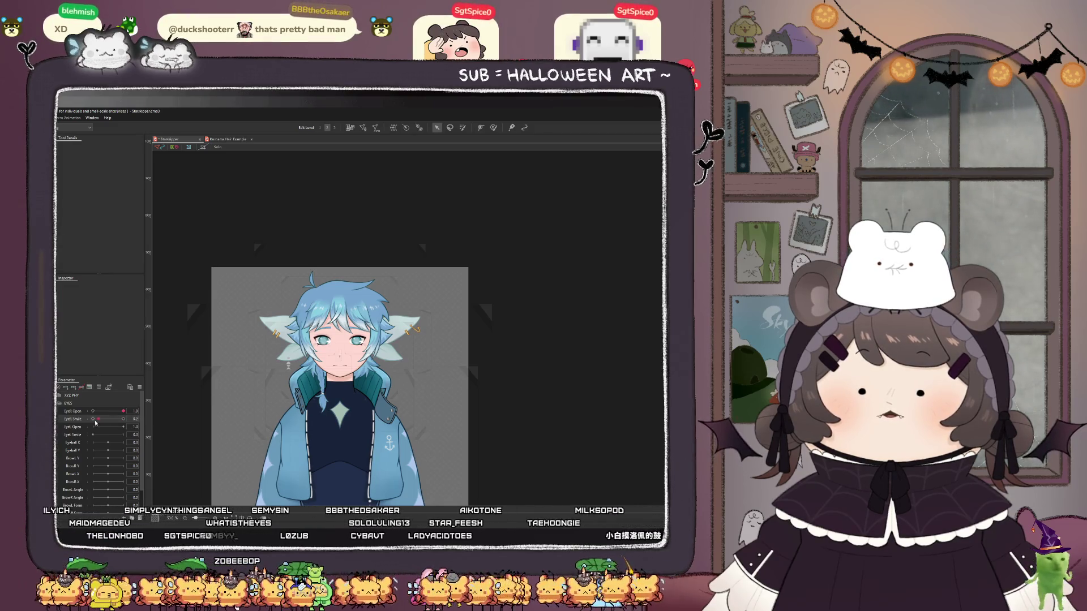
scroll(399, 369, "up", 10)
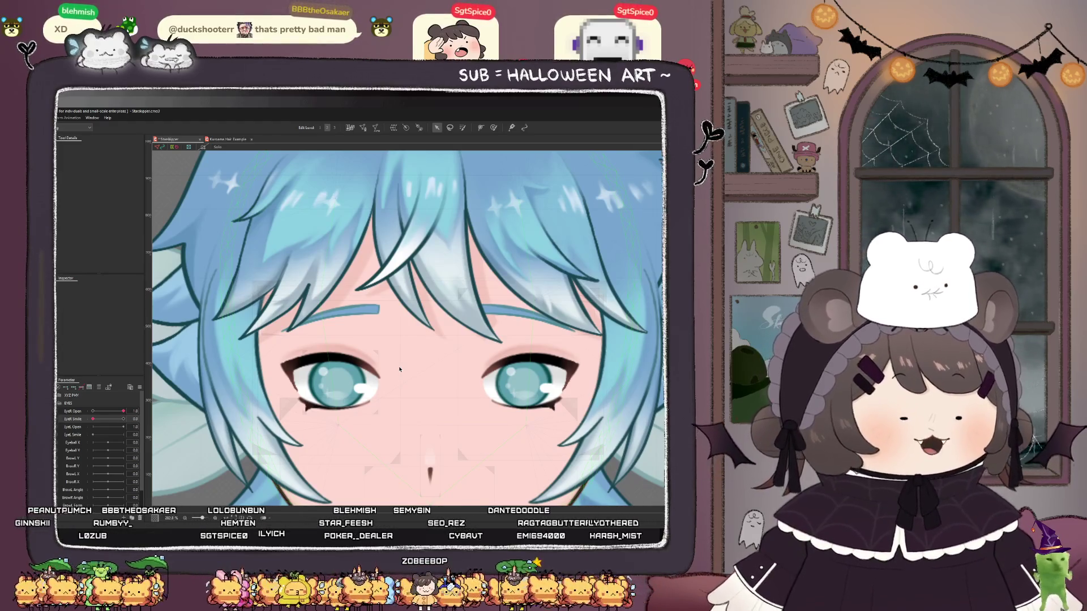
scroll(397, 367, "down", 5)
scroll(368, 334, "up", 7)
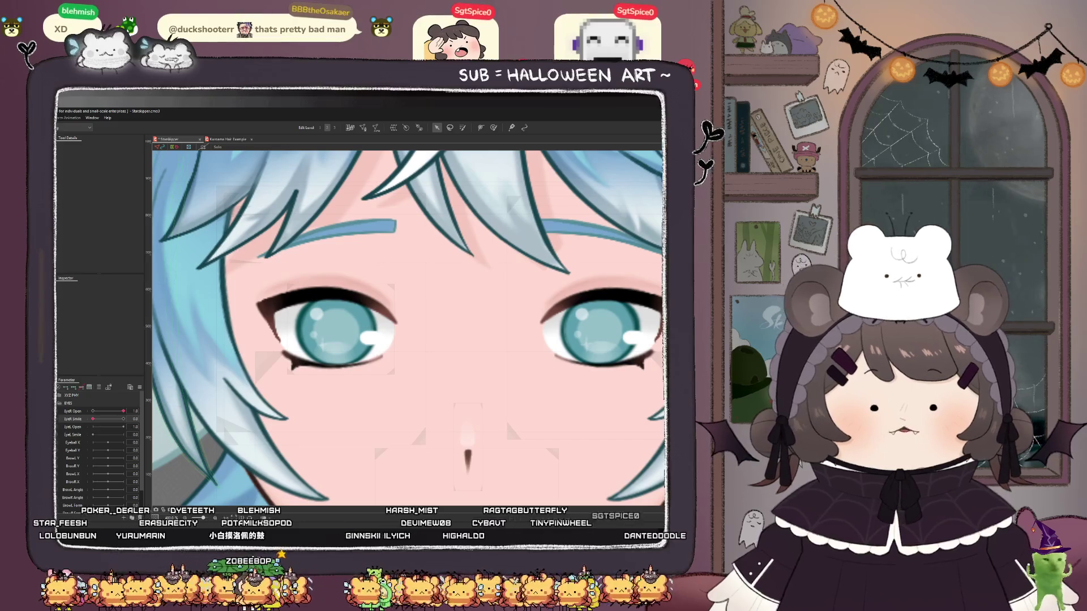
- Try brushing the eye-white mesh's lower edge, undo the strokes, and shrink the deform brush
mouse_move(123, 412)
left_mouse_down()
mouse_move(93, 413)
mouse_move(118, 423)
mouse_move(93, 423)
mouse_move(93, 412)
mouse_move(124, 412)
left_mouse_up()
scroll(378, 342, "up", 2)
left_click(377, 342)
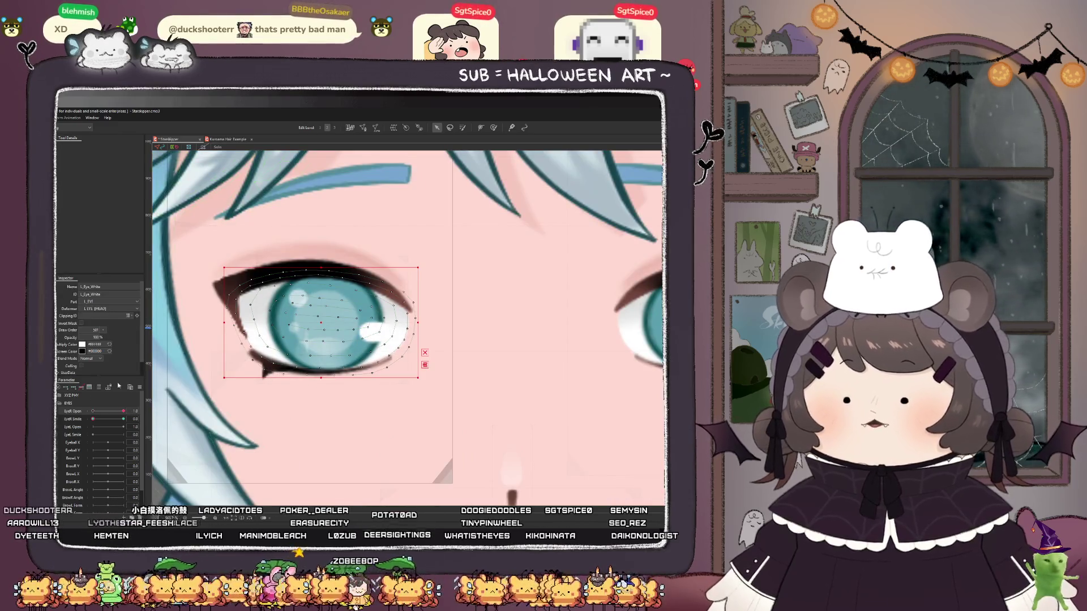
left_click(493, 128)
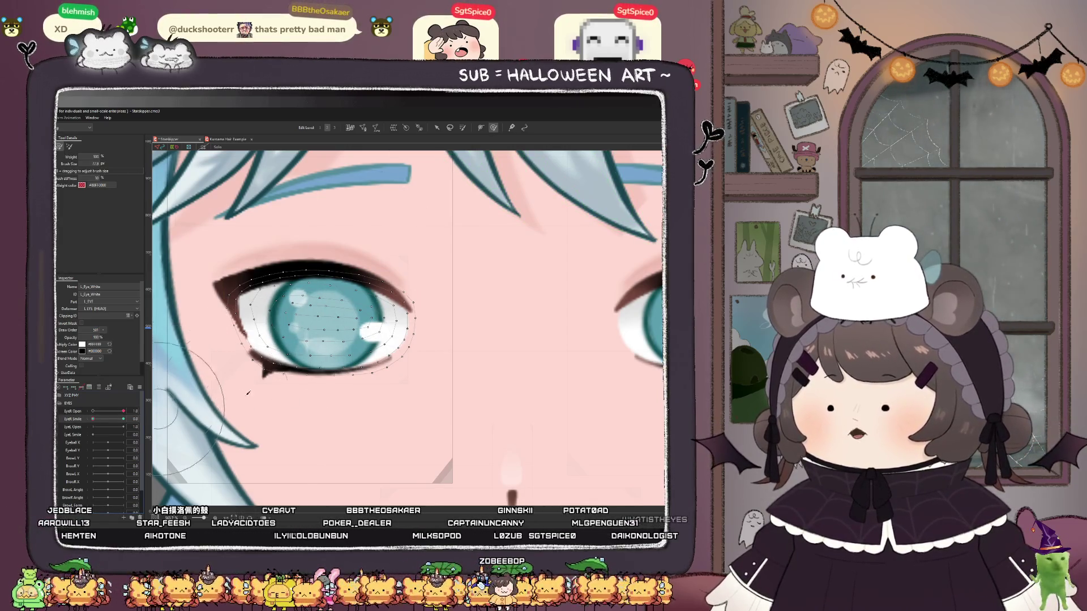
scroll(359, 388, "up", 3)
mouse_move(351, 391)
left_mouse_down()
mouse_move(364, 399)
mouse_move(317, 413)
mouse_move(356, 405)
left_mouse_up()
key("ctrl+z")
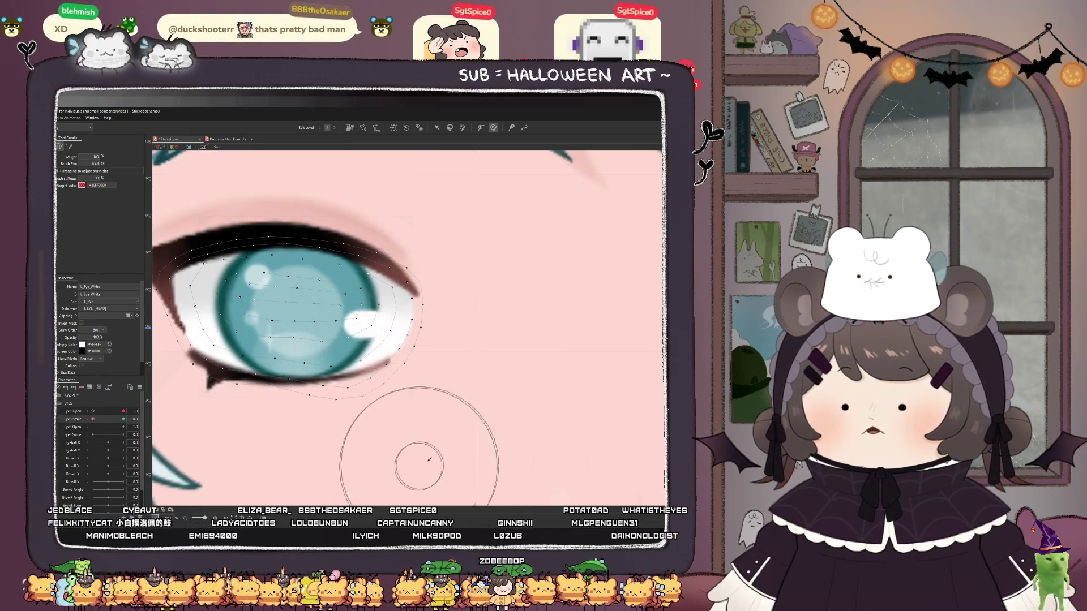
key("ctrl+z")
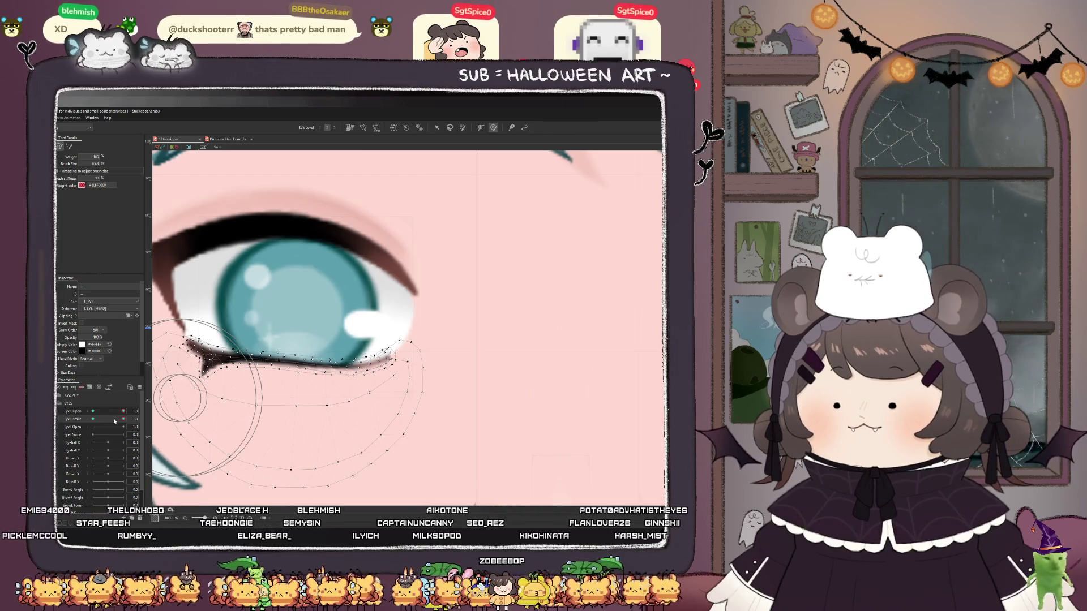
key("ctrl+z")
scroll(315, 400, "up", 3)
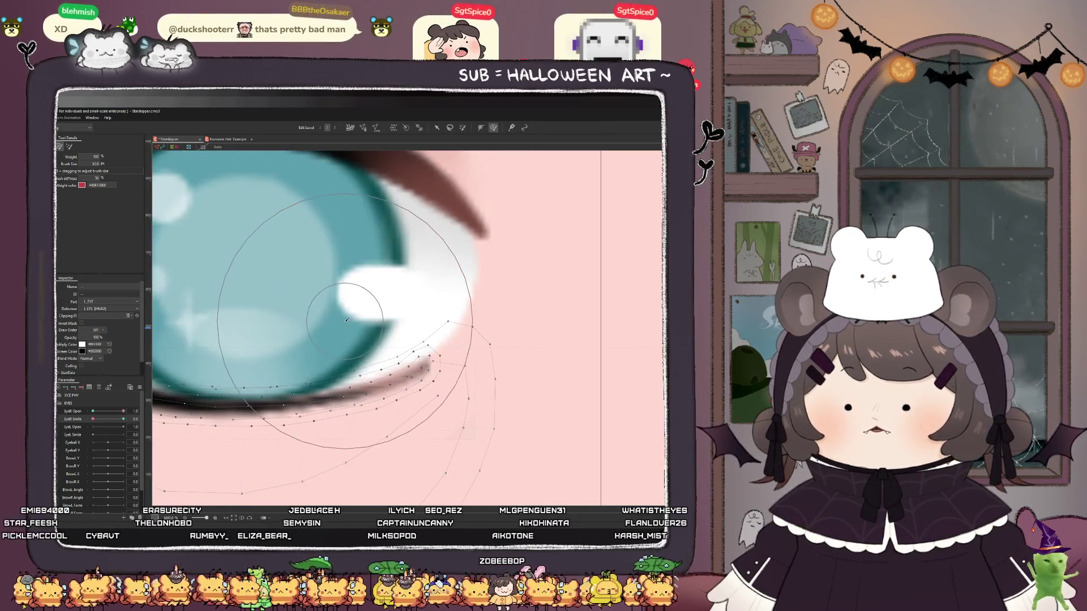
left_click_drag(369, 393, 430, 391)
- Push the L_Bottom_Lid_Cutter vertices slightly down and preview the eye squinting and fully closing
left_click(362, 391)
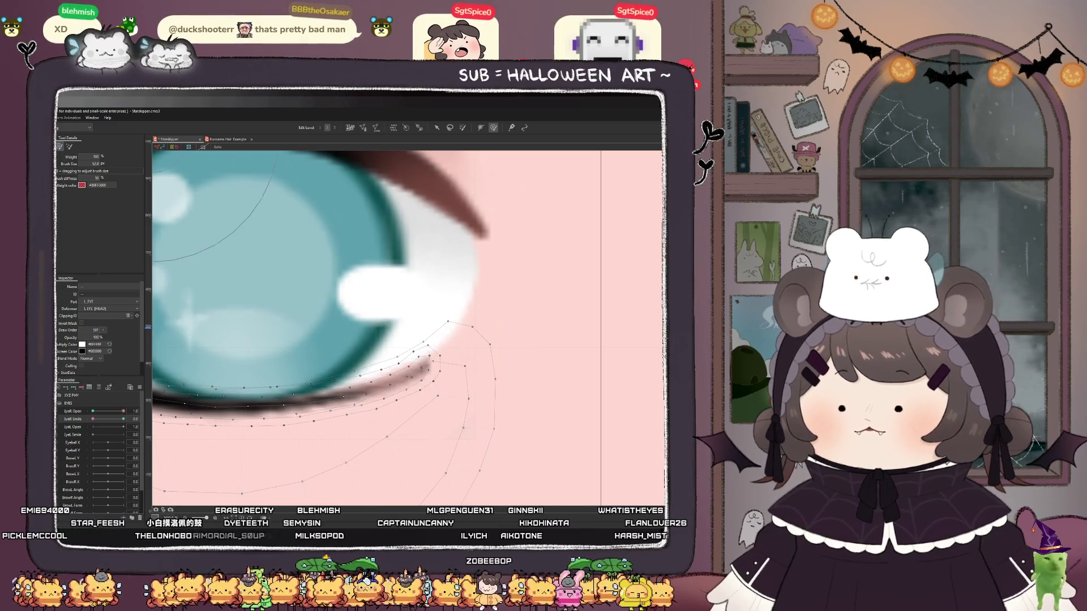
mouse_move(350, 329)
left_mouse_down()
mouse_move(407, 340)
mouse_move(434, 310)
left_mouse_up()
scroll(435, 309, "down", 3)
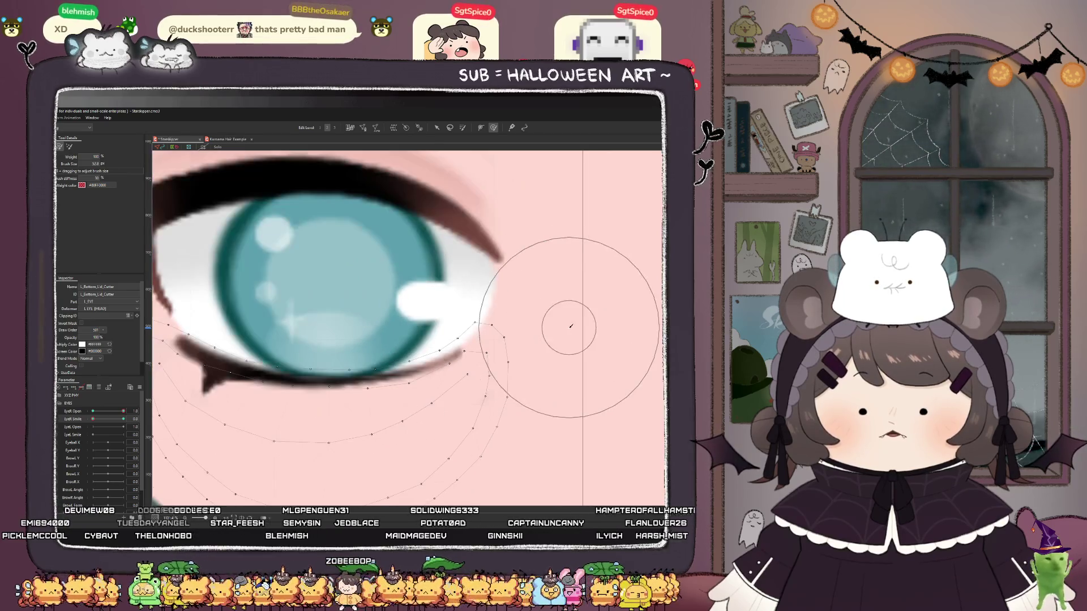
scroll(430, 306, "down", 3)
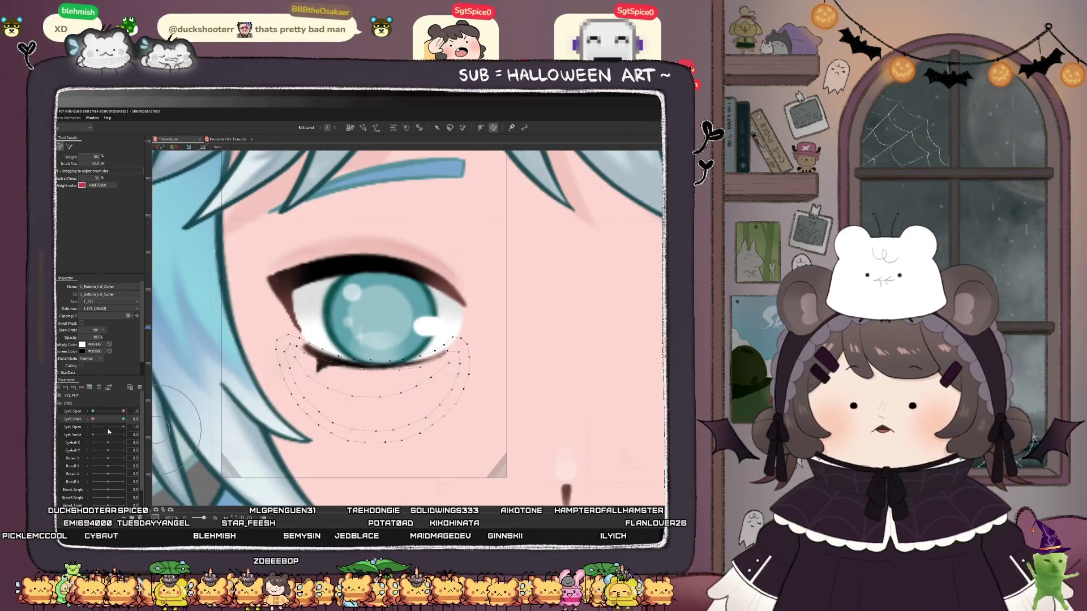
mouse_move(92, 419)
left_mouse_down()
mouse_move(119, 419)
mouse_move(78, 425)
left_mouse_up()
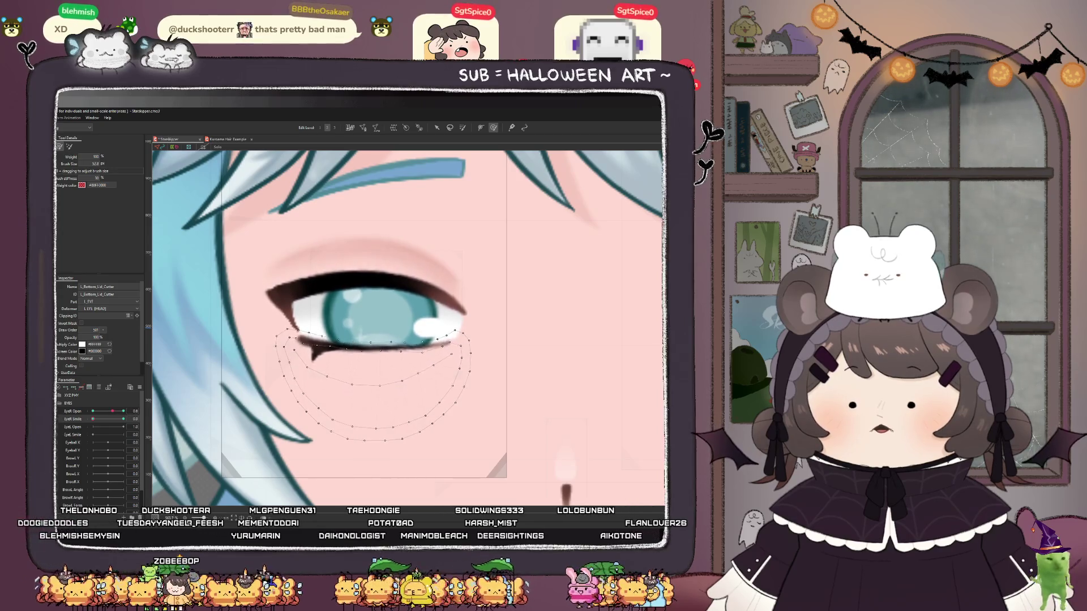
mouse_move(137, 412)
left_mouse_down()
mouse_move(94, 429)
mouse_move(147, 419)
left_mouse_up()
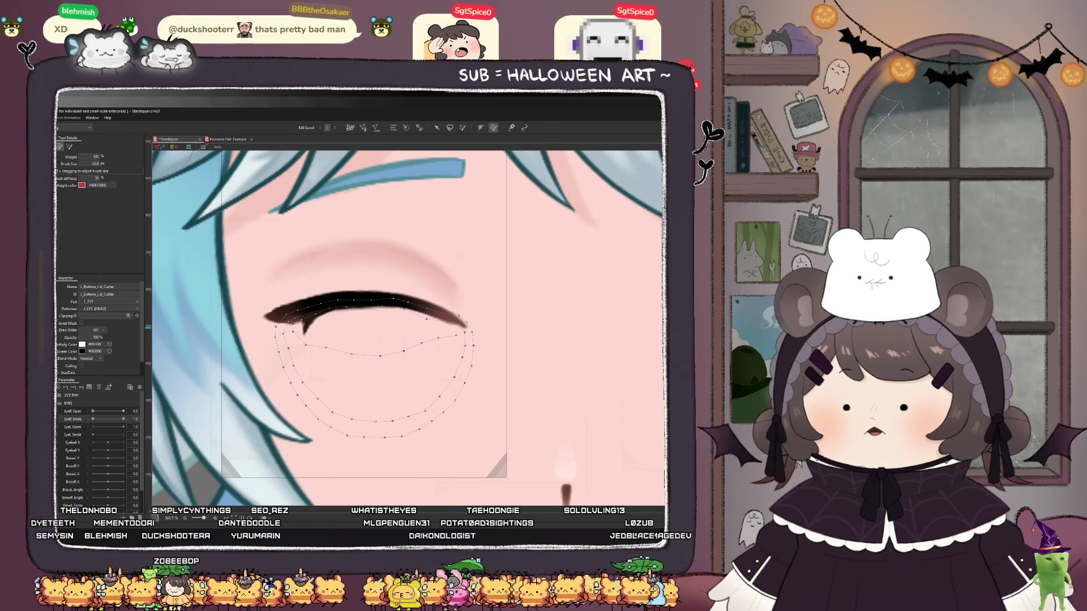
- Select L_Eye_Crease and enlarge the deform brush over it
left_click(376, 241)
mouse_move(380, 224)
left_mouse_down()
mouse_move(364, 244)
mouse_move(368, 266)
left_mouse_up()
left_click(369, 268)
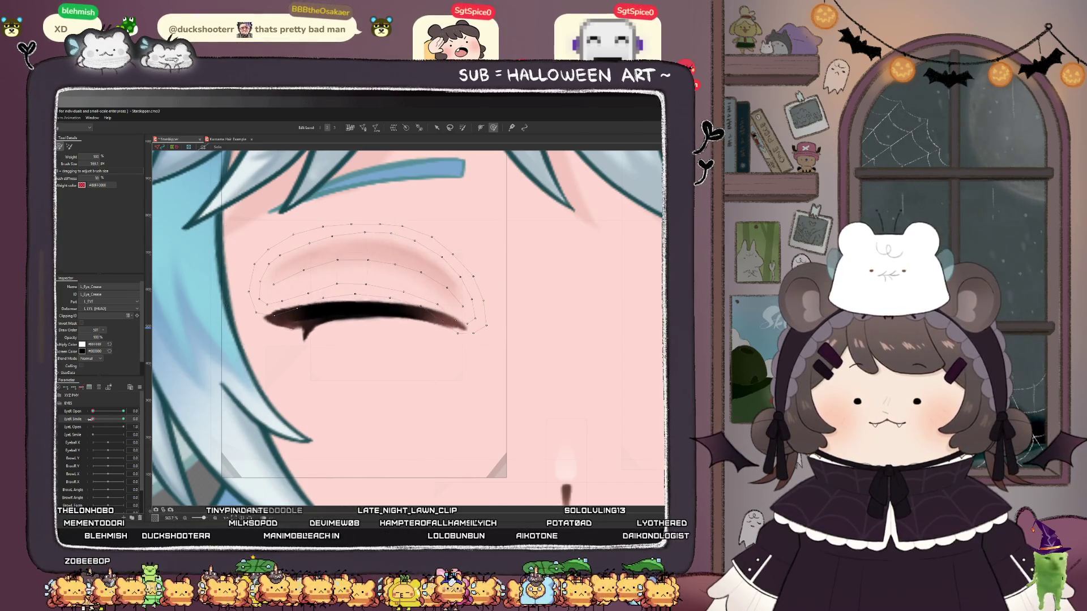
- Nudge L_Eye_Crease up about 2 px in the closed pose, then preview opening with full smile
left_click_drag(397, 243, 364, 232)
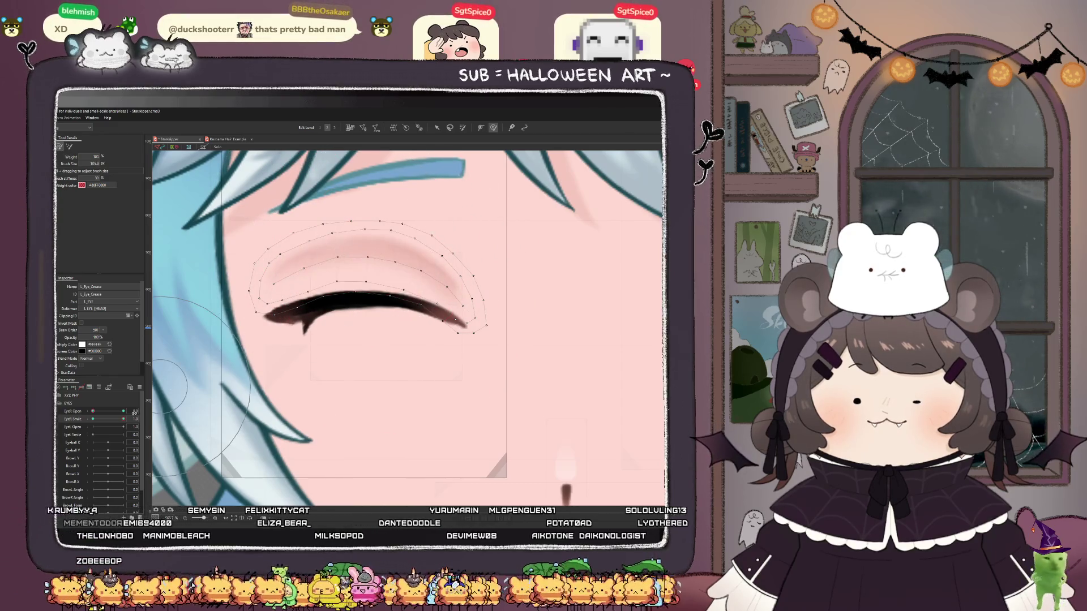
mouse_move(123, 420)
left_mouse_down()
mouse_move(80, 424)
mouse_move(120, 428)
left_mouse_up()
left_click_drag(384, 206, 415, 145)
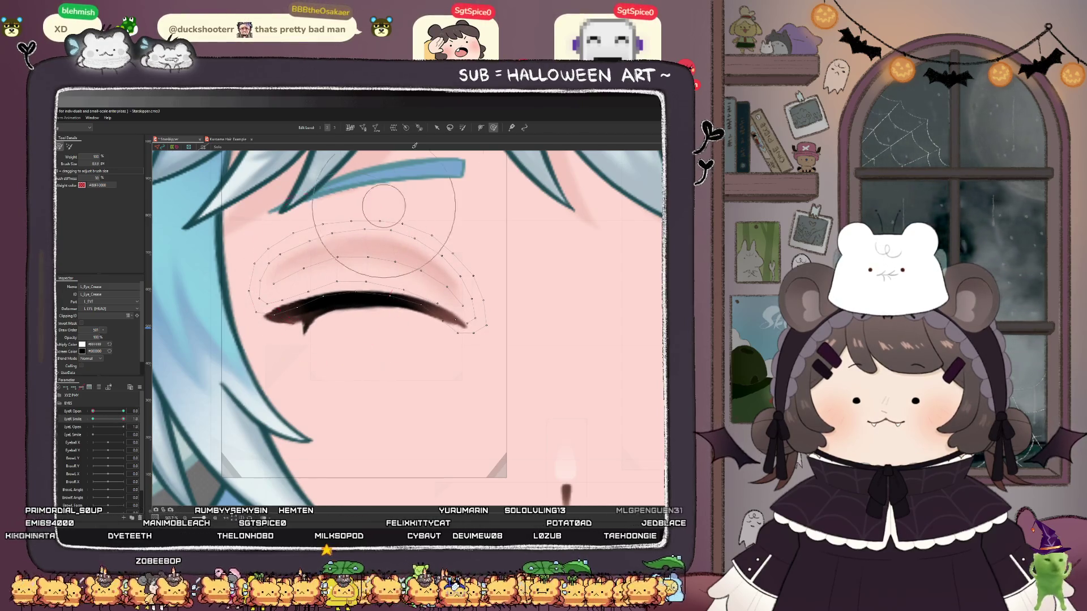
left_click(440, 128)
left_click_drag(372, 275, 372, 274)
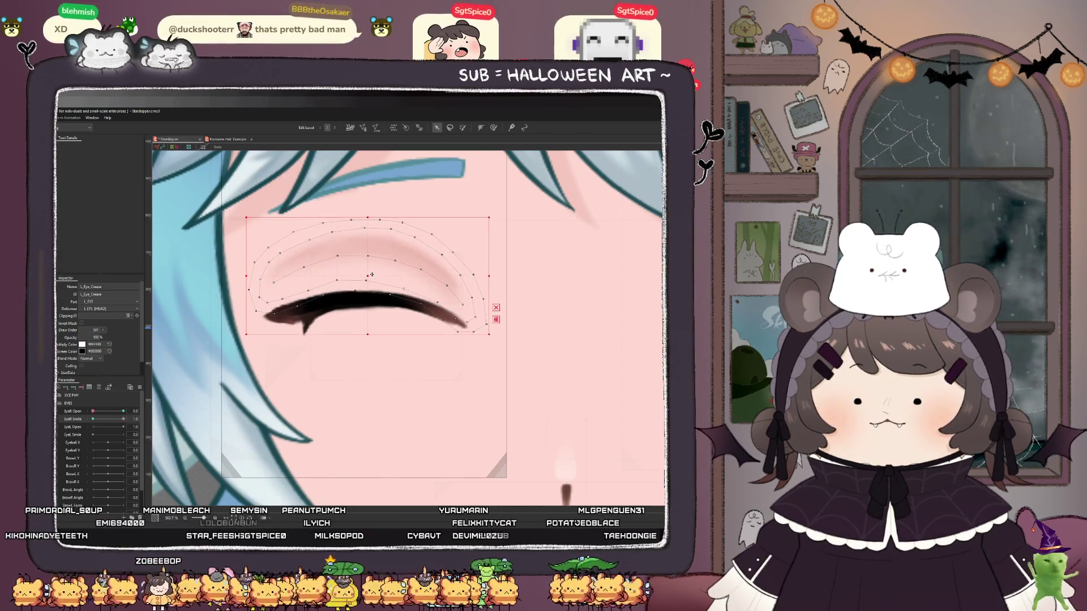
left_click_drag(93, 419, 263, 408)
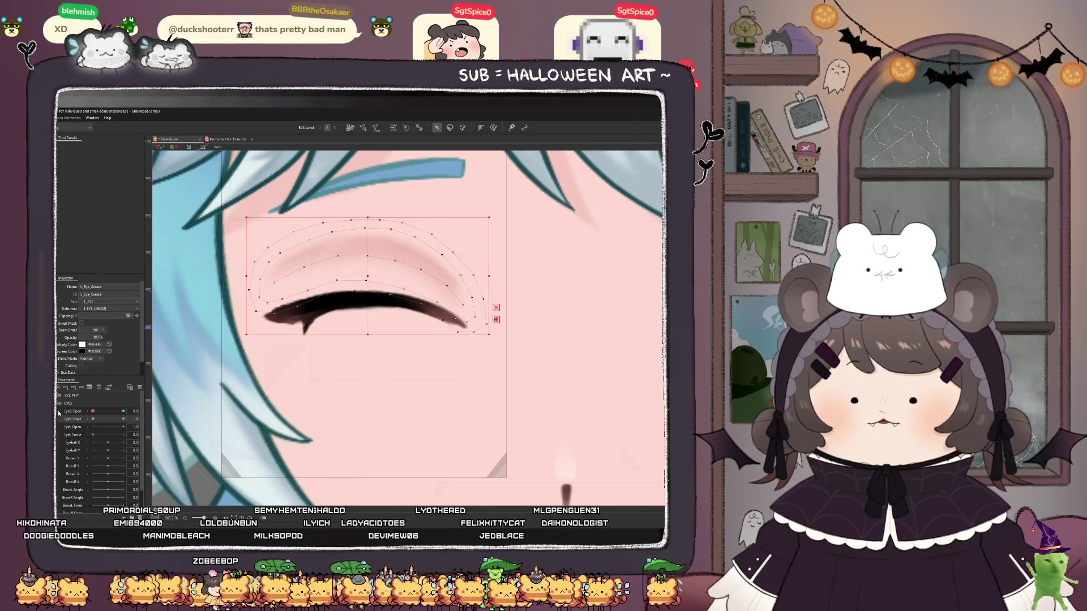
mouse_move(94, 411)
left_mouse_down()
mouse_move(124, 412)
mouse_move(93, 410)
mouse_move(101, 432)
left_mouse_up()
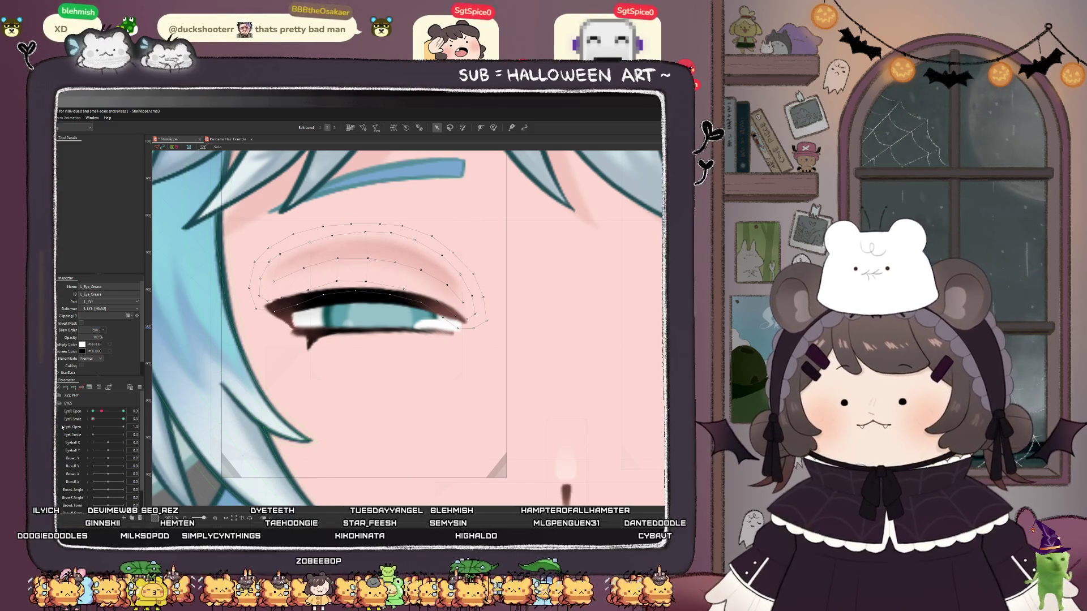
- Refit the view, set EyeR Open back to 1.0, and select the other eye's highlight mesh
key("ctrl+0")
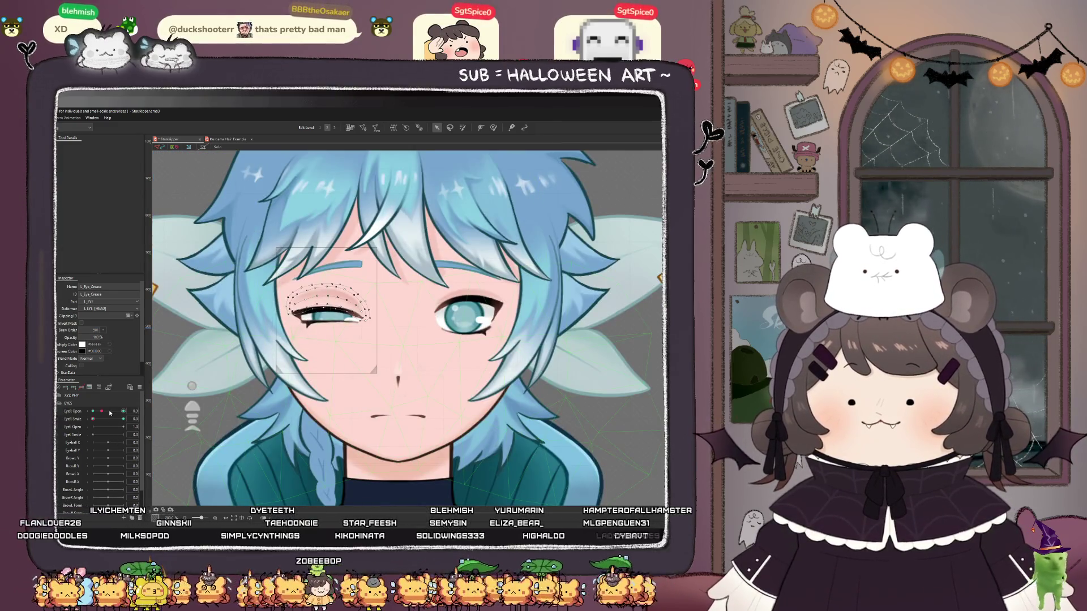
left_click_drag(101, 411, 124, 411)
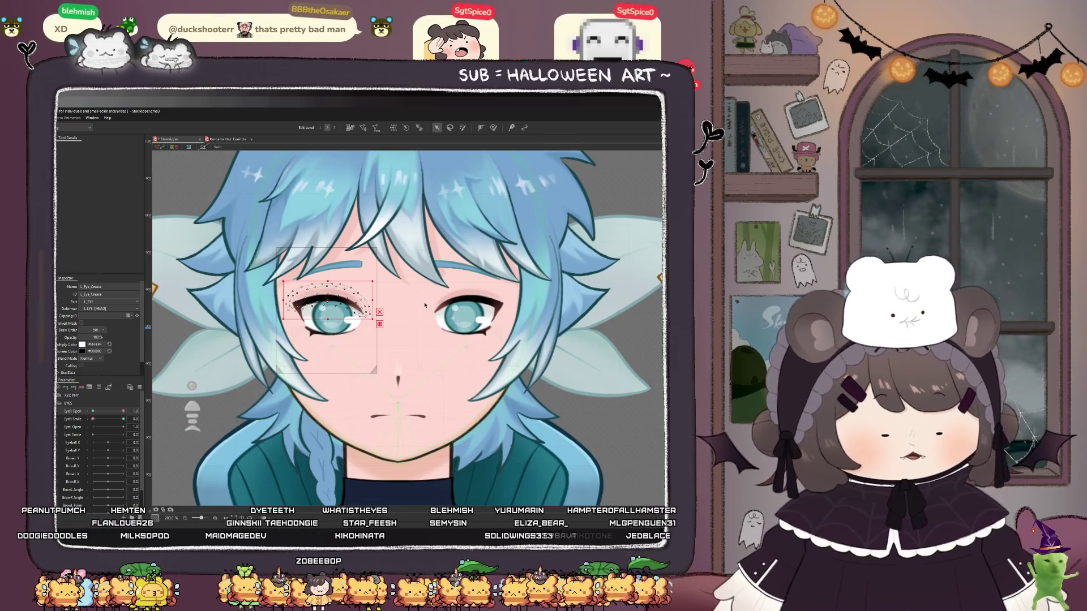
left_click(425, 306)
scroll(390, 386, "down", 1)
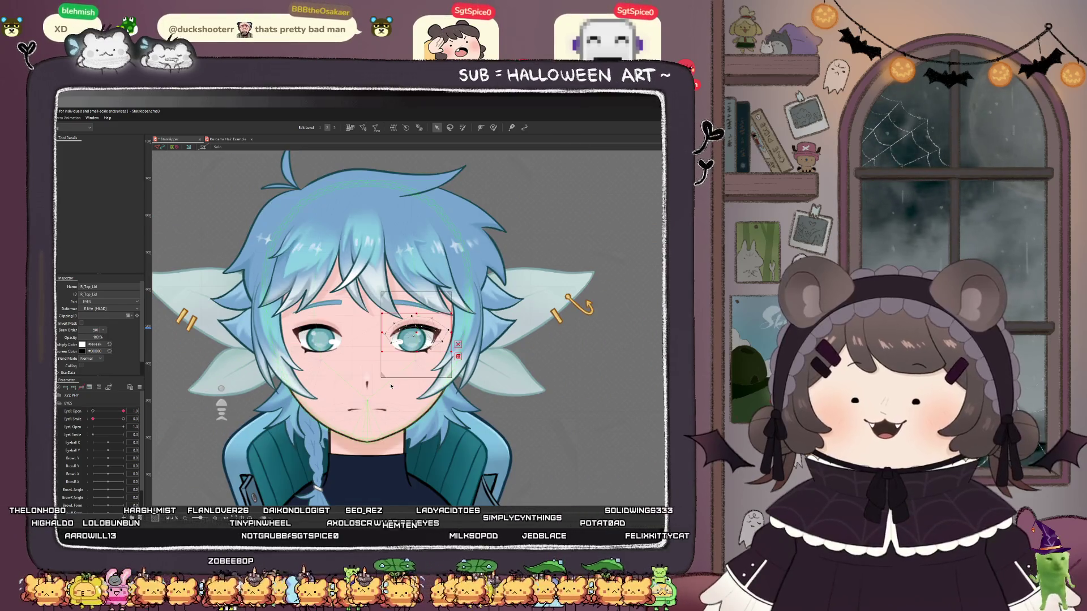
scroll(409, 336, "up", 3)
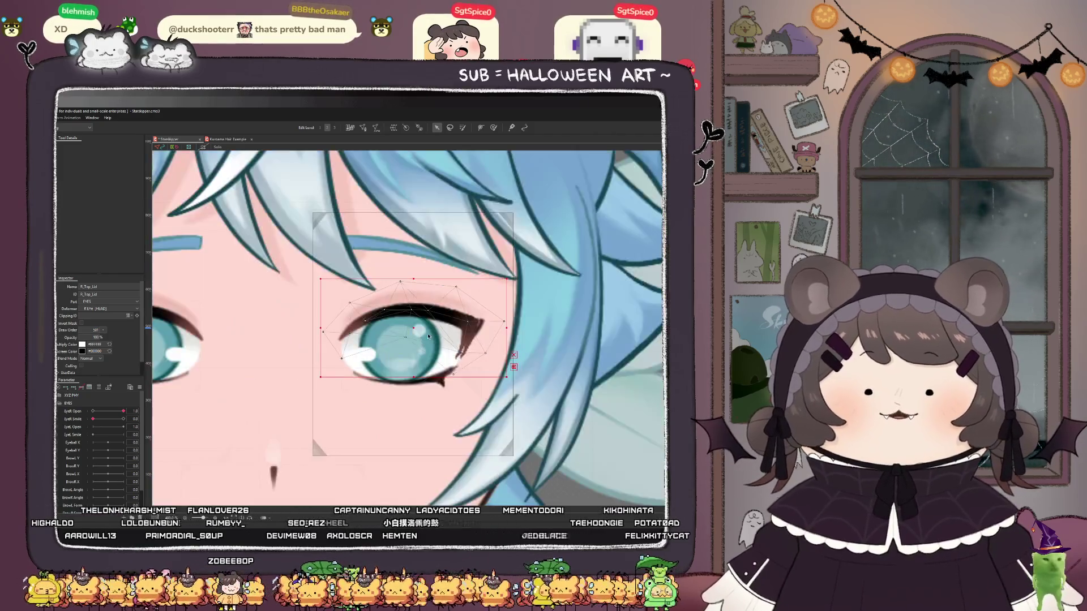
left_click(421, 329)
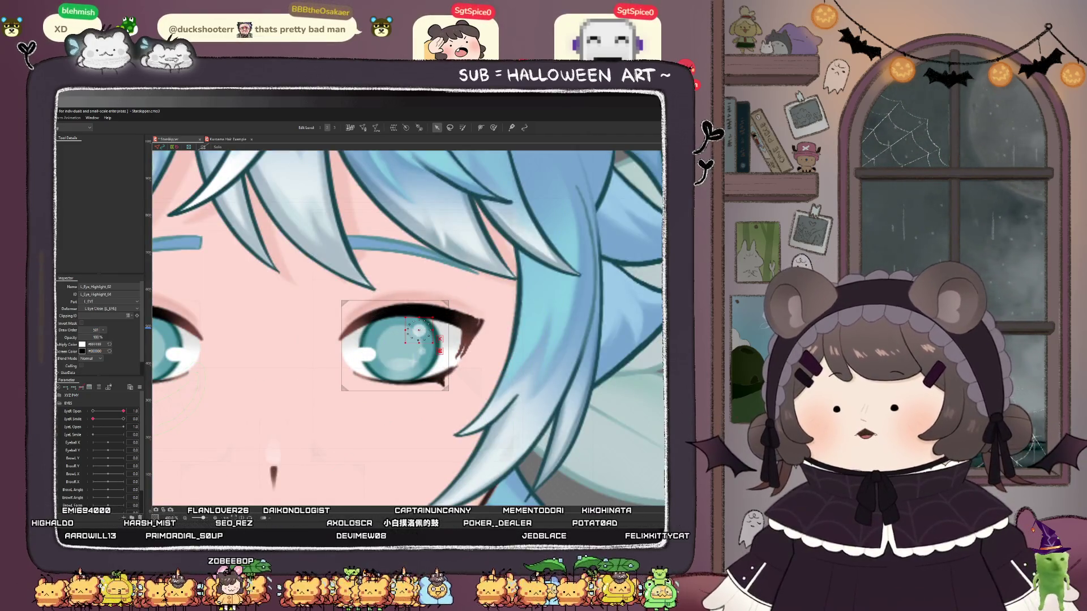
- Mirror the second eye's iris and highlight meshes horizontally and nudge them about 11 px right
left_click(362, 355)
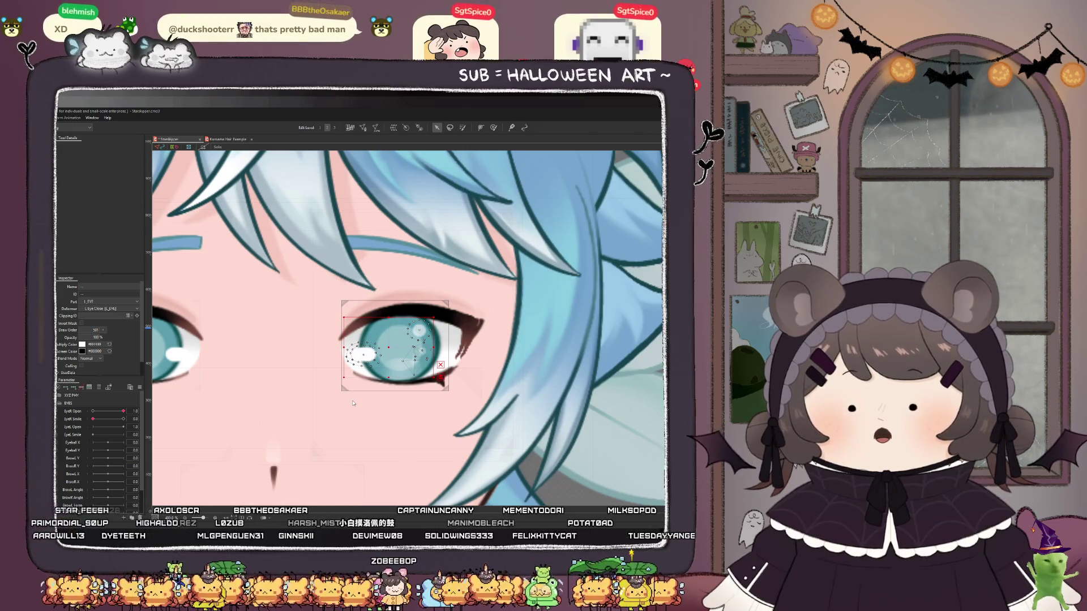
key("ctrl+z")
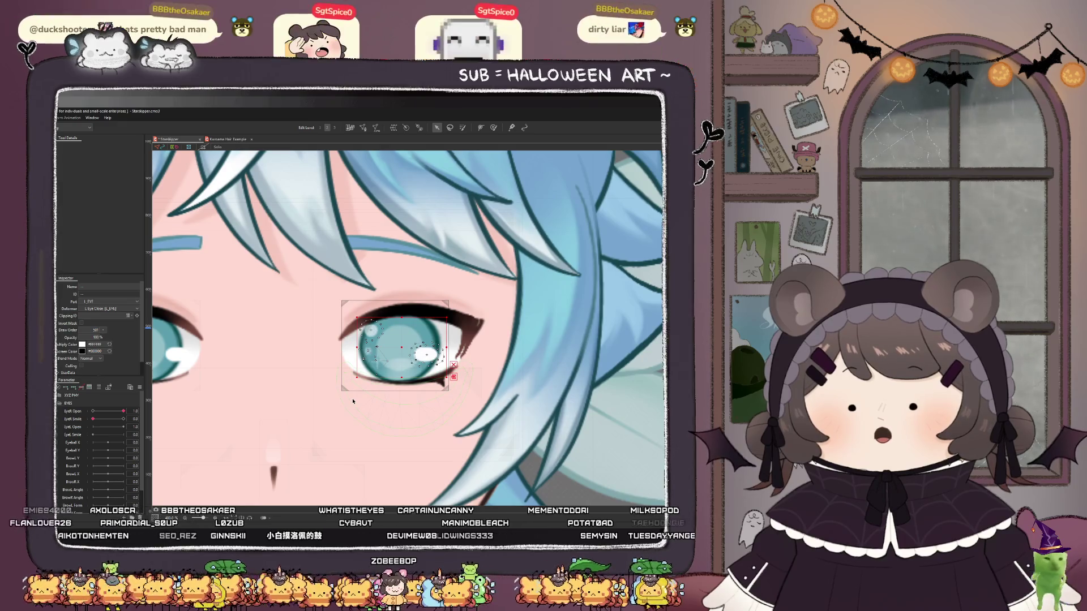
scroll(405, 358, "down", 2)
key("Right")
key("Right")
key("Right")
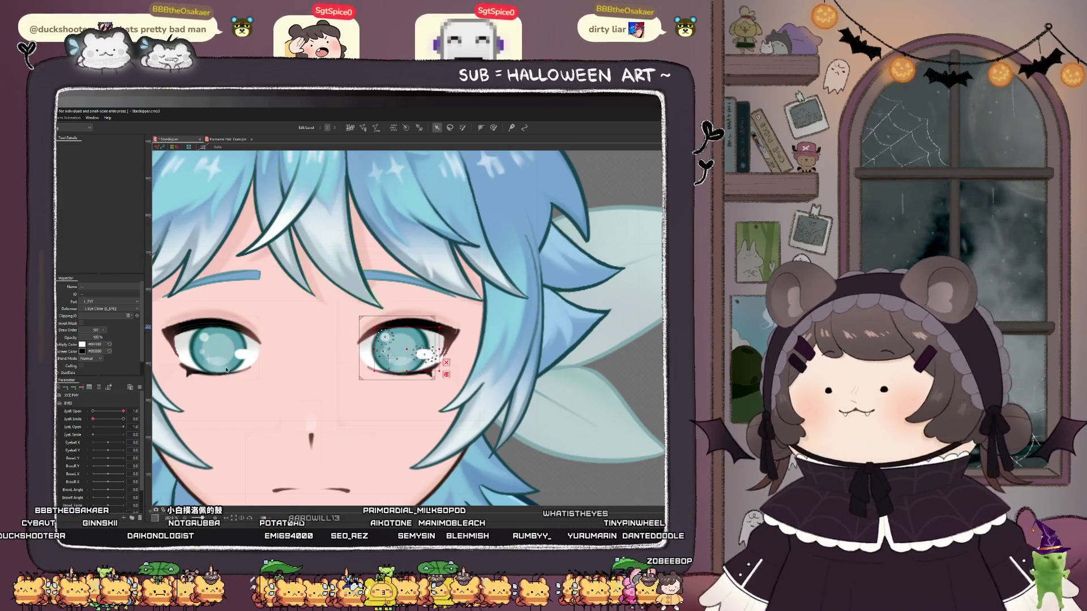
- Inspect the L Eye Close, L_EYE and R EYE deformers and the right eye's meshes
left_click(397, 348)
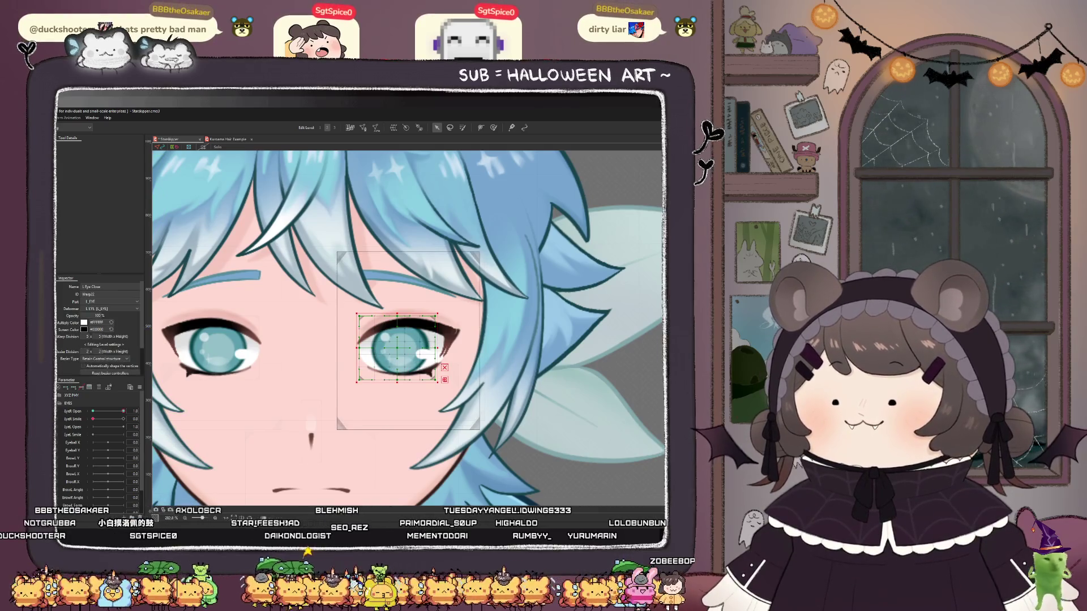
left_click(407, 397)
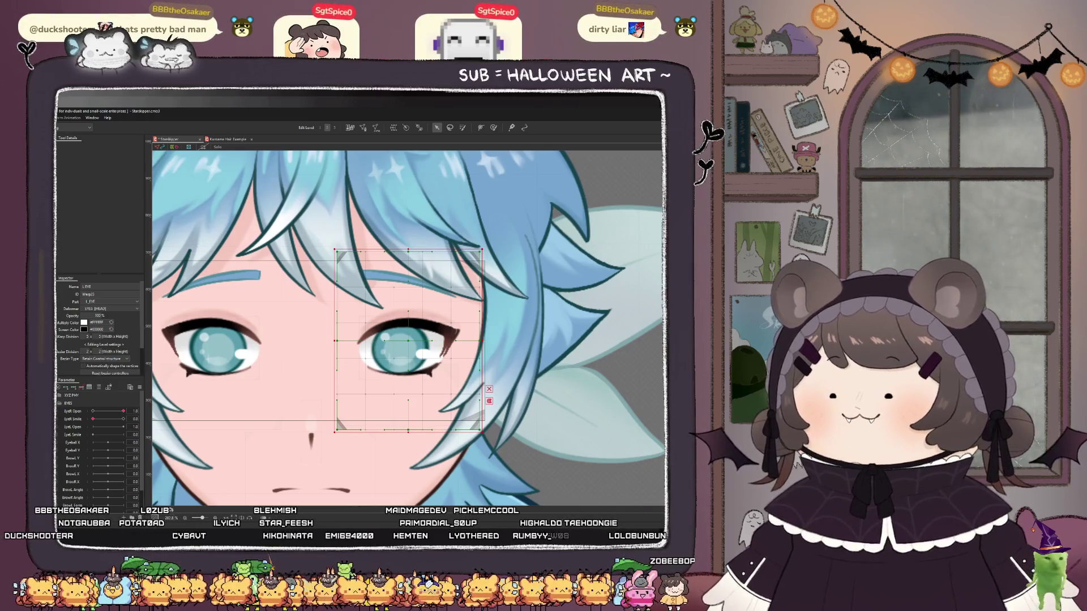
left_click(410, 339)
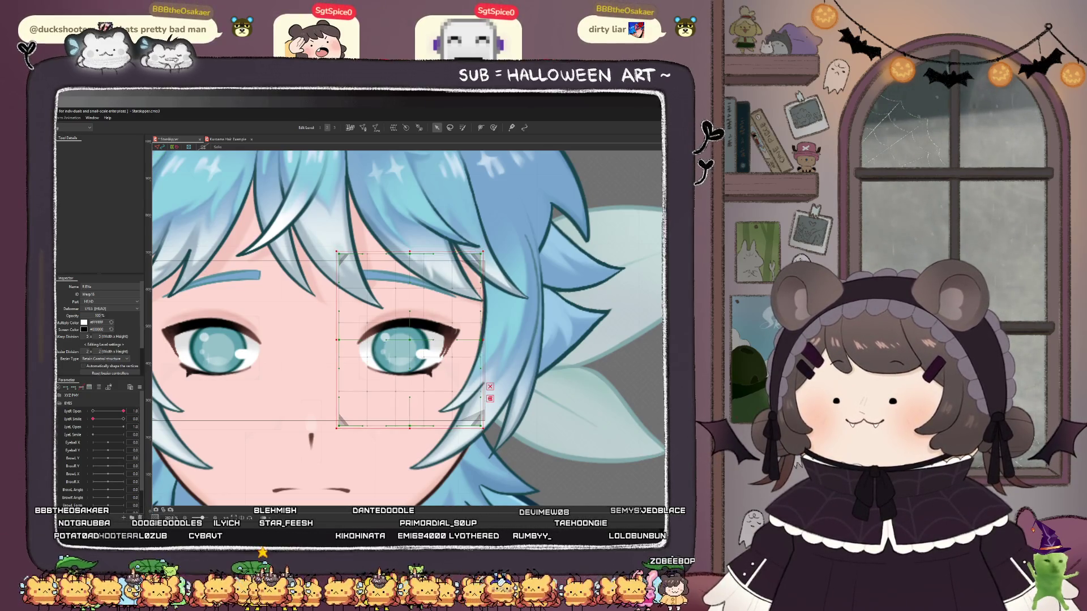
left_click(405, 343)
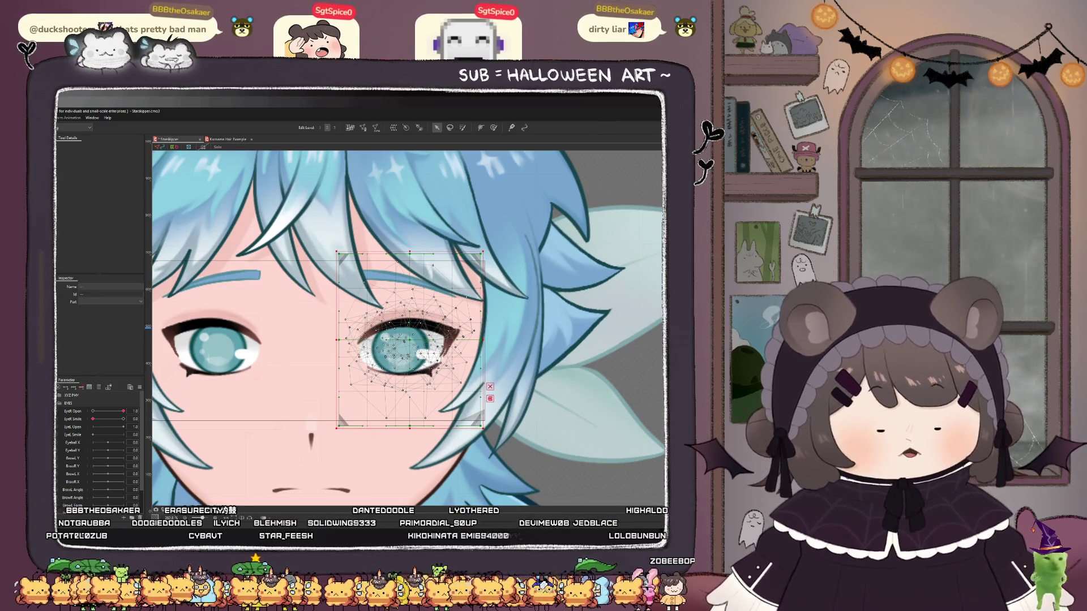
key("Escape")
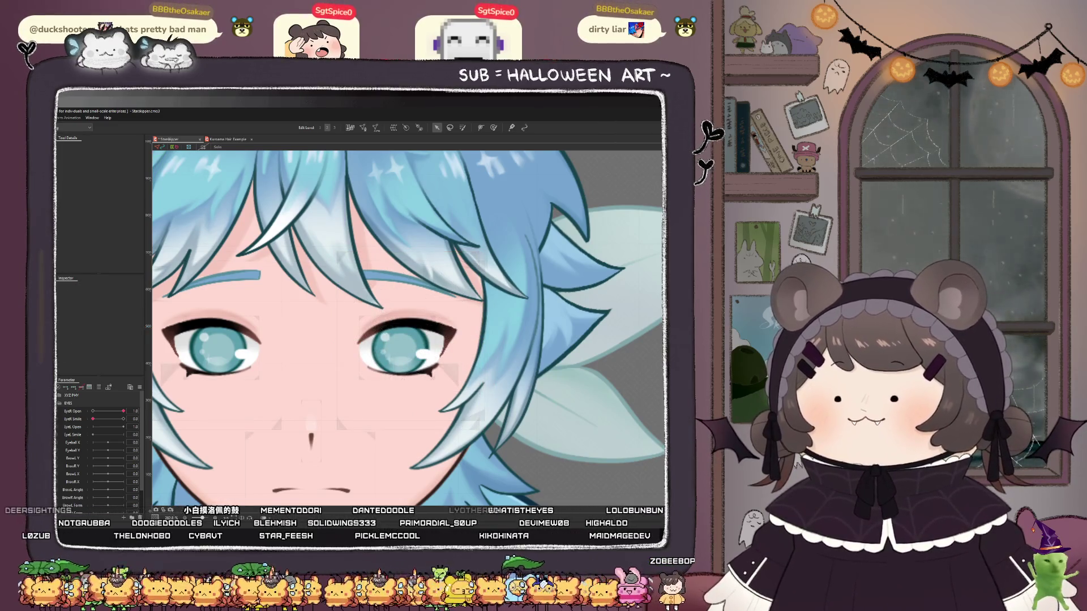
- Rename the L_EYE warp deformer over the right eye to R_EYE in the Inspector
left_click(221, 347)
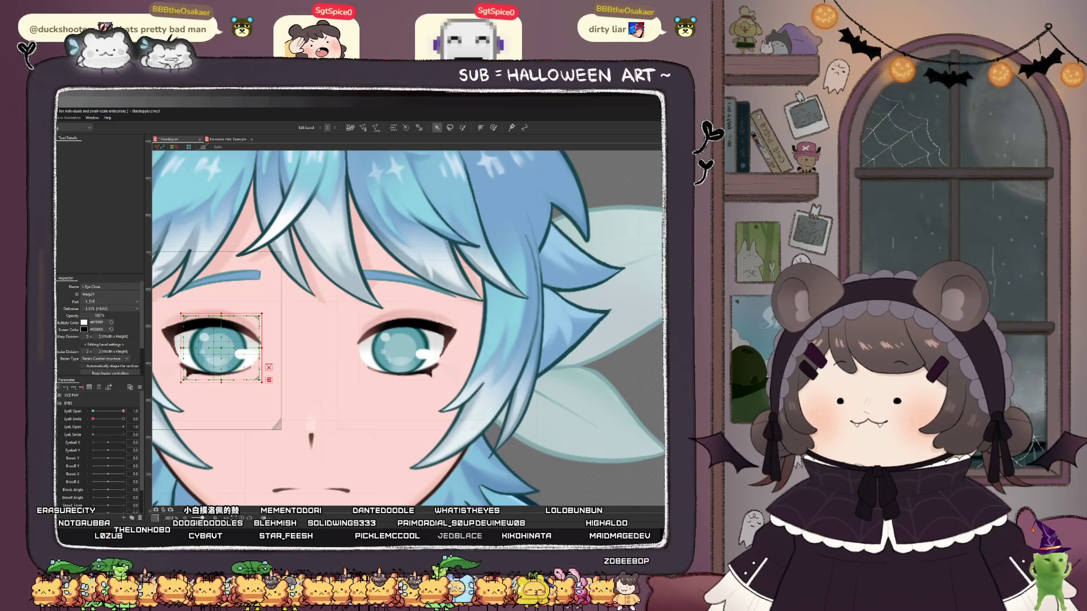
left_click(407, 339)
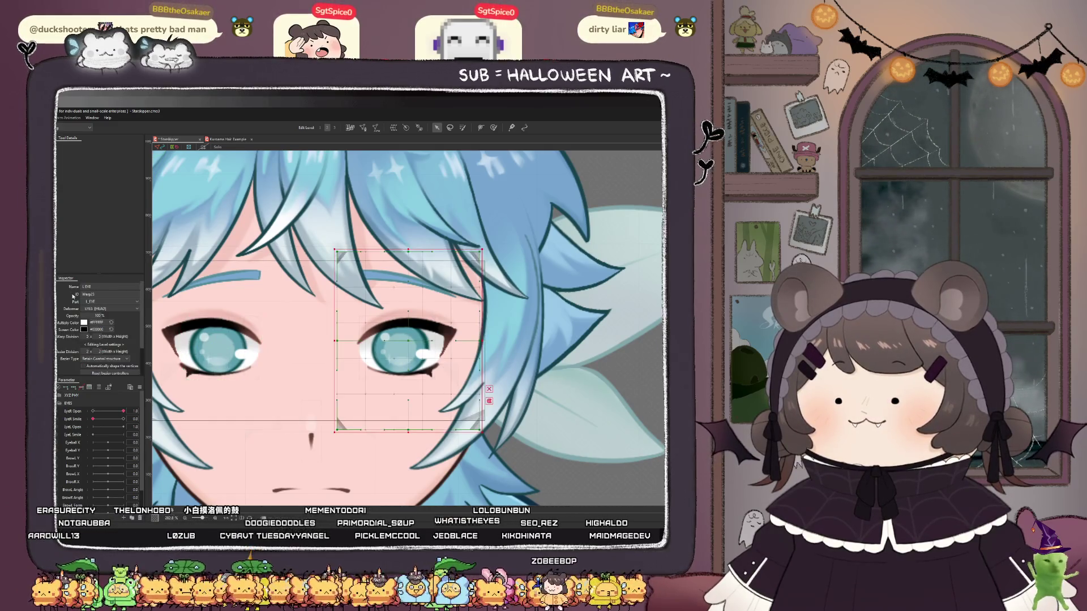
left_click(85, 287)
key("BackSpace")
type("R")
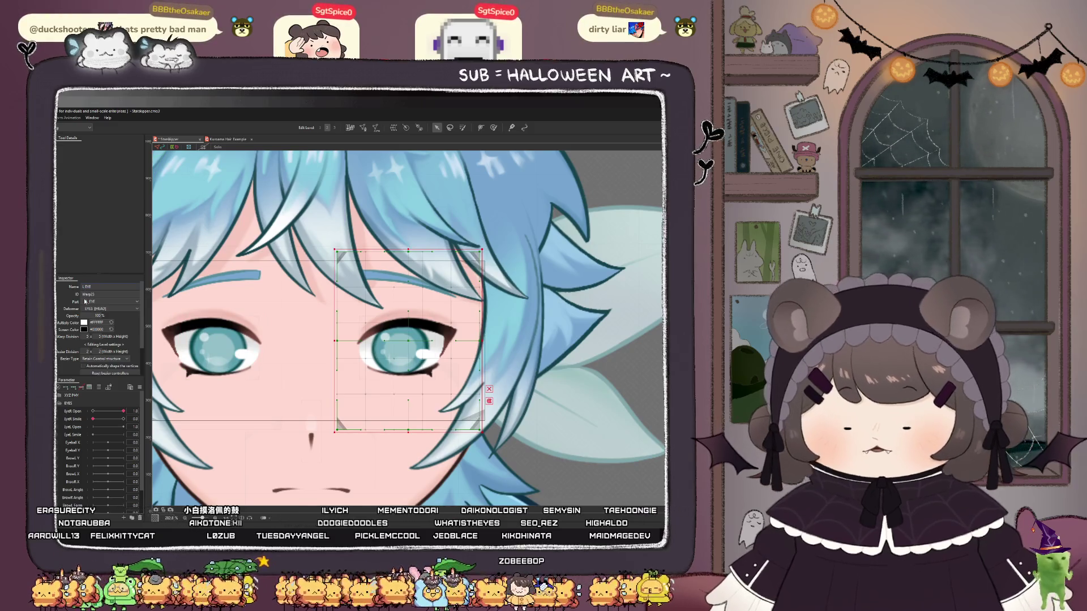
left_click(441, 355)
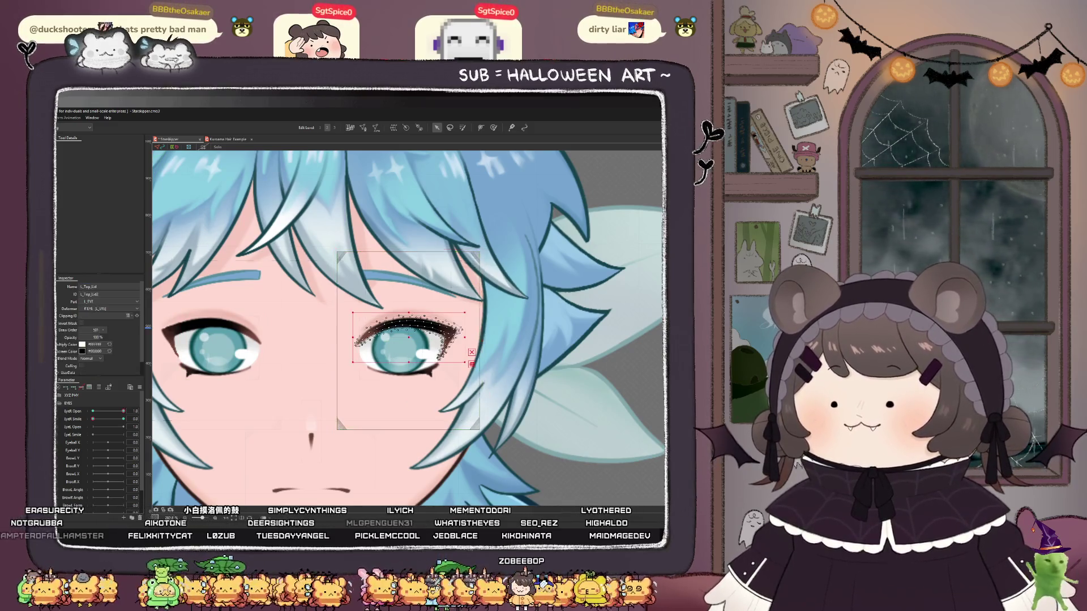
- Rename the upper lash mesh to R_Top_Lid and change its ID to R_Top_Lid
double_click(89, 287)
key("Home")
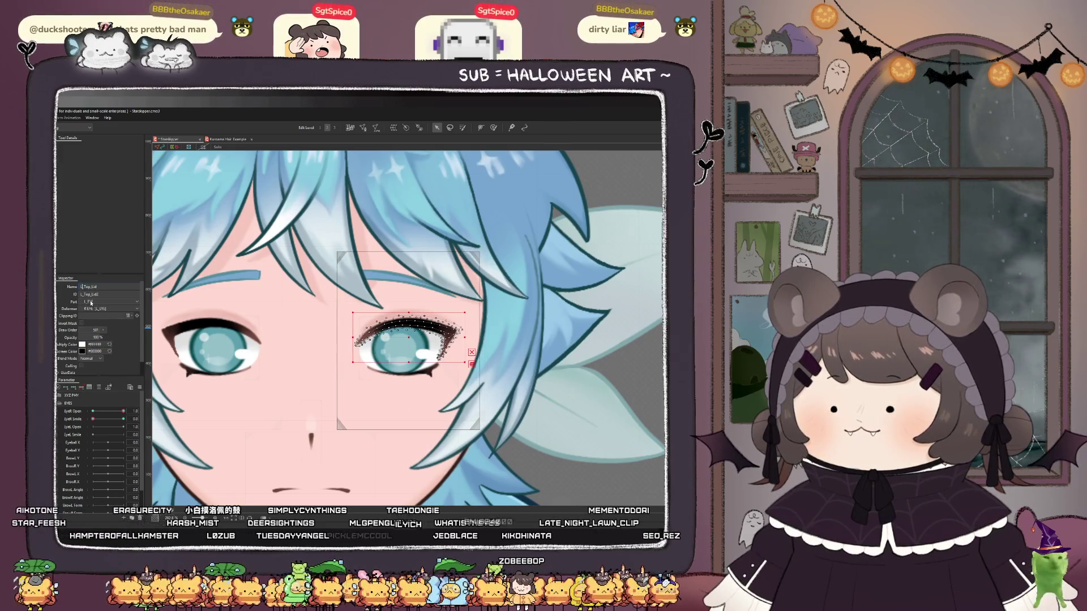
key("Delete")
type("R")
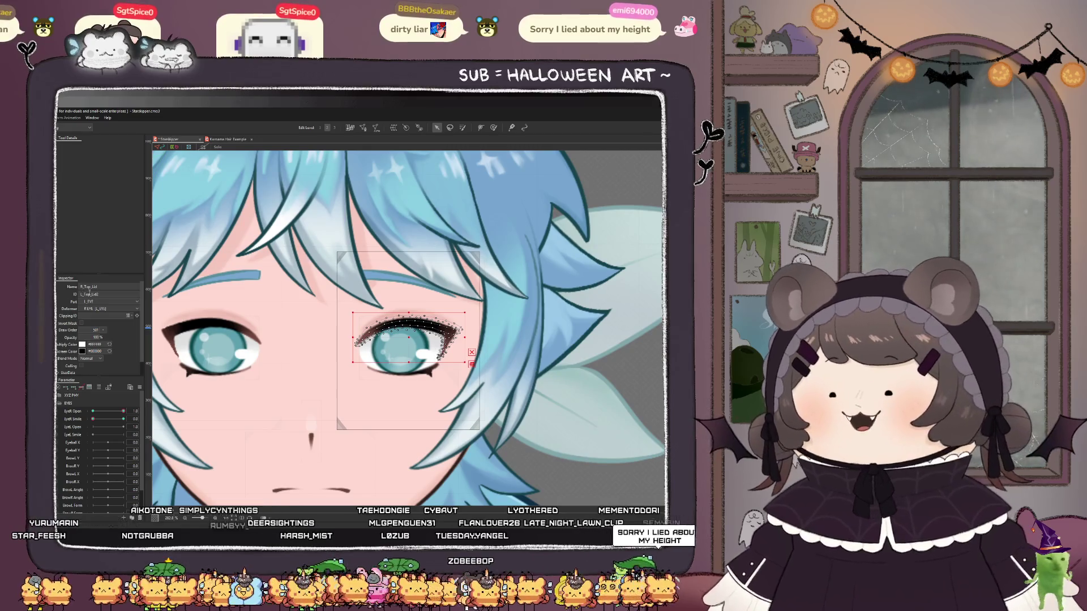
left_click(108, 294)
left_click(81, 295)
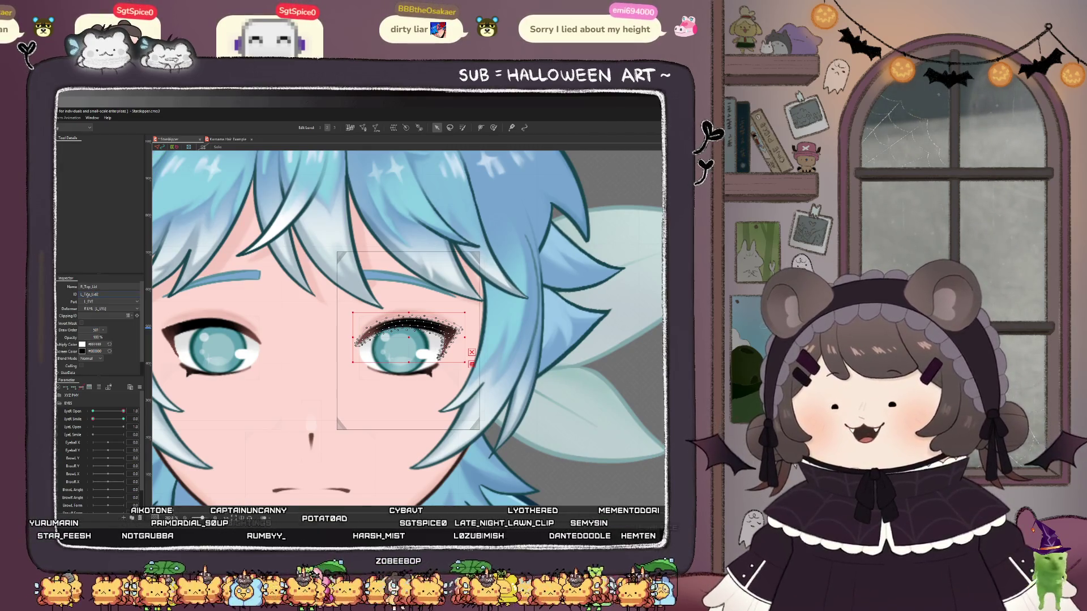
key("Delete")
type("R")
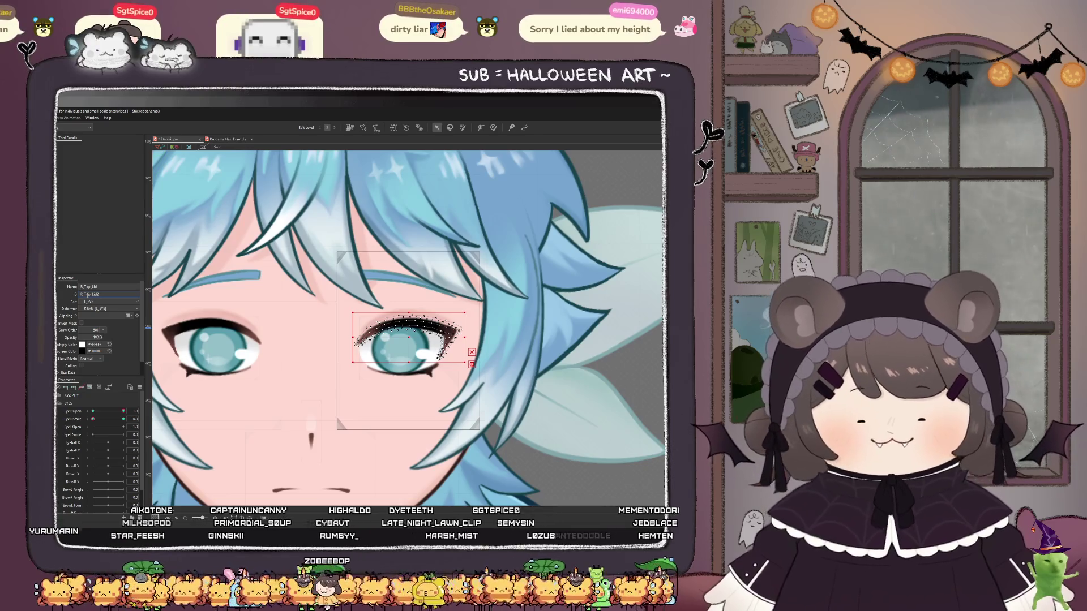
key("End")
key("BackSpace")
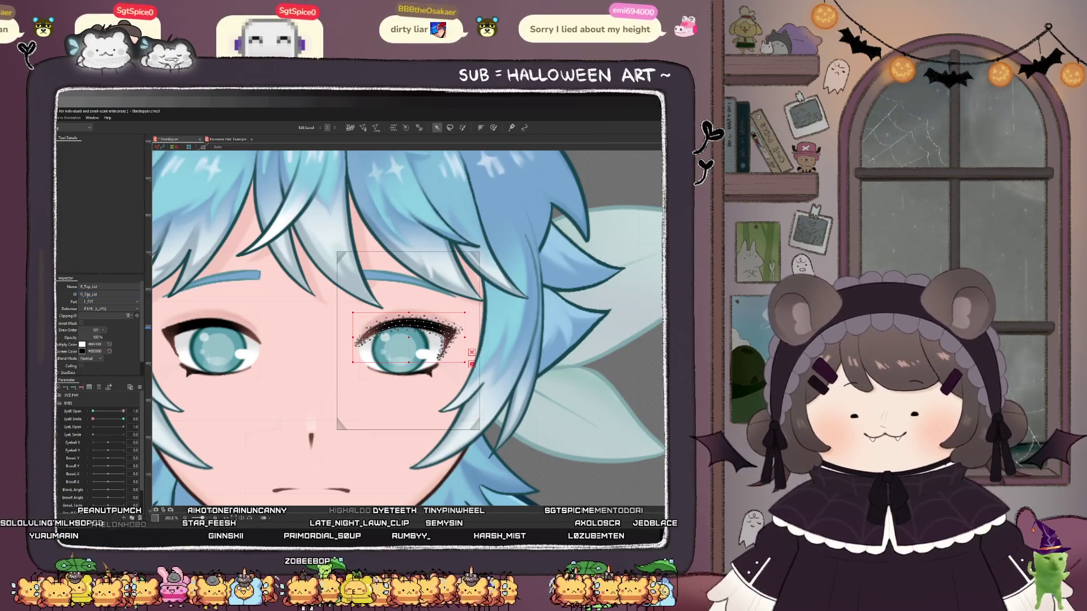
left_click(86, 302)
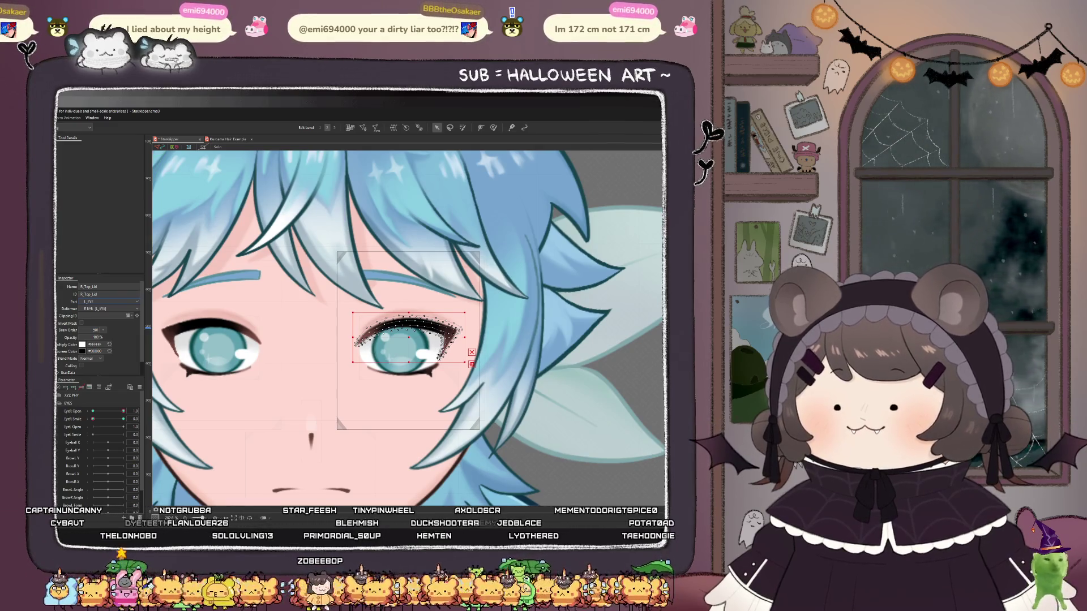
- Delete the trailing 2 from the lower lash mesh's ID
left_click(402, 371)
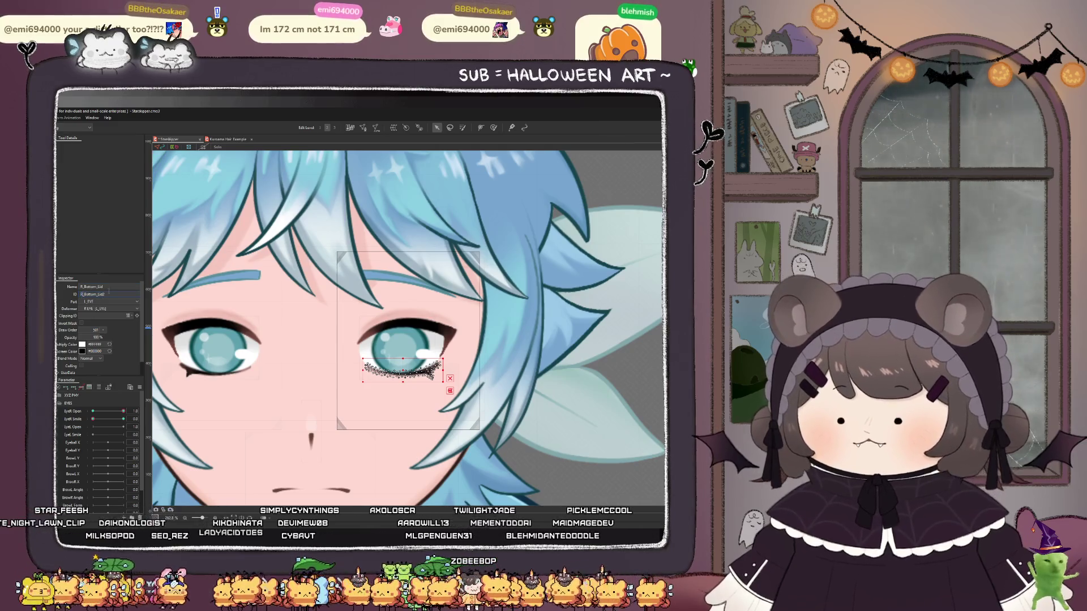
left_click(112, 295)
key("BackSpace")
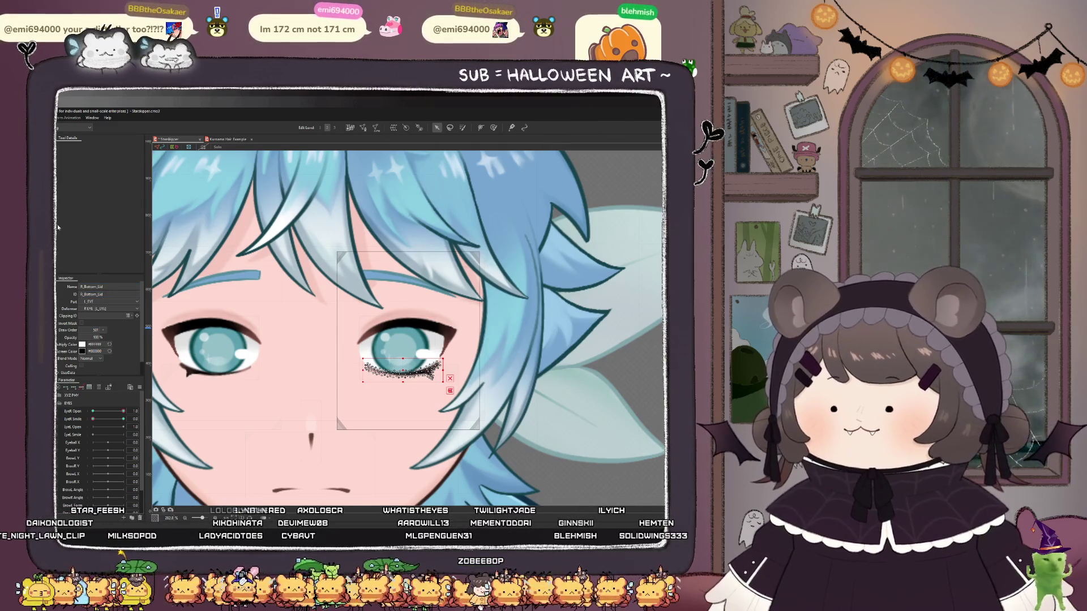
- Give the crease mesh an R prefix and set its ID to R_Eye_Crease2
left_click(406, 311)
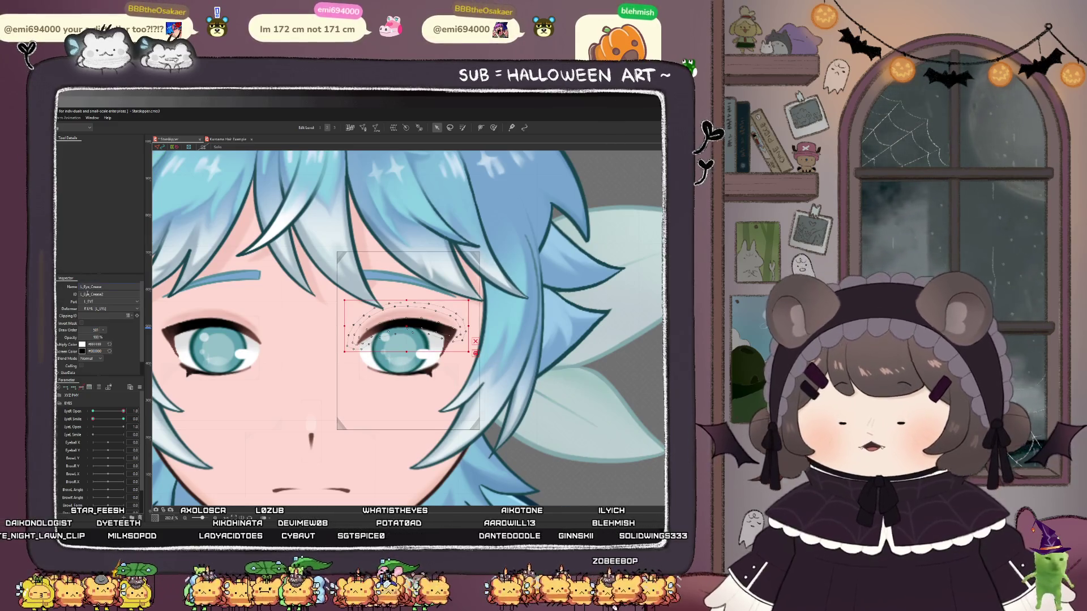
type("R")
double_click(85, 295)
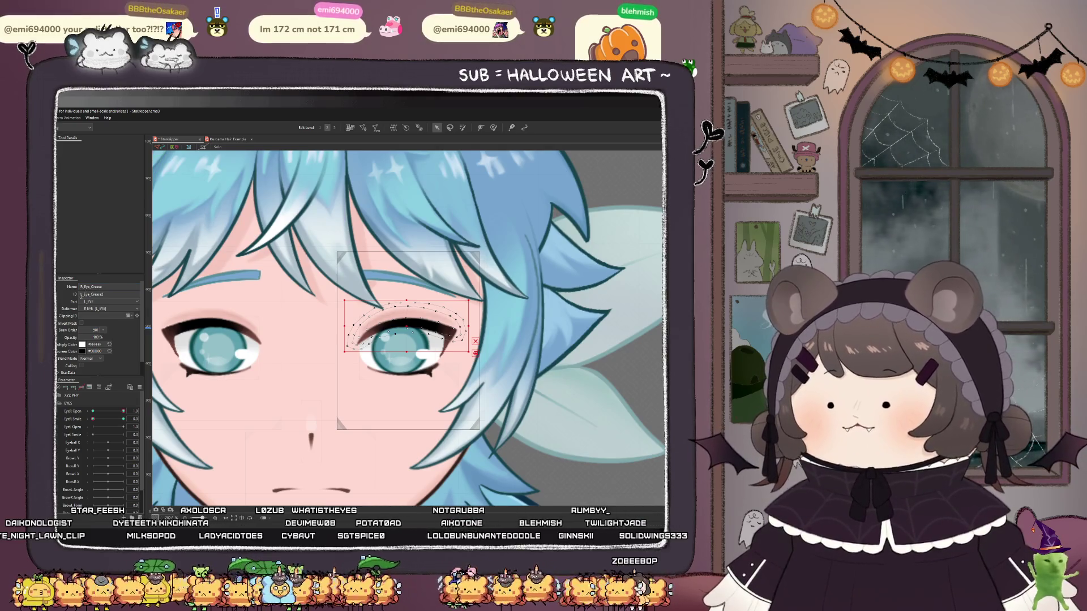
type("R_Eye_Crease2")
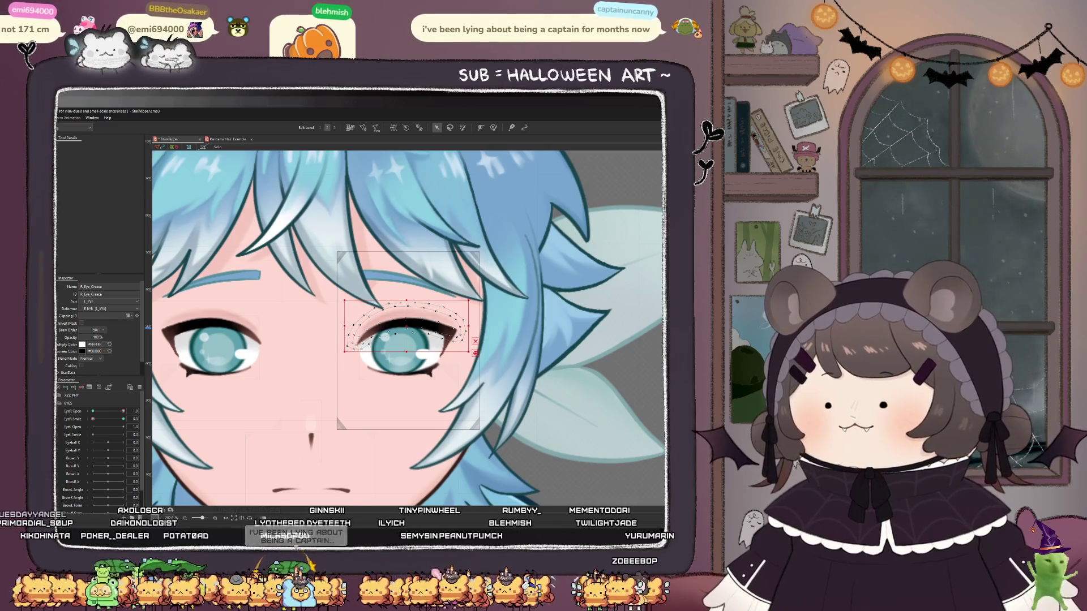
- Change the top and bottom lid cutter IDs to R_ prefixes, dropping the trailing 2
left_click(406, 284)
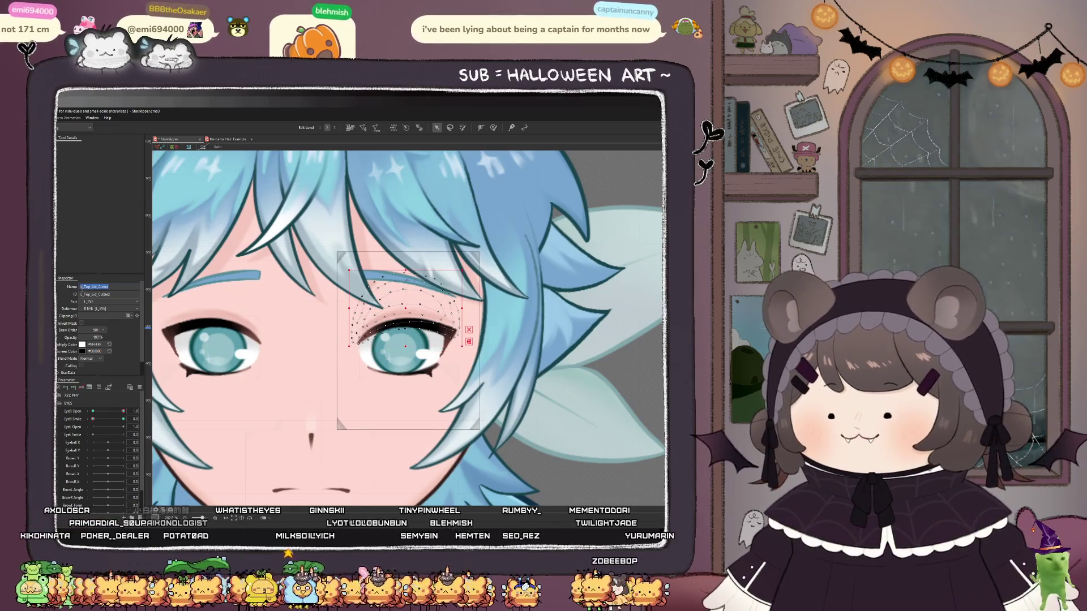
type("R_")
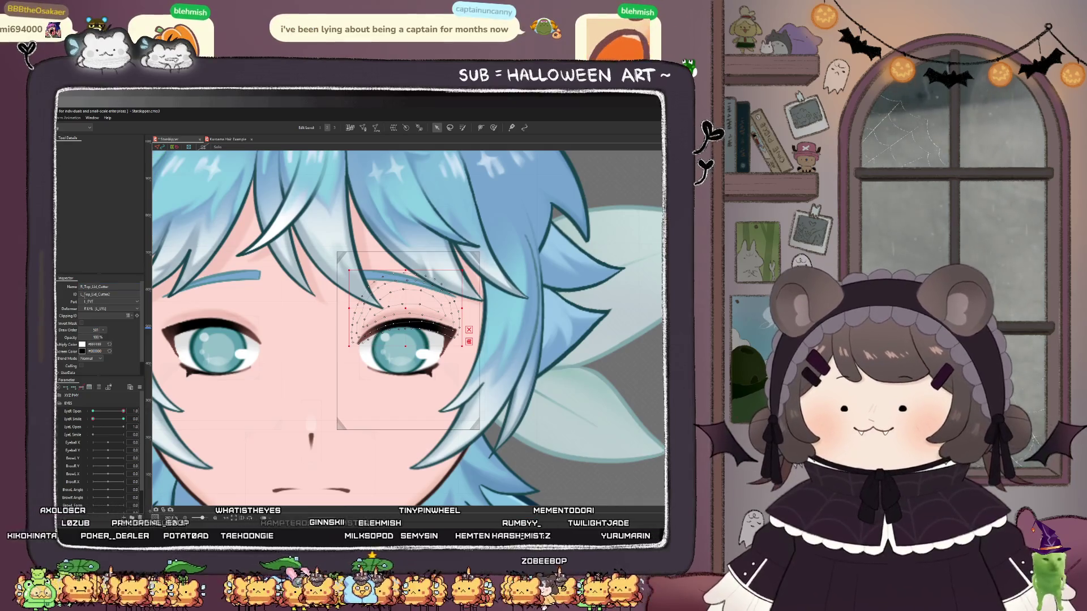
type("R_")
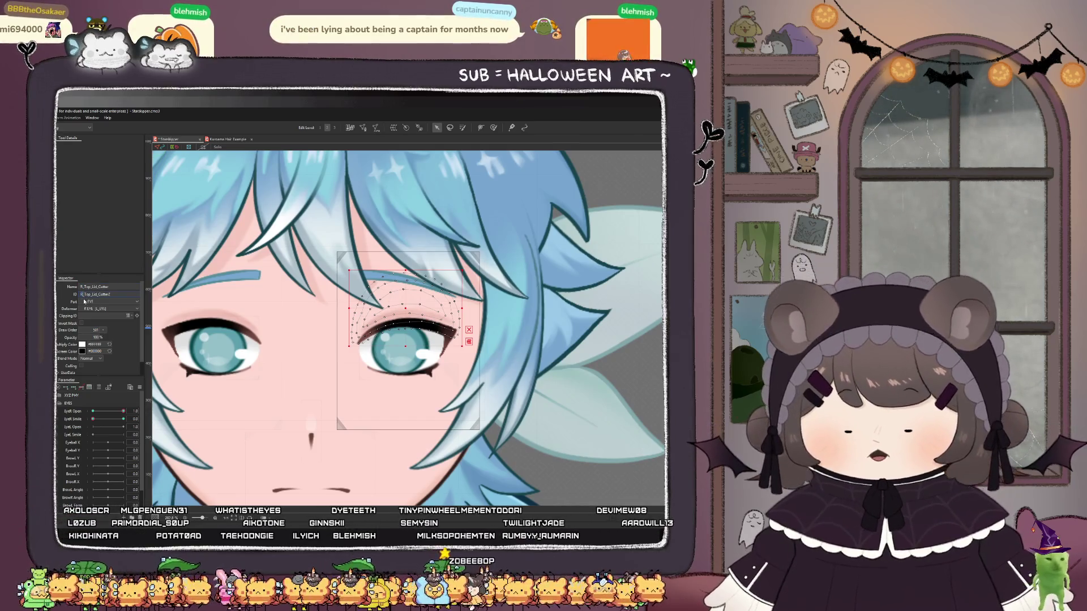
key("BackSpace")
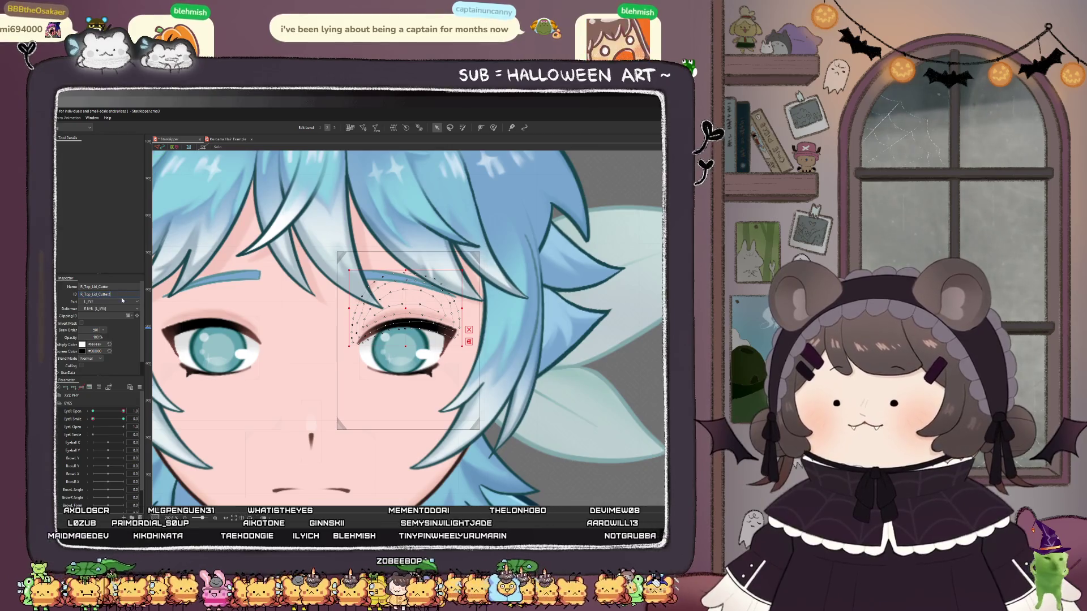
key("Return")
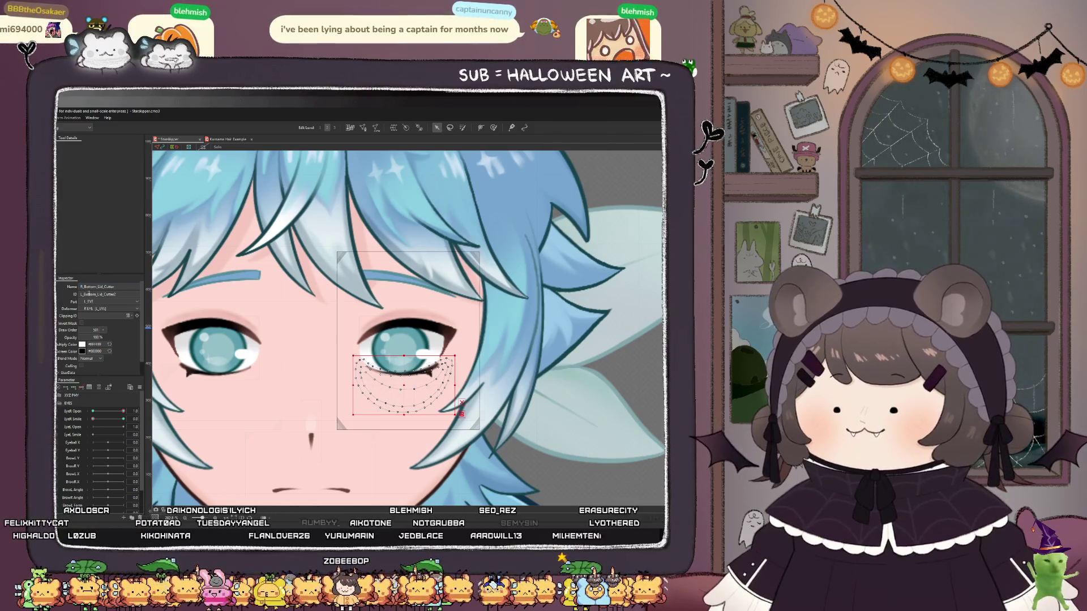
double_click(89, 294)
key("Left")
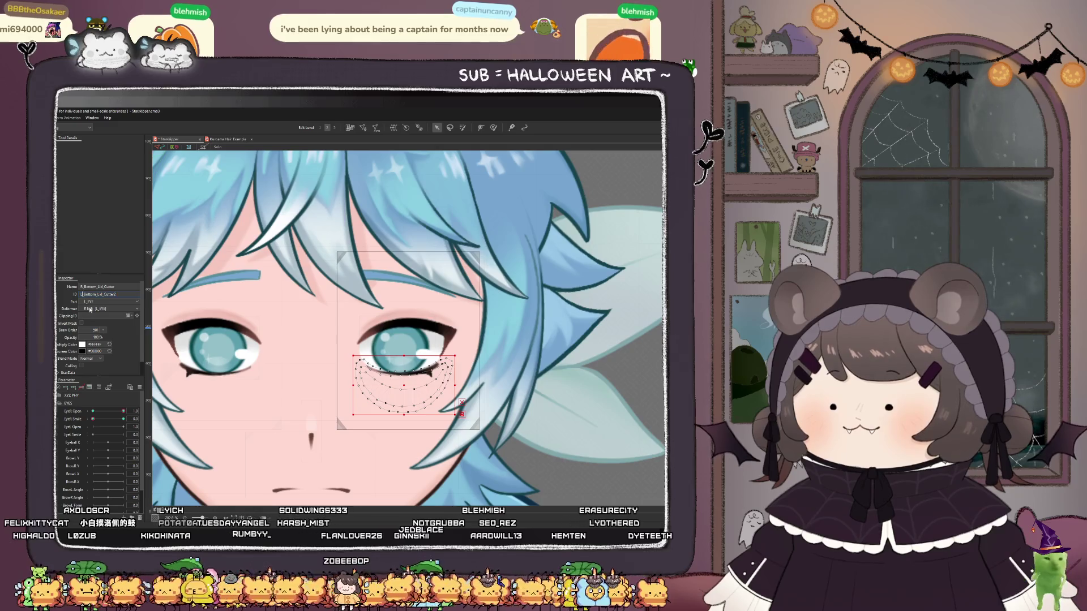
type("R")
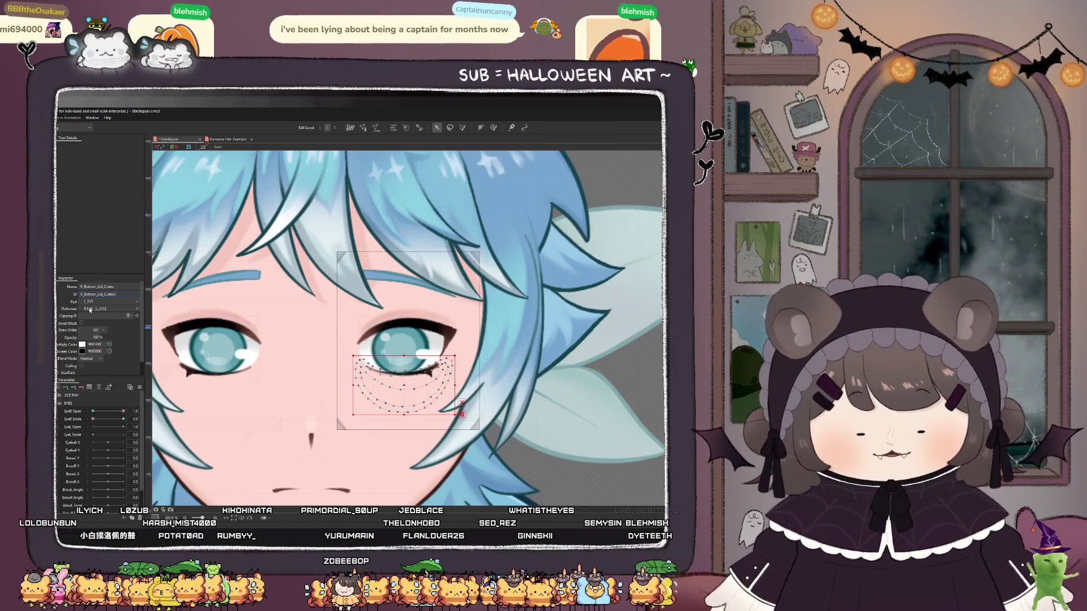
- Rename the highlight mesh's name and ID from L_Eye_Highlight_01 to R_Eye_Highlight_01
left_click(424, 355)
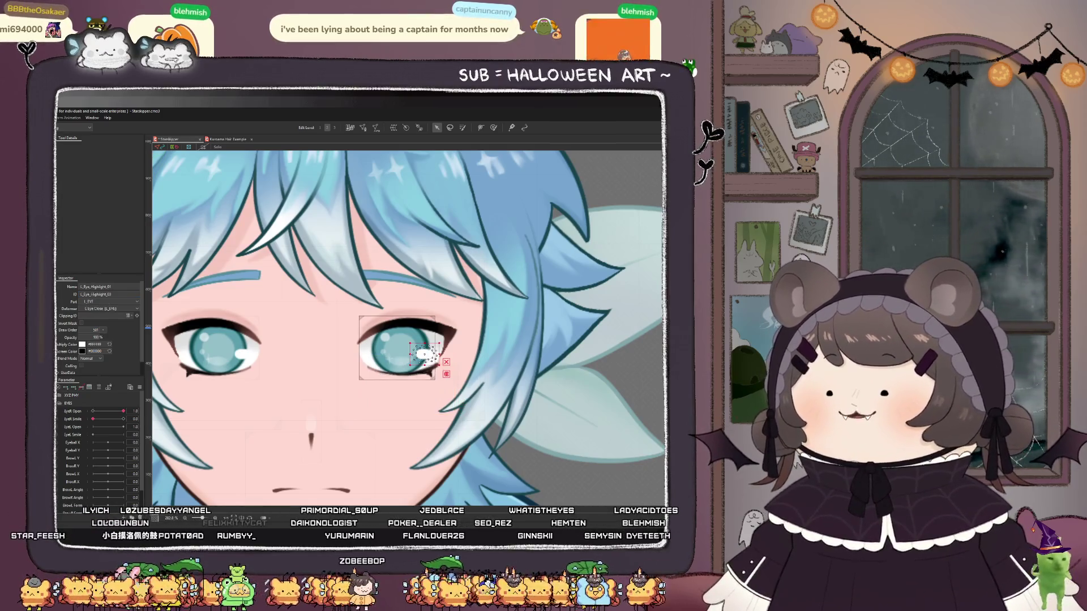
key("Delete")
type("R")
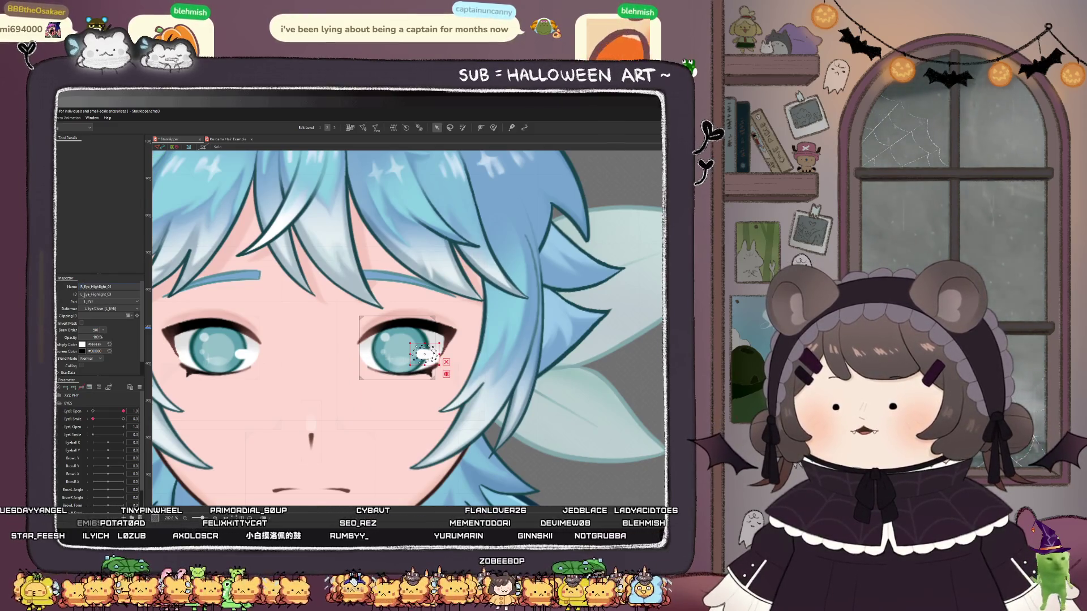
key("Tab")
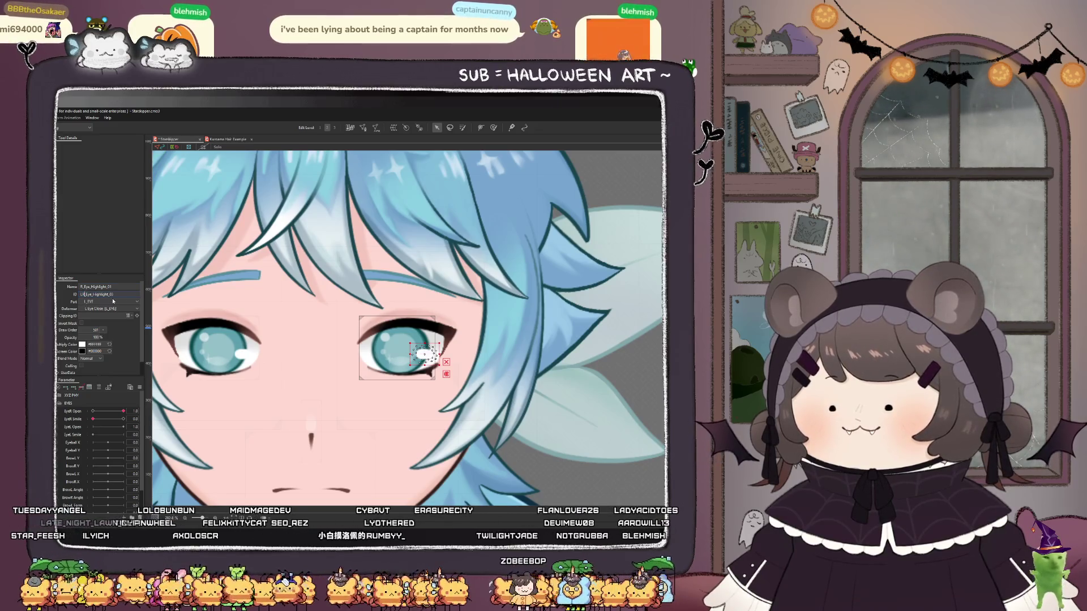
key("Delete")
type("R")
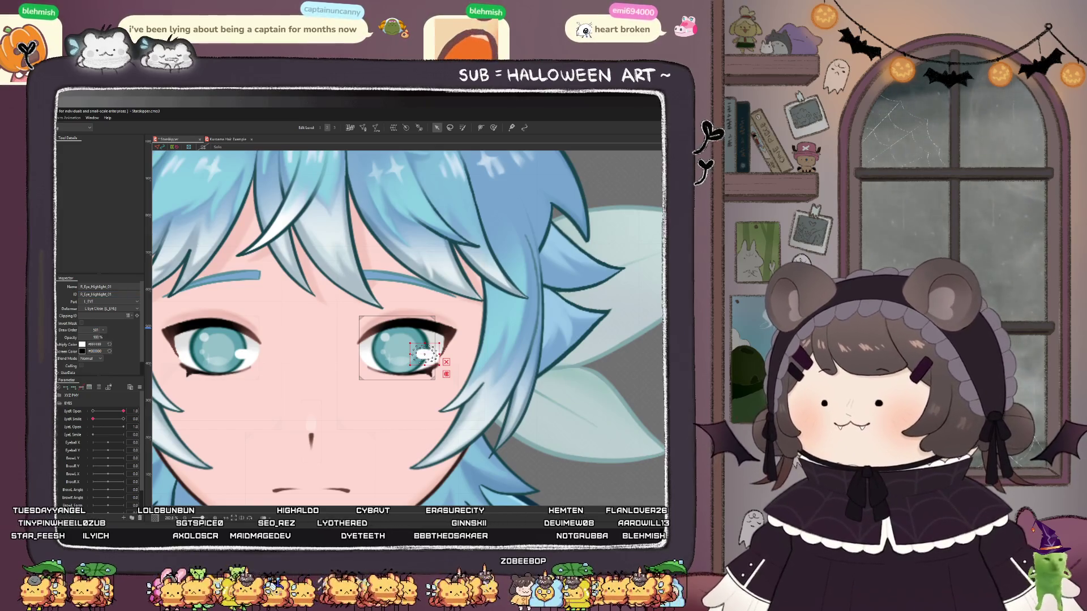
- Rename the sparkle meshes to R_Eye_Bling_01 and R_Eye_Bling_02, with ID R_Eye_Bling_04
left_click(389, 357)
key("Delete")
type("R")
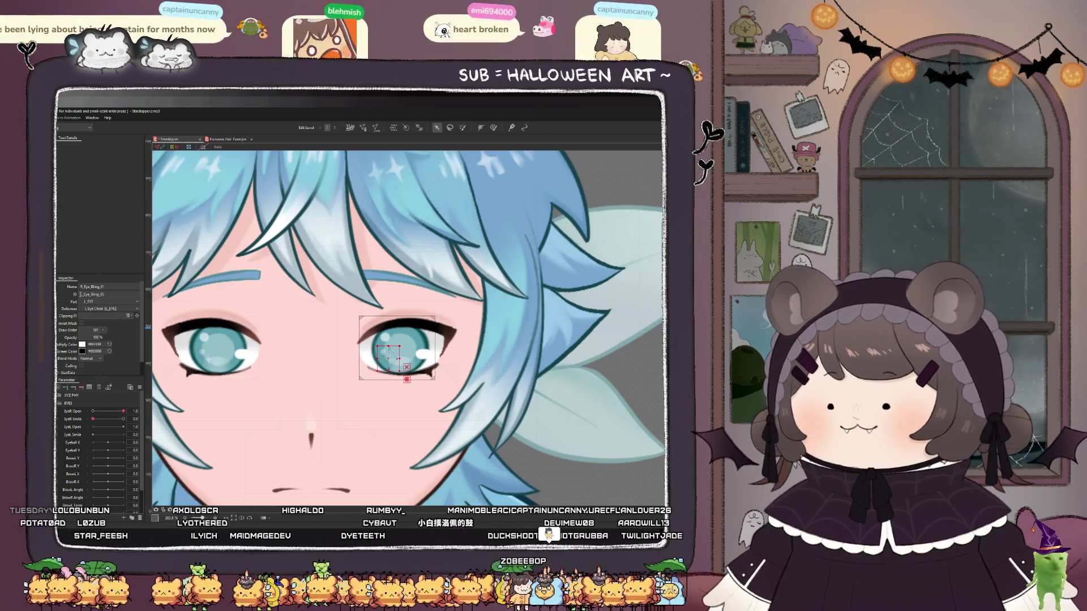
type("R")
key("Return")
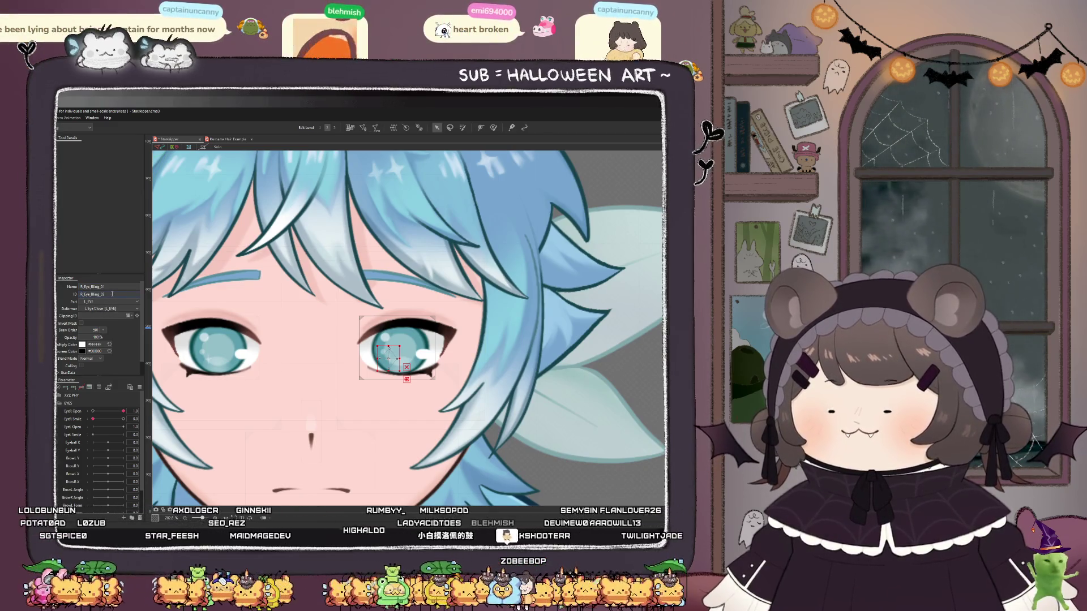
left_click(382, 353)
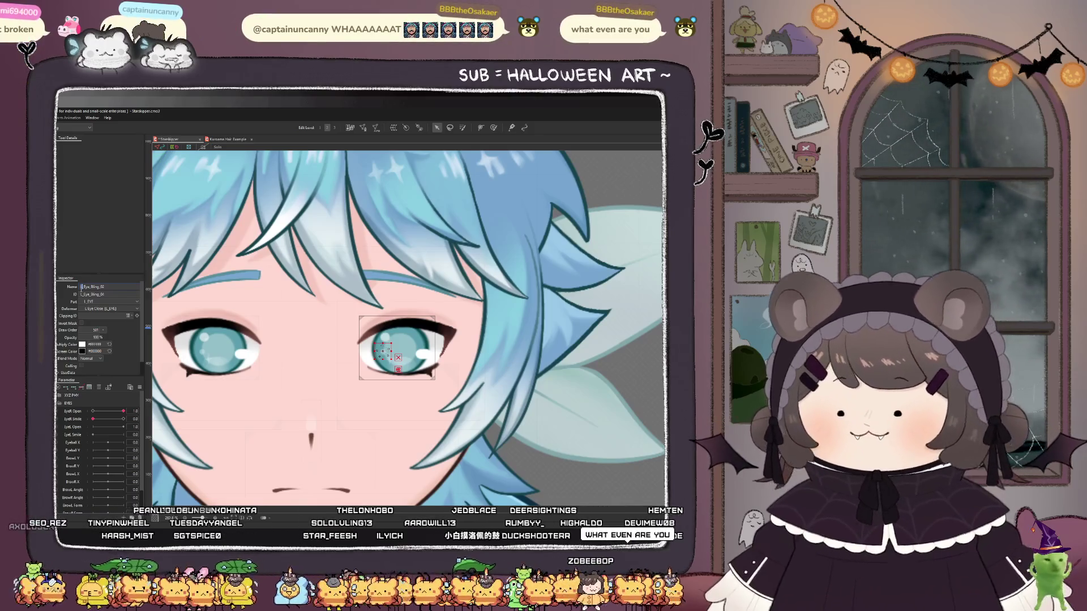
key("Delete")
type("R")
left_click(83, 295)
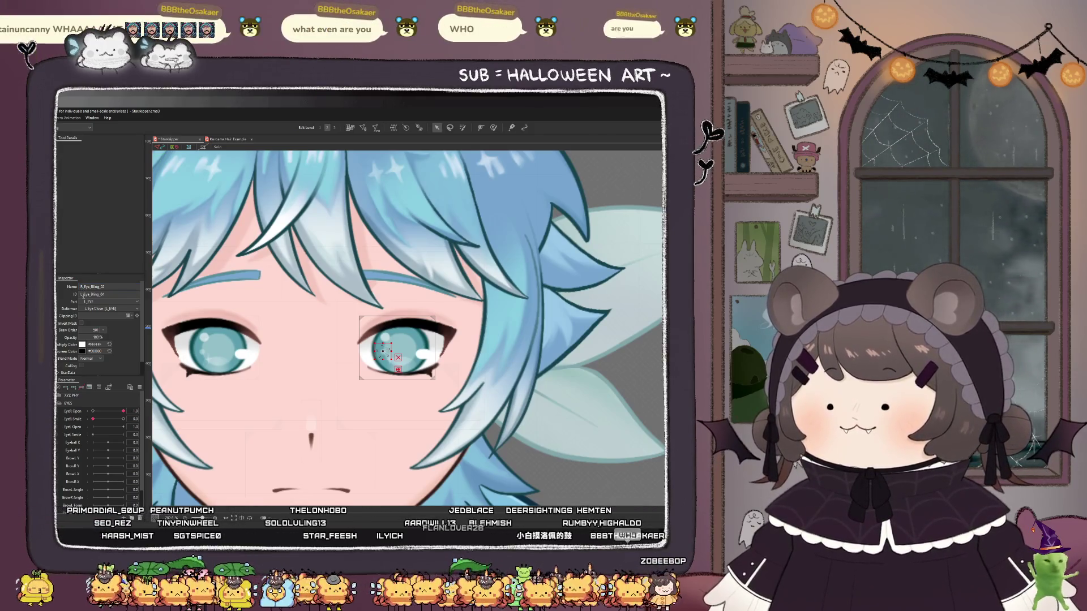
key("Home")
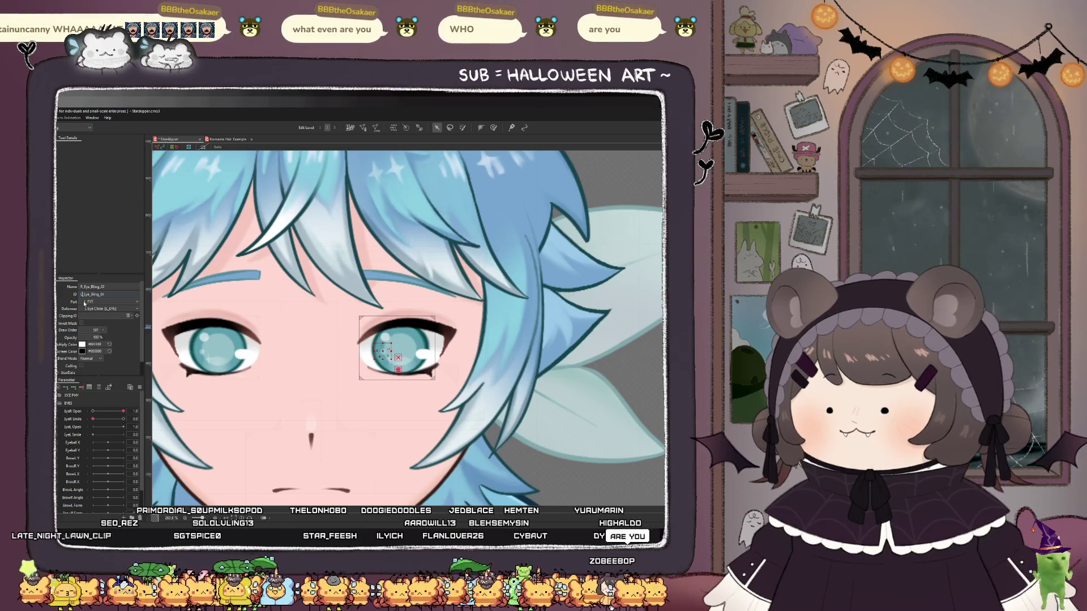
key("Delete")
type("R")
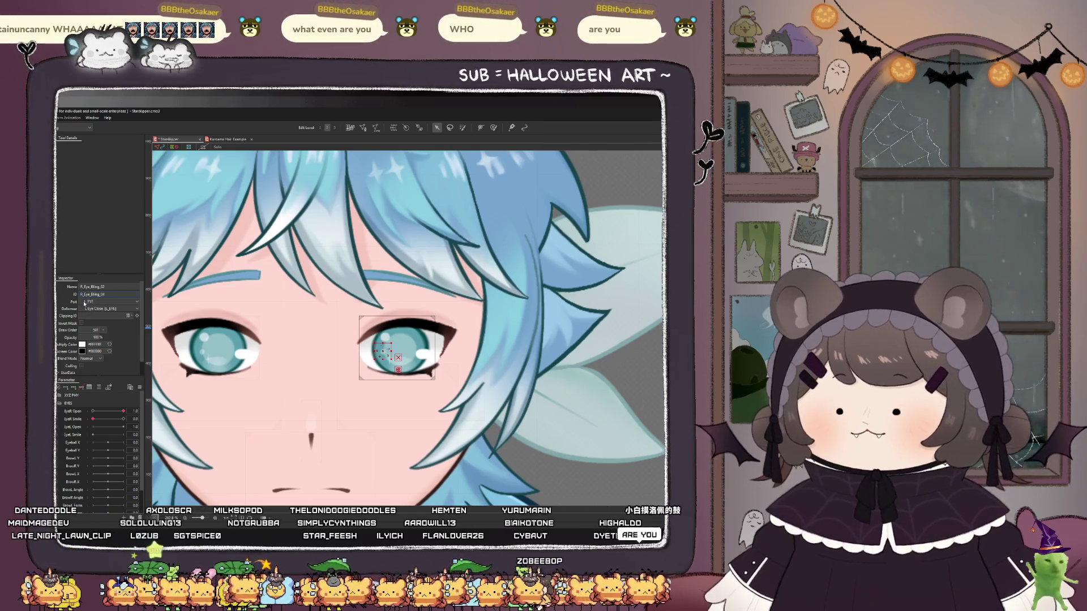
key("Return")
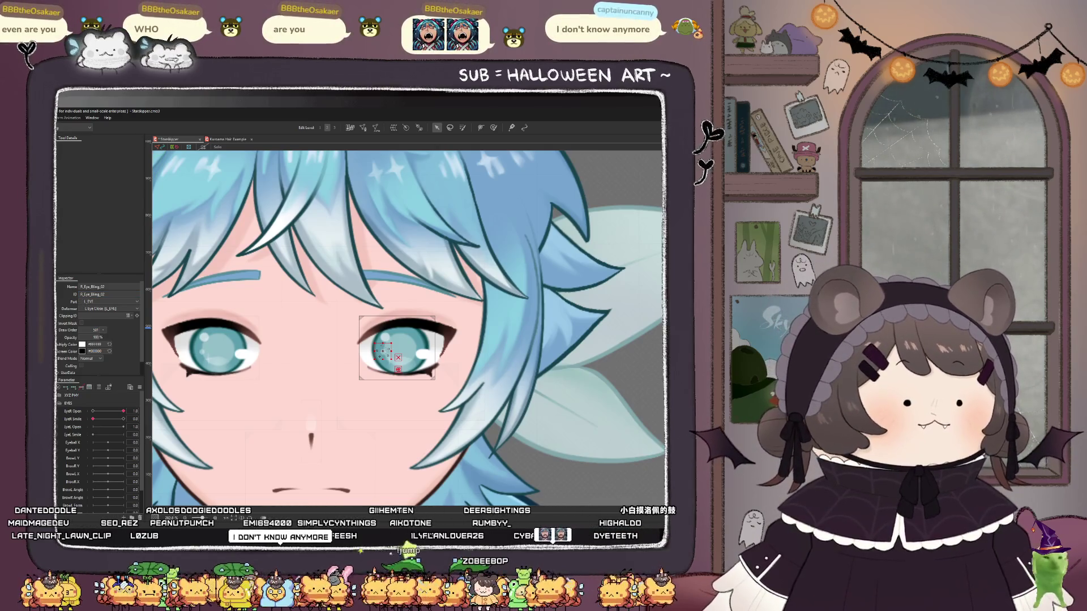
- Rename the right eye's highlight to R_Eye_Highlight_02 and change its Part
left_click(385, 337)
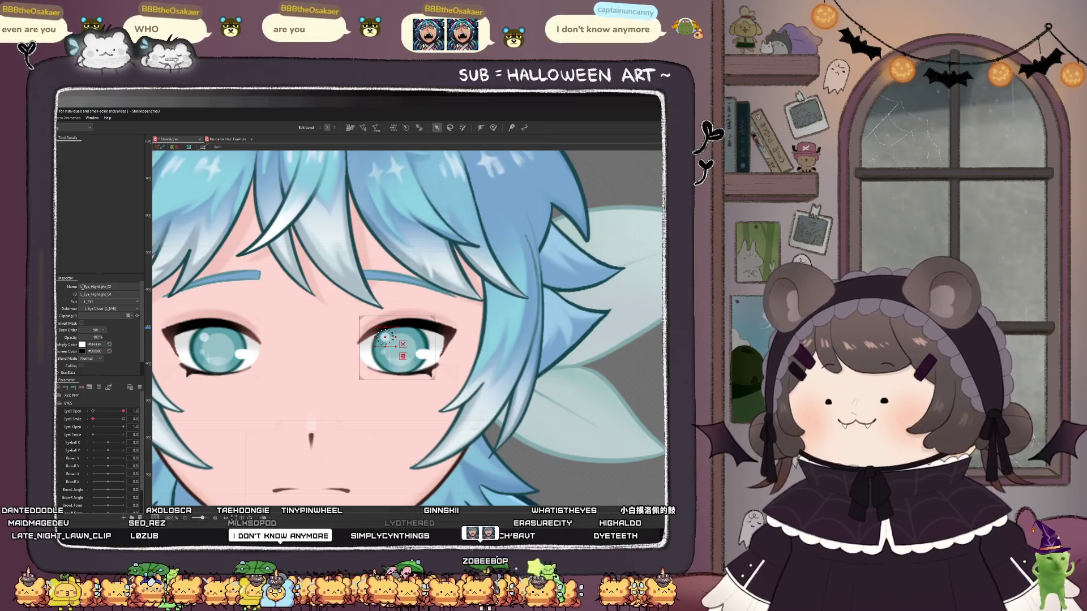
type("R")
left_click(85, 301)
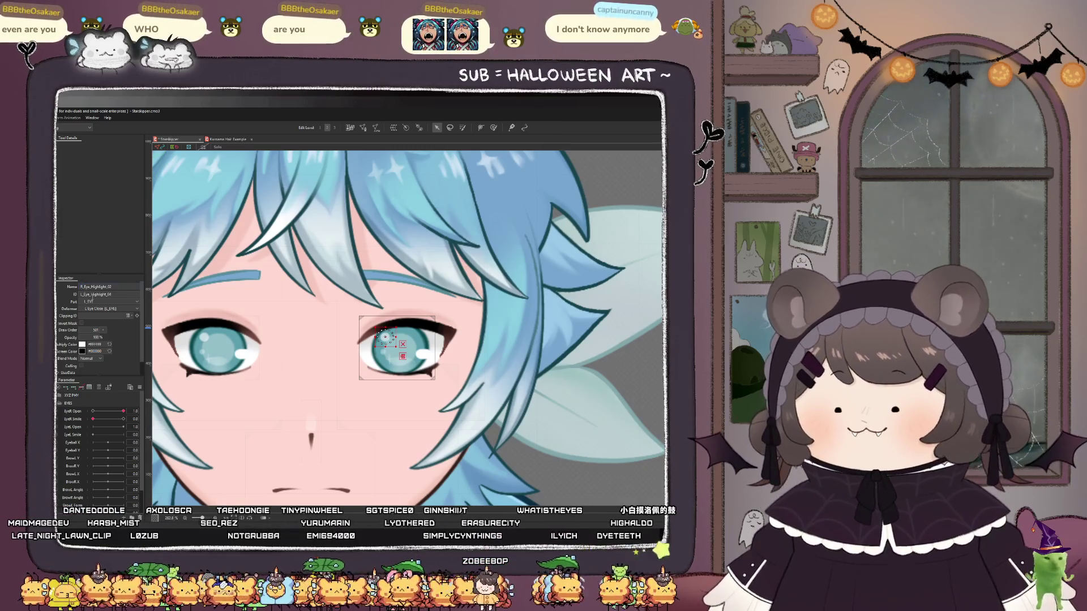
left_click(94, 291)
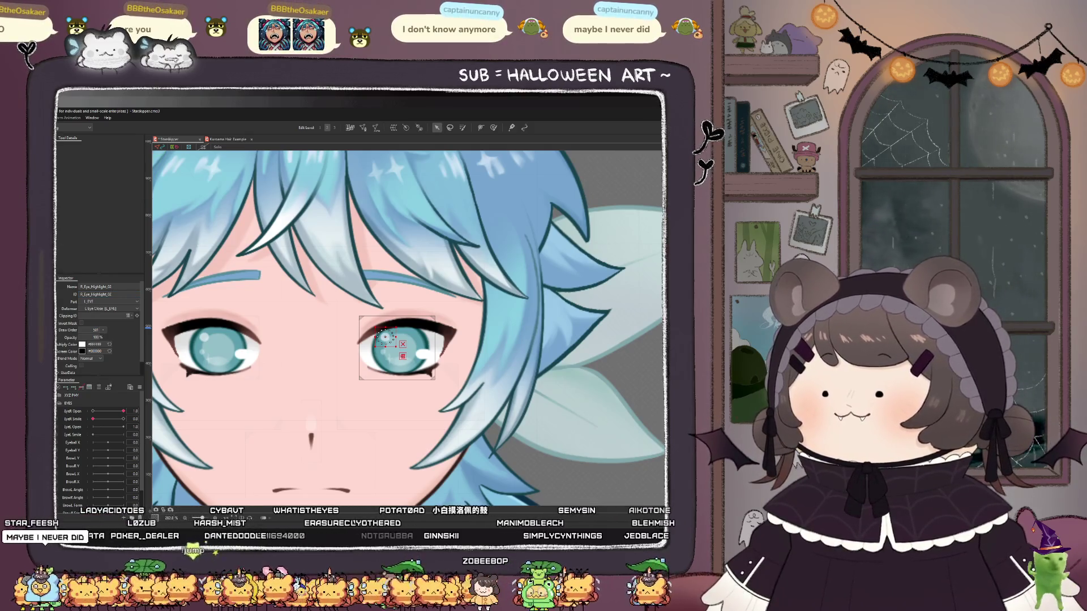
- Rename the right eye's iris mesh name and ID from L_Iris to R_Iris
left_click(394, 347)
double_click(83, 287)
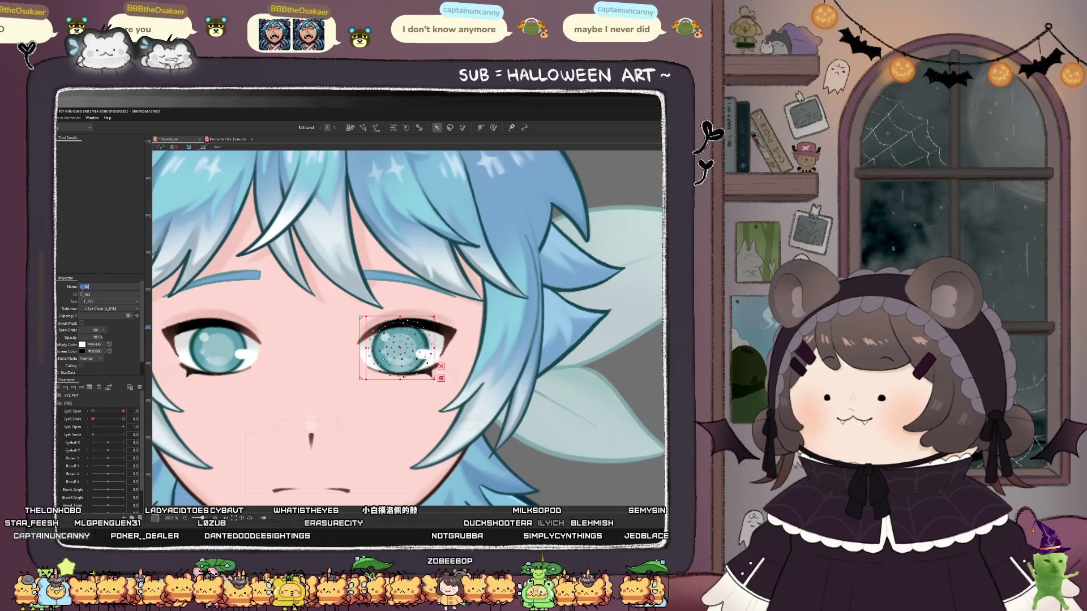
type("R")
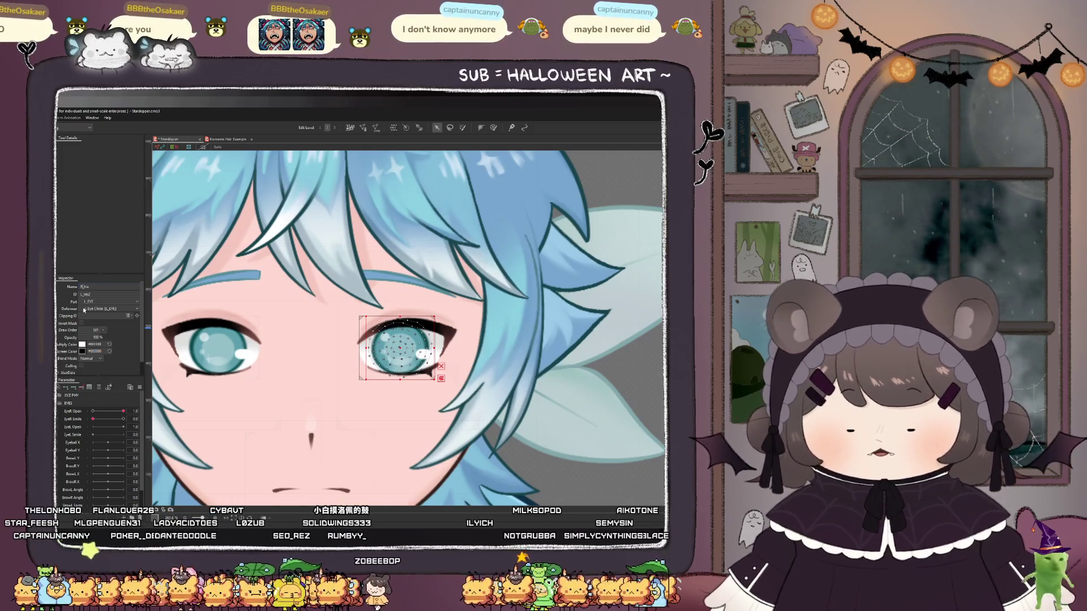
left_click(82, 295)
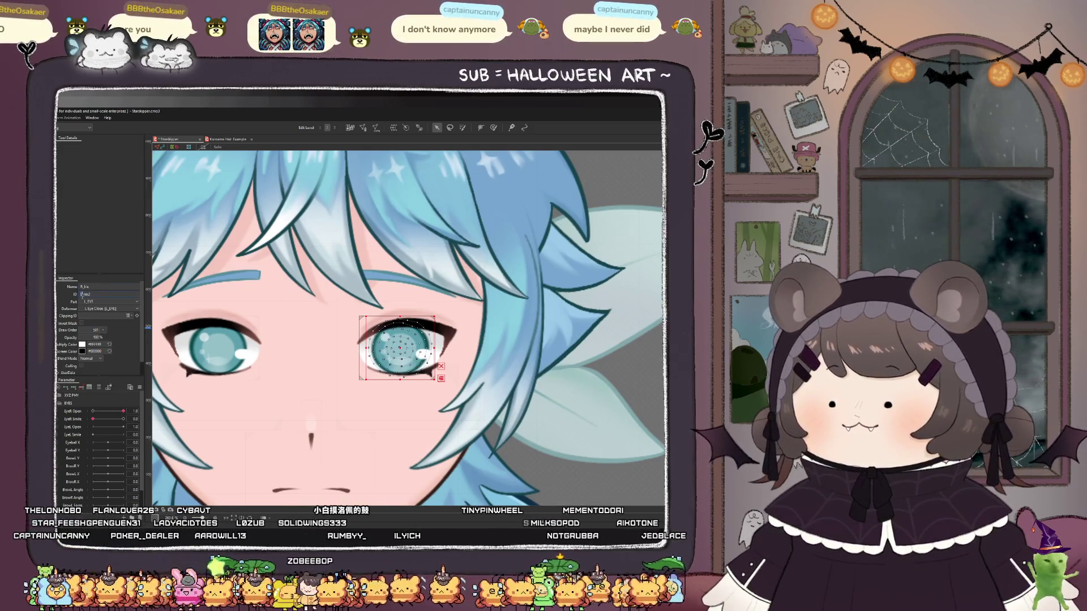
type("R")
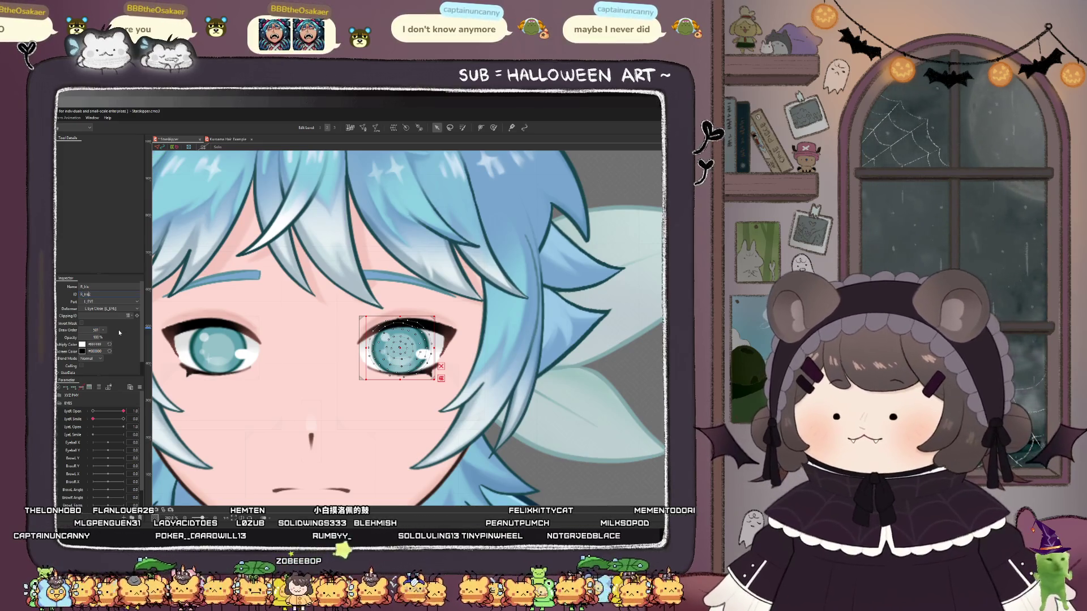
key("BackSpace")
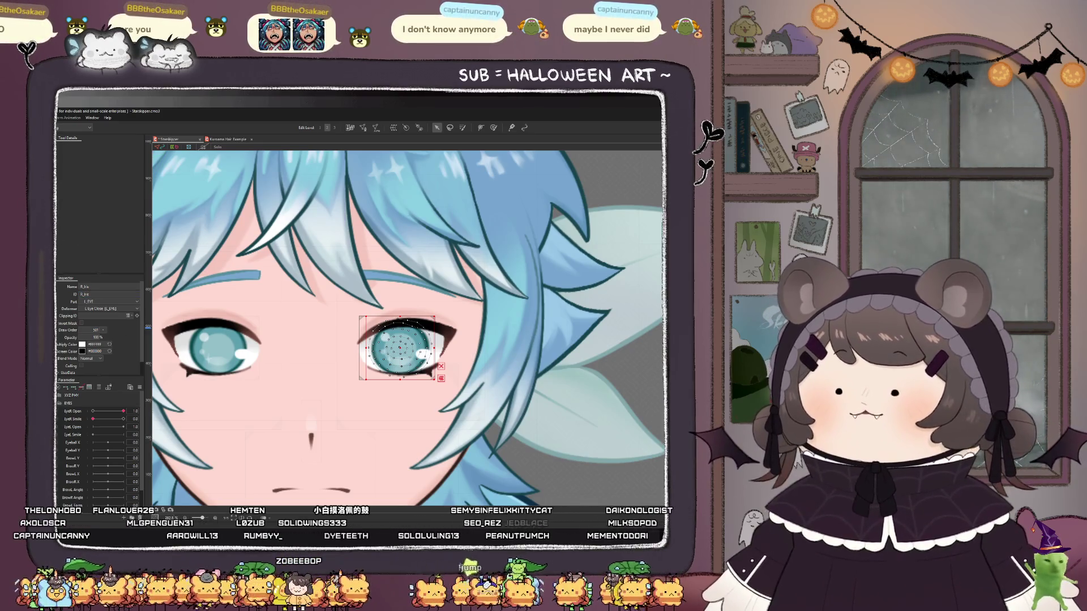
- Paste R_Eye_White as the right eye-white mesh's name and reselect the eye-close deformer
left_click(403, 348)
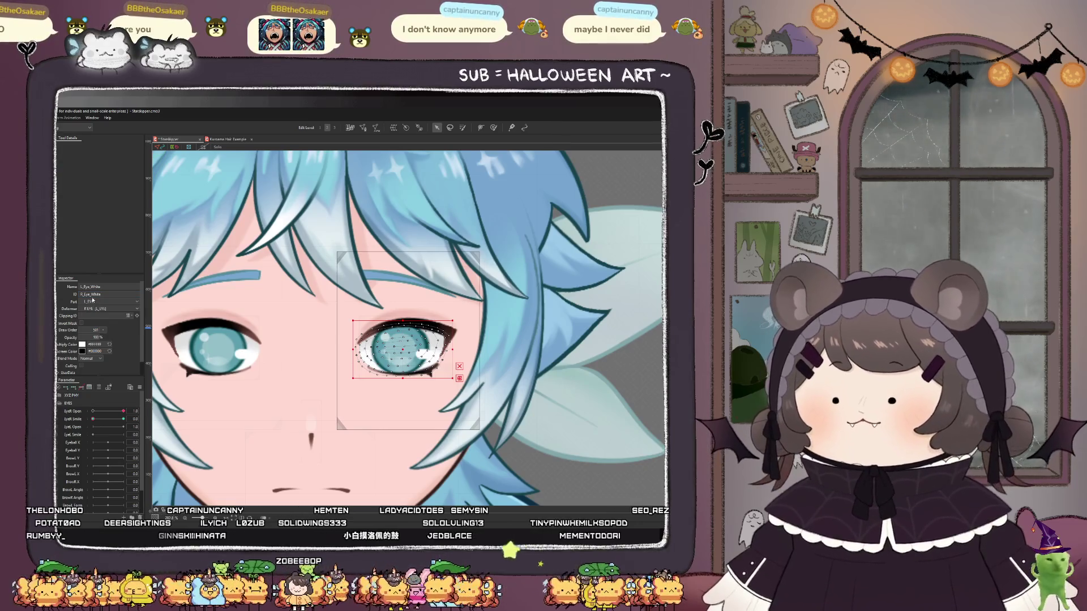
type("R_Eye_White")
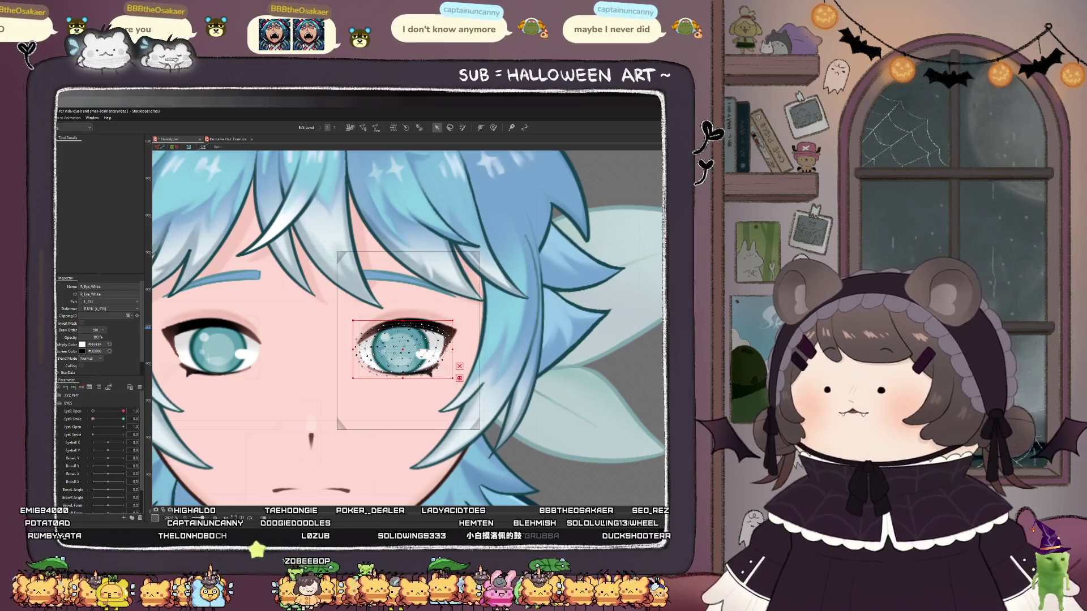
left_click(209, 324)
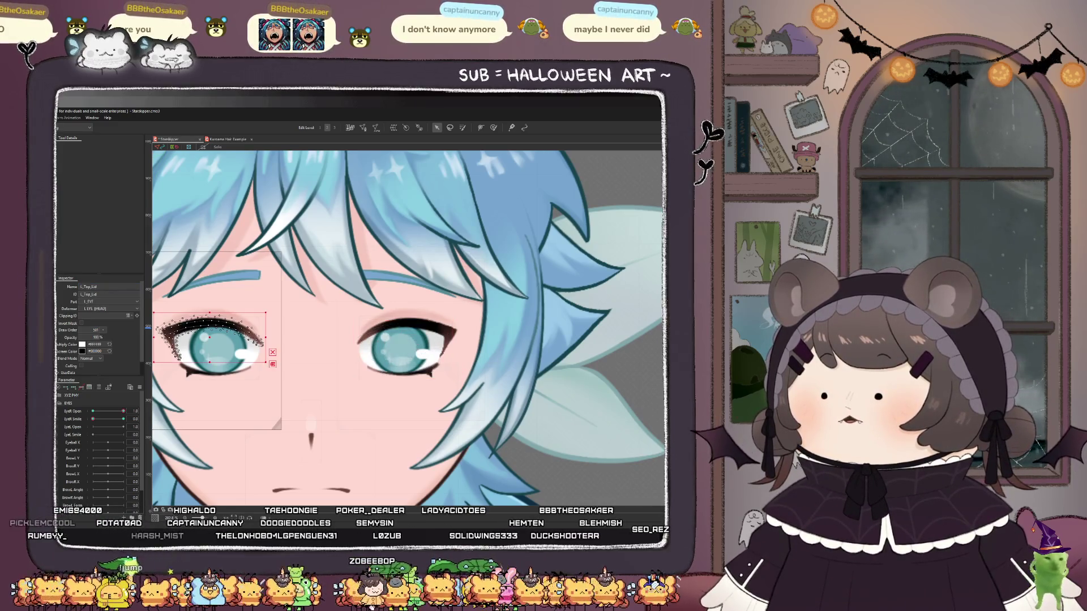
left_click(402, 348)
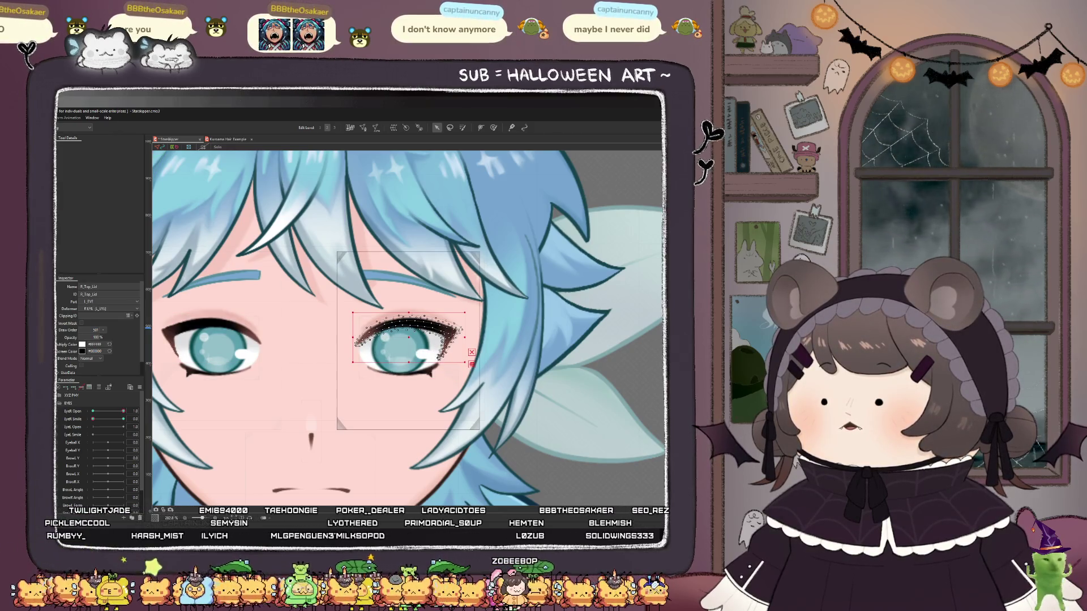
left_click(398, 347)
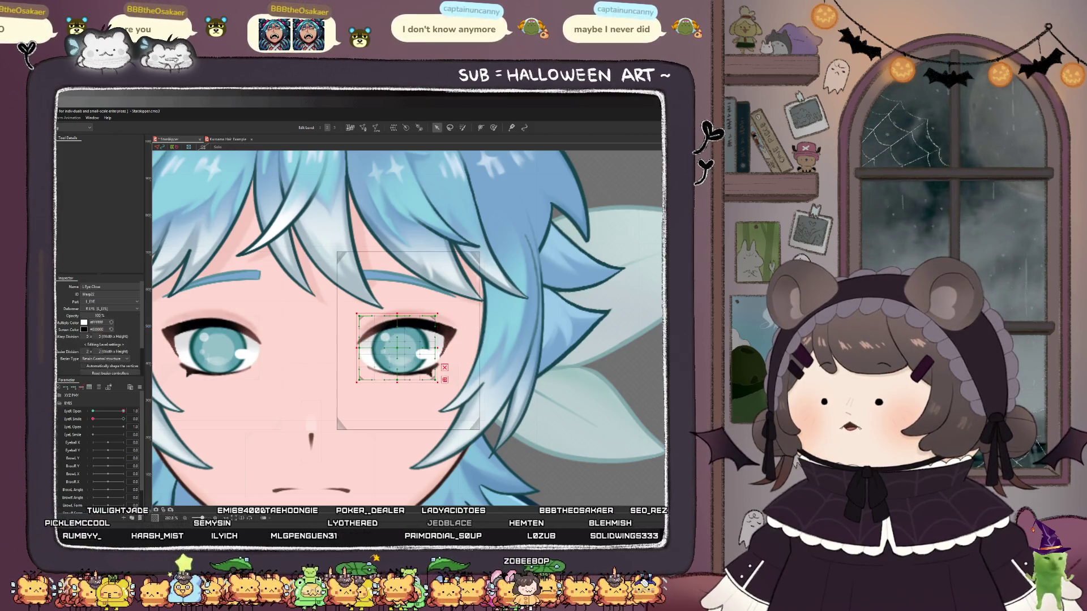
- Rename the right eye-close warp deformer to R Eye Close
left_click(84, 287)
key("Delete")
type("R")
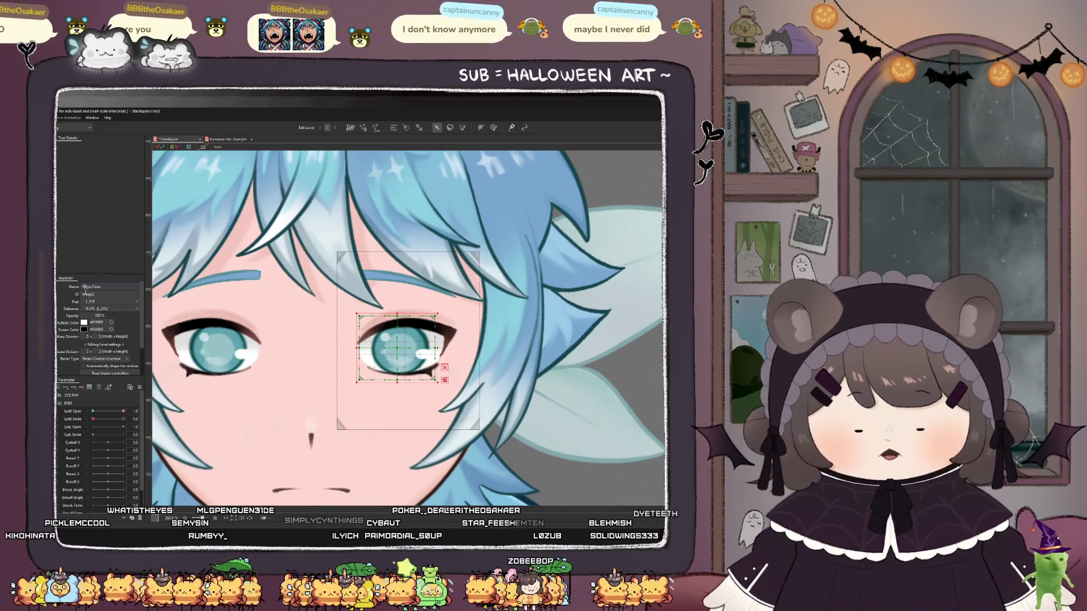
left_click(408, 408)
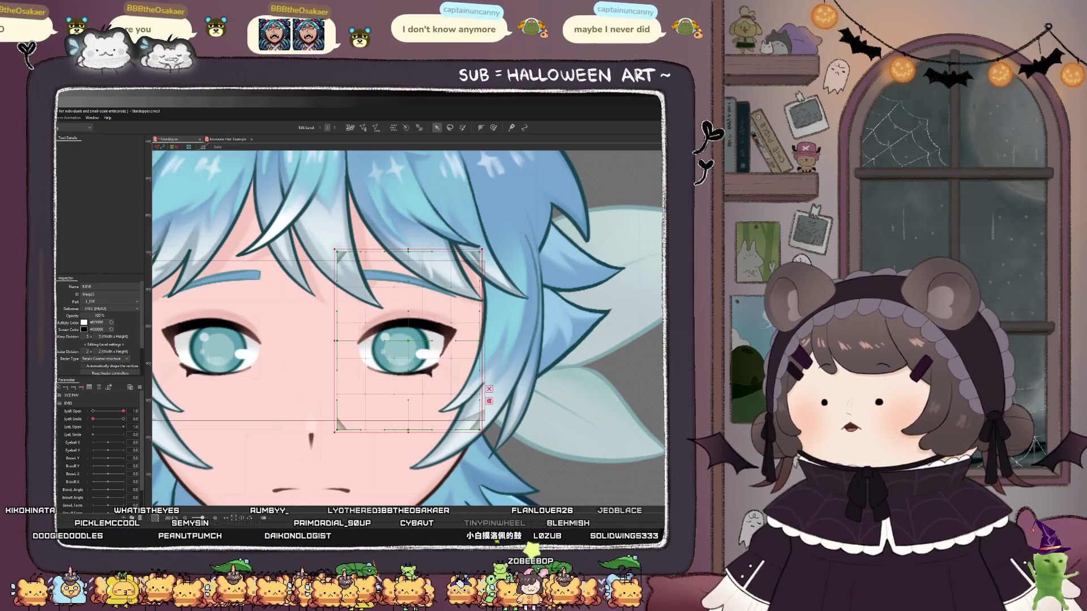
- Rename the copied eye folder to R_EYE and place it under the EYES part
left_click(408, 340)
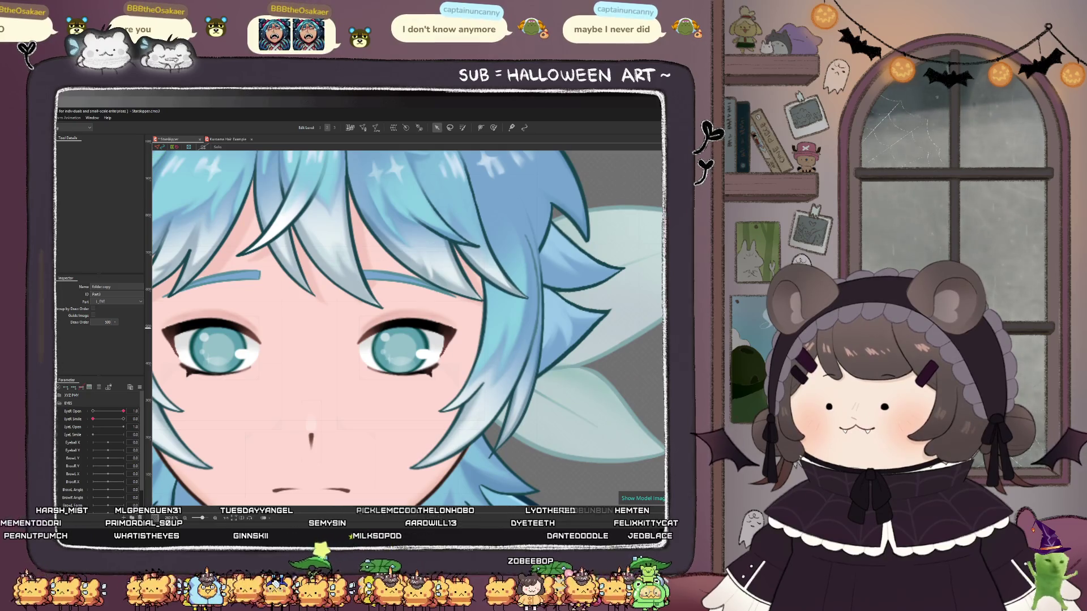
left_click(116, 301)
left_click(116, 294)
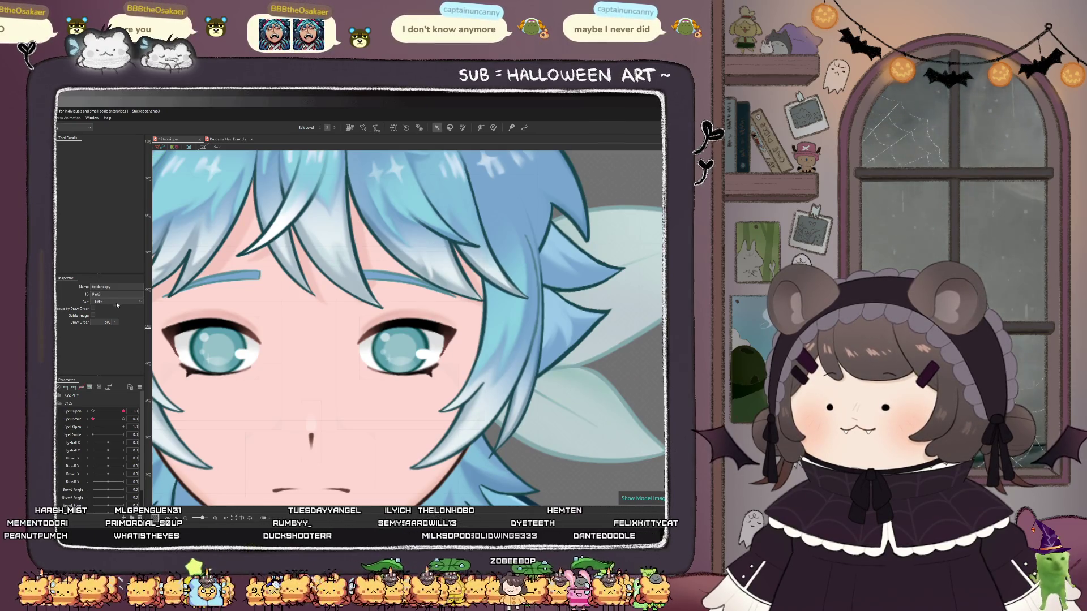
triple_click(118, 287)
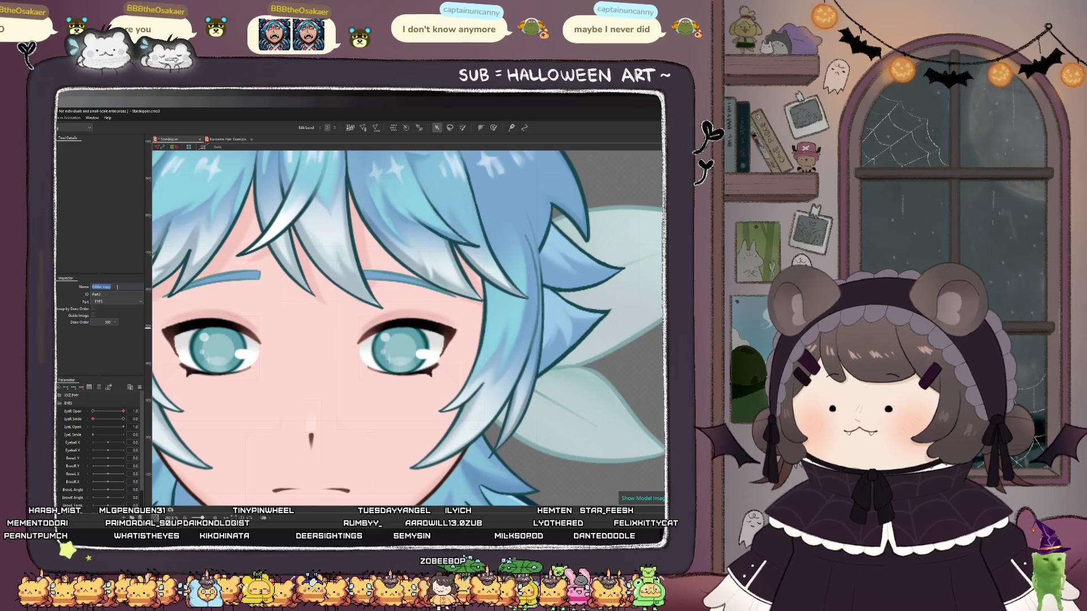
type("R EYE")
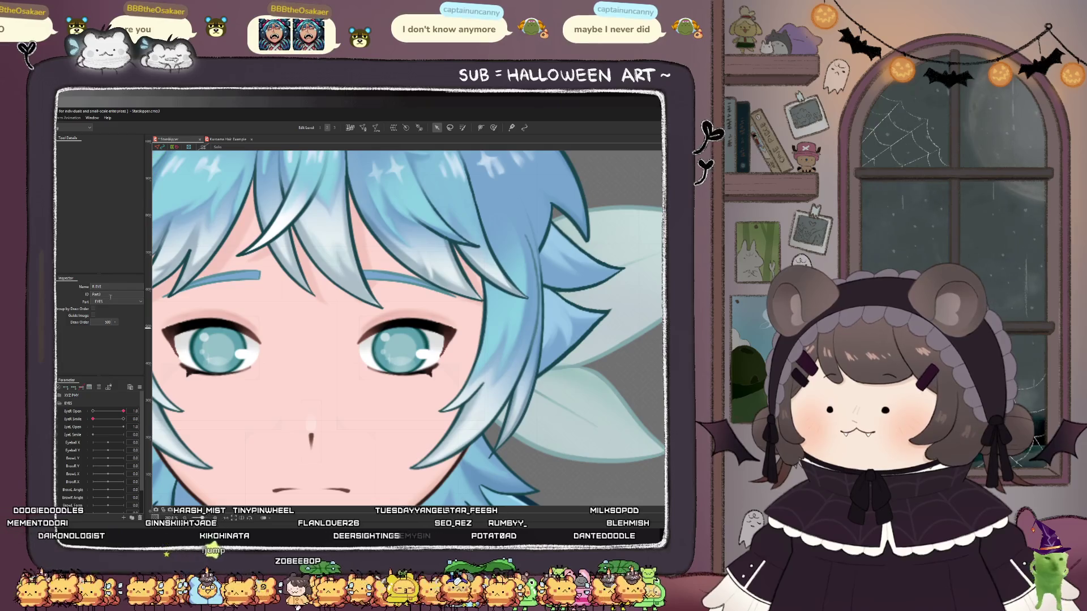
type("R_EYEYE")
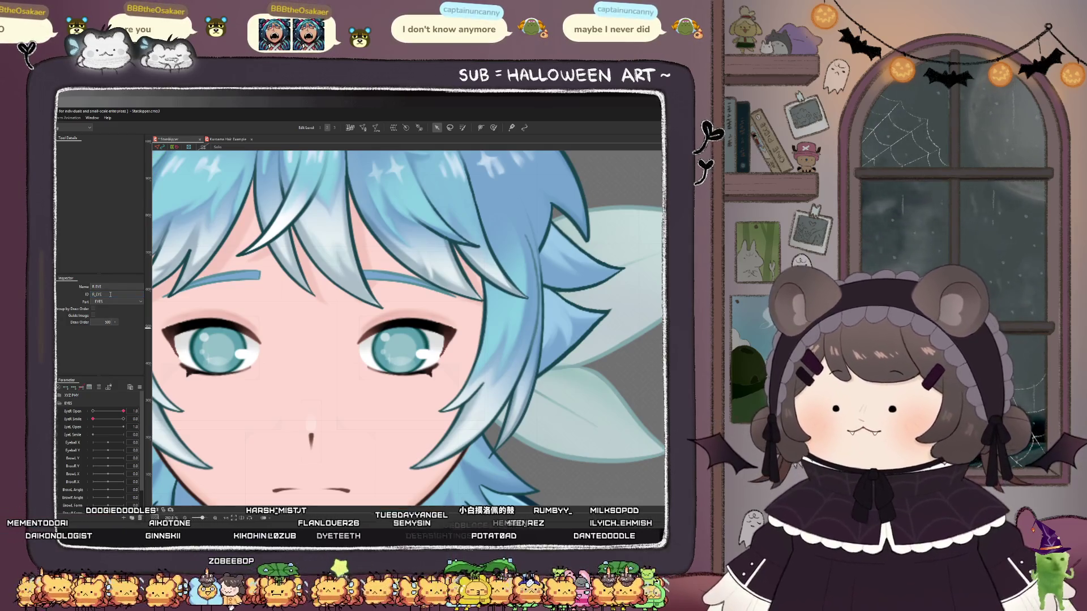
- Assign the right eye mesh to R_EYE and its parent warp deformer to HEAD
left_click(405, 339)
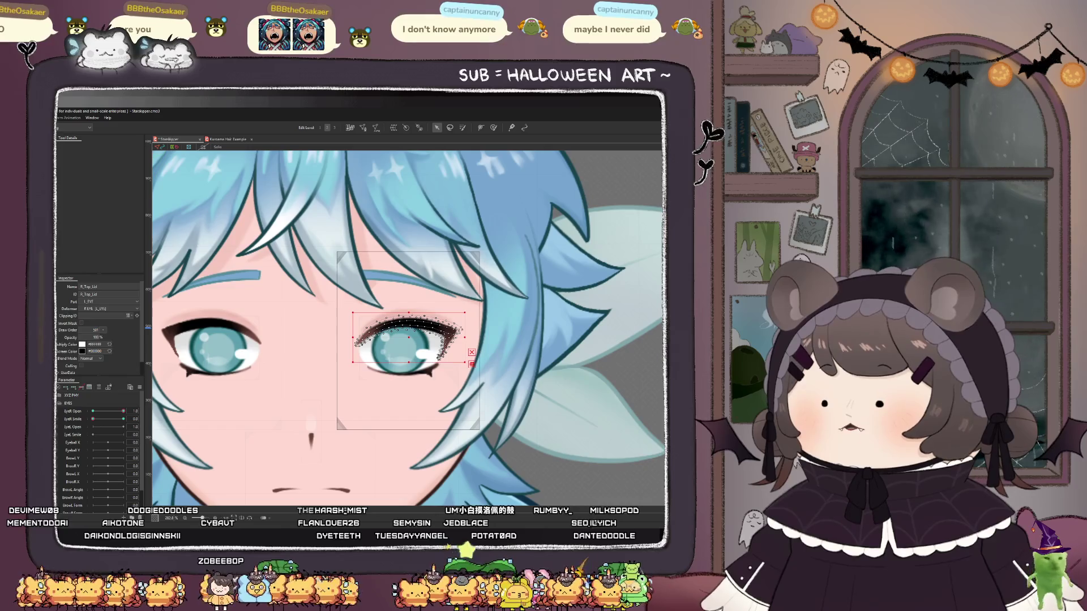
left_click(113, 302)
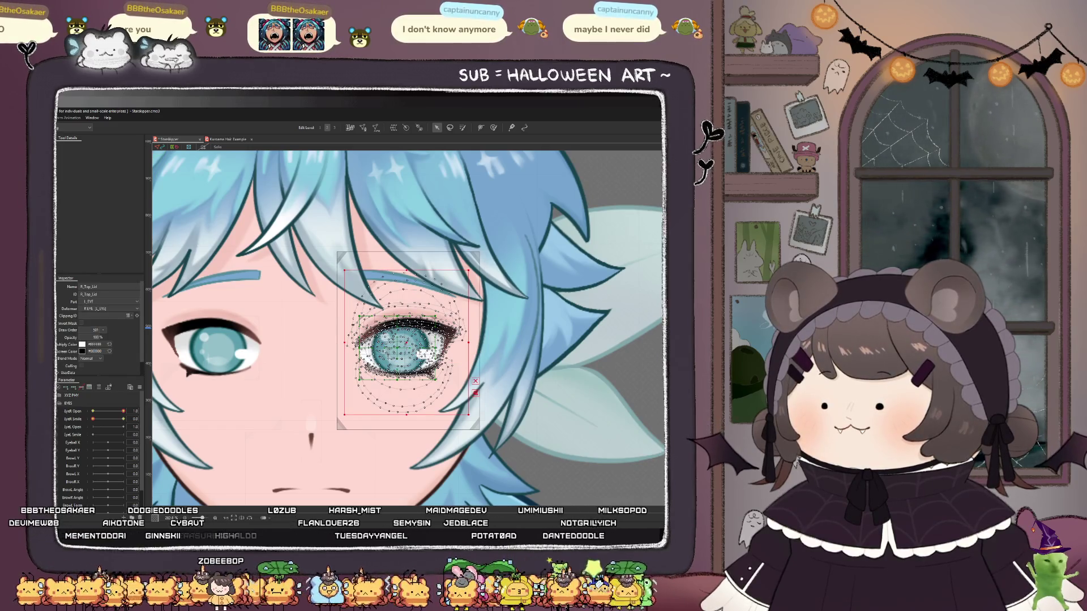
left_click(85, 317)
left_click(408, 341)
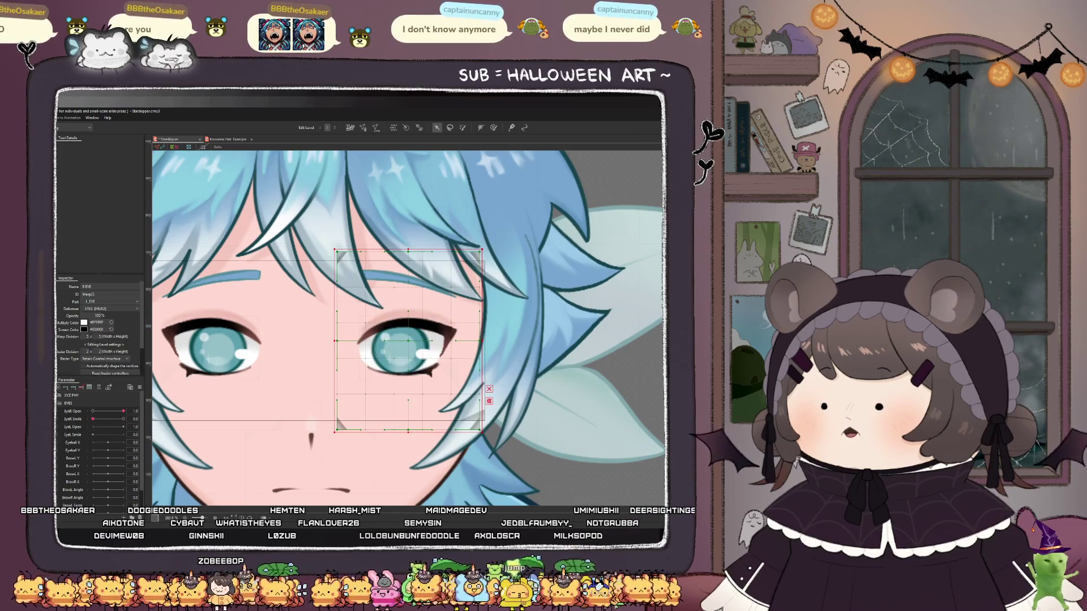
left_click(113, 302)
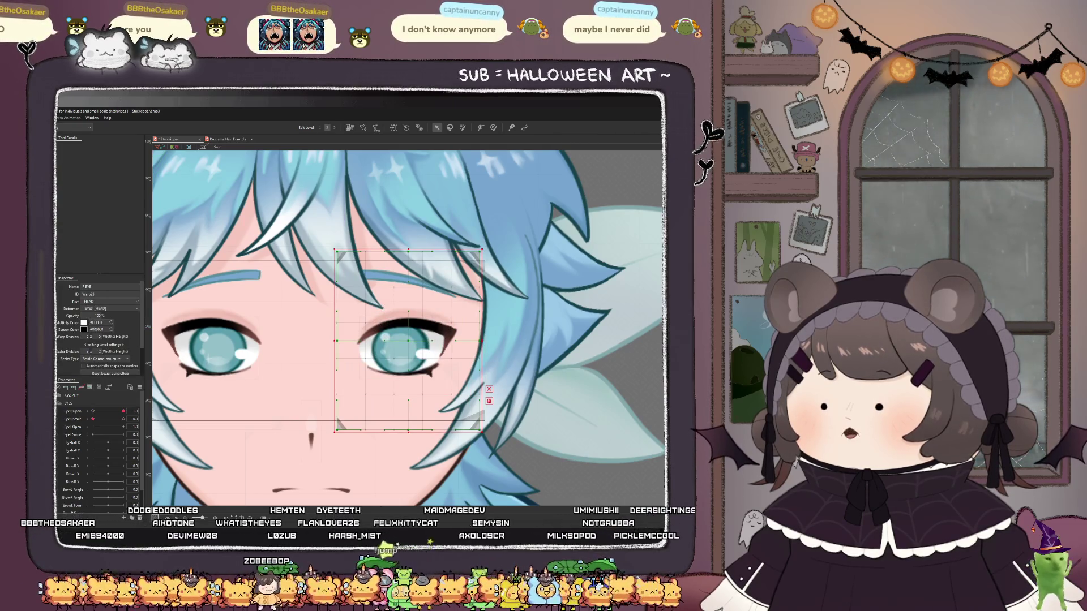
left_click(96, 266)
left_click(408, 341)
left_click(215, 342)
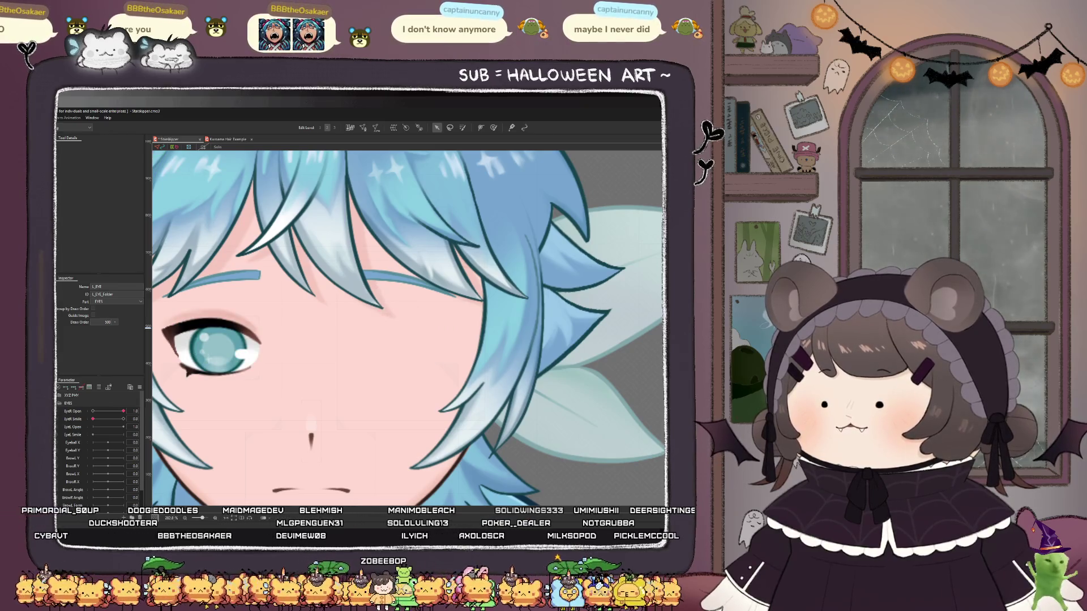
scroll(298, 267, "down", 3)
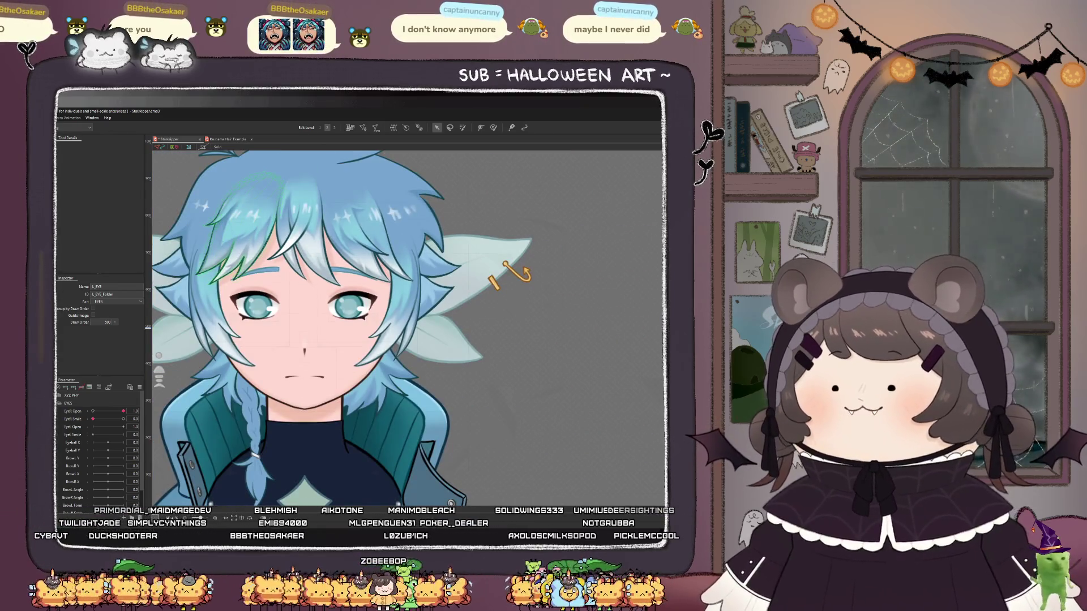
key("ctrl+s")
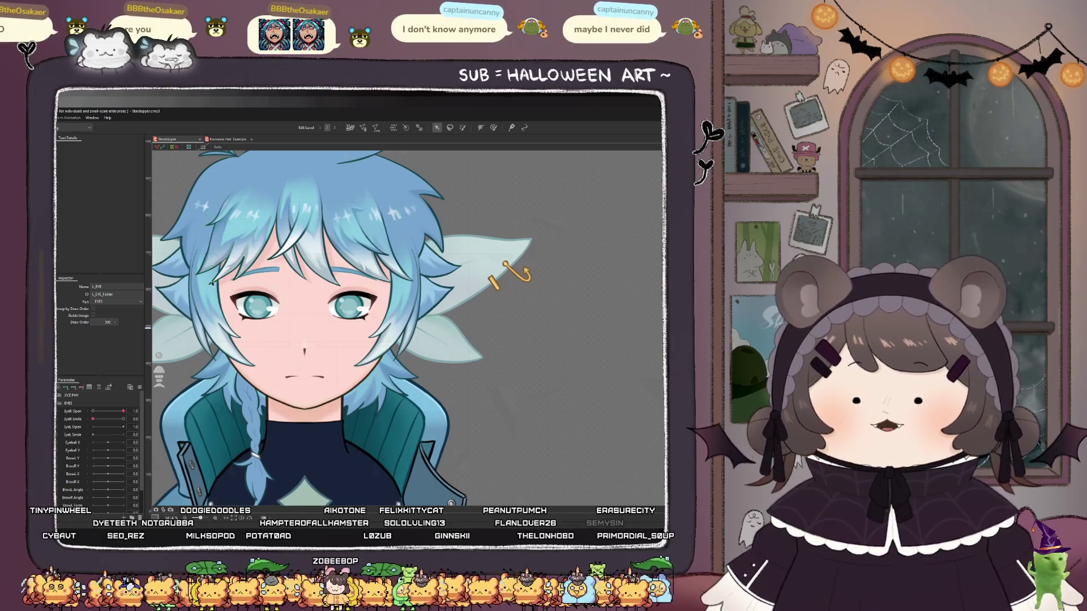
scroll(215, 289, "up", 1)
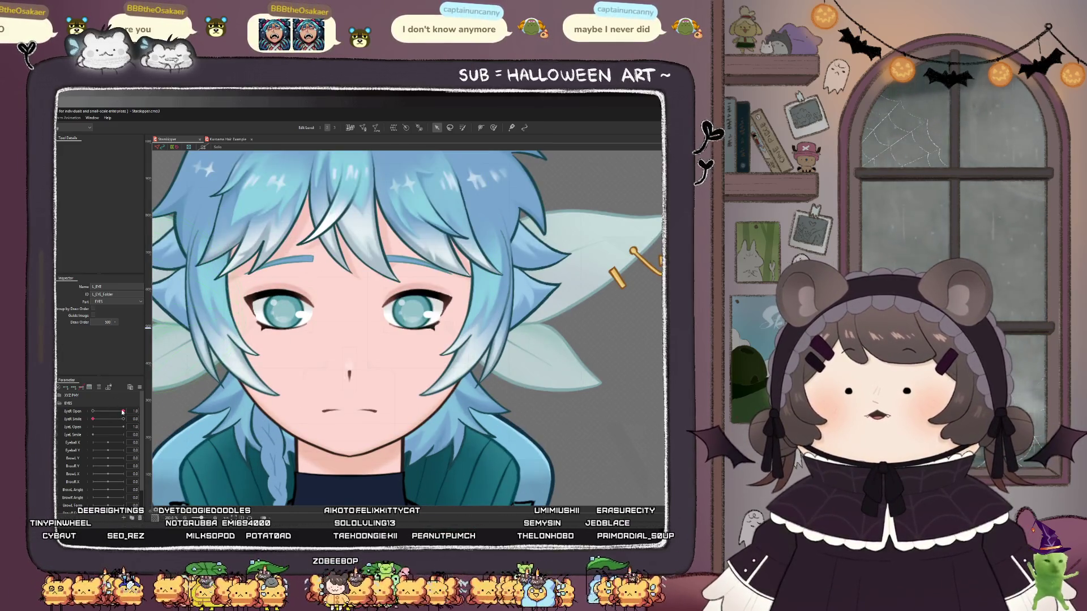
mouse_move(123, 411)
left_mouse_down()
mouse_move(84, 422)
mouse_move(124, 411)
mouse_move(93, 411)
mouse_move(133, 418)
left_mouse_up()
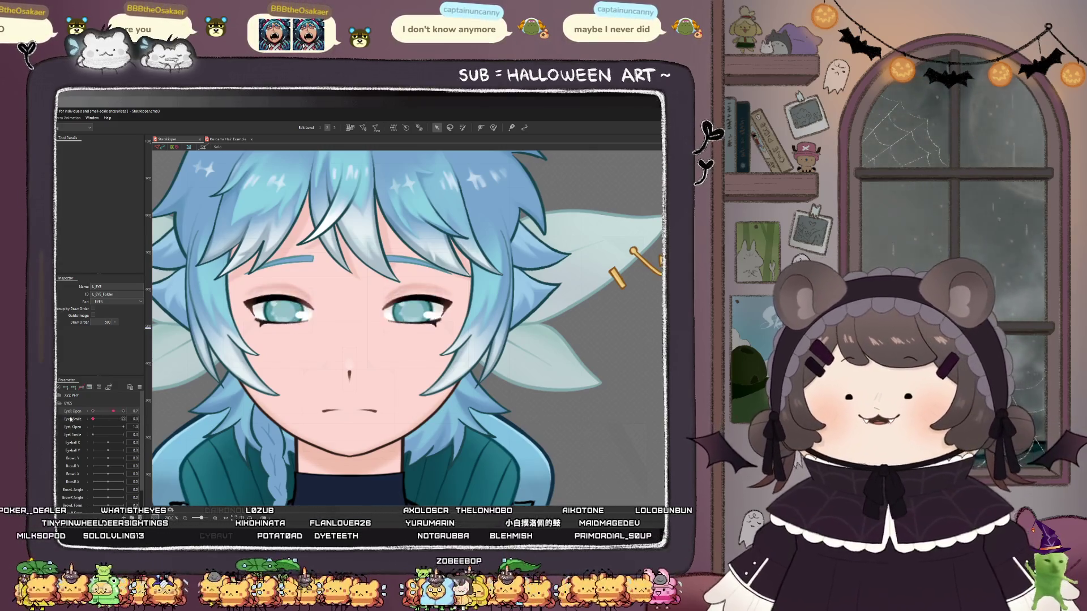
left_click_drag(93, 411, 171, 428)
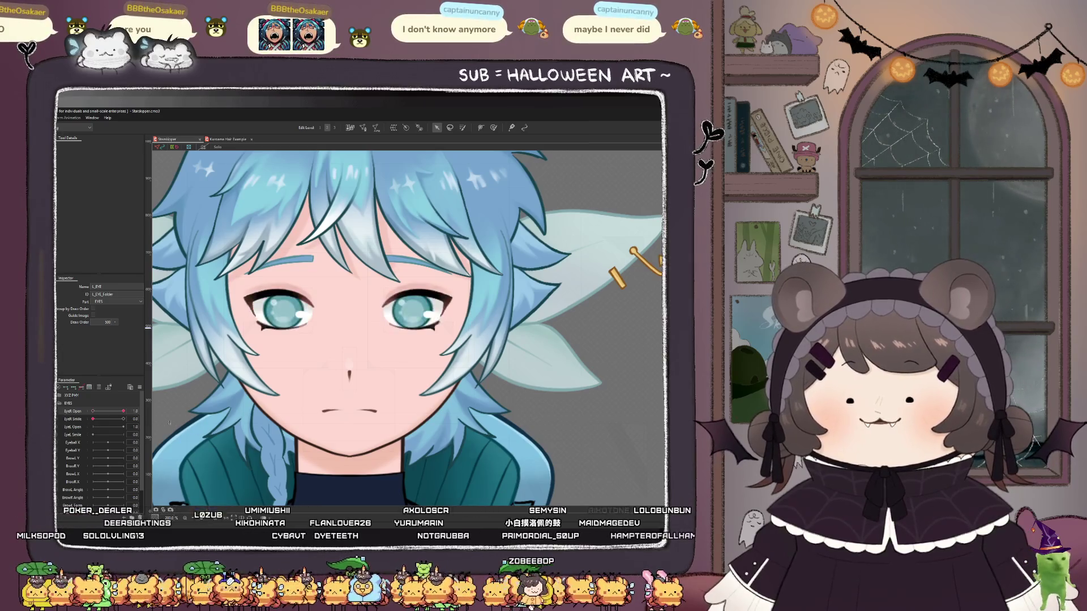
left_click_drag(102, 423, 174, 425)
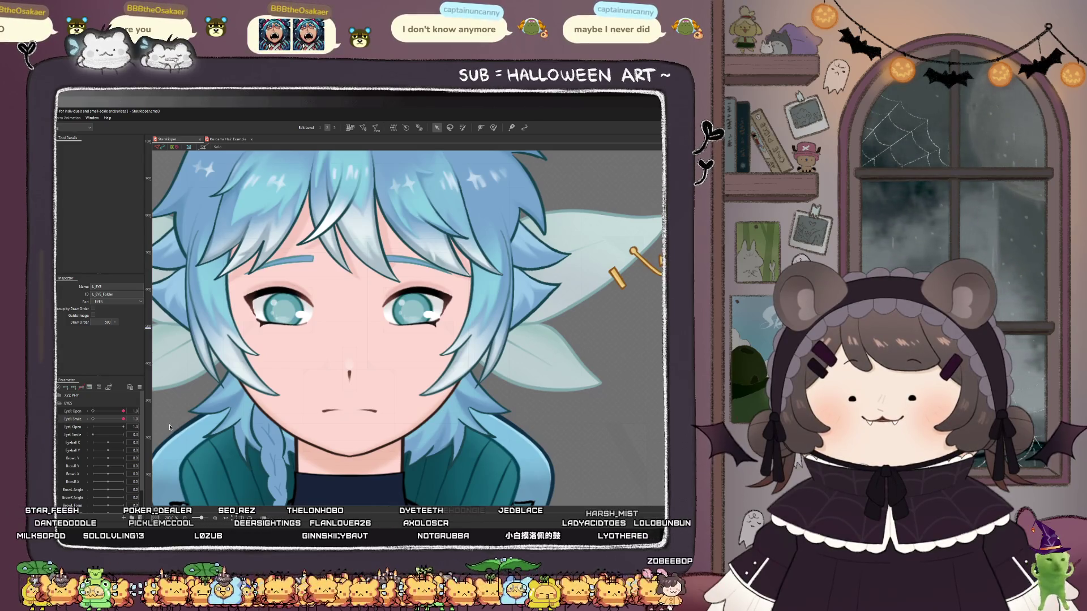
scroll(261, 385, "down", 2)
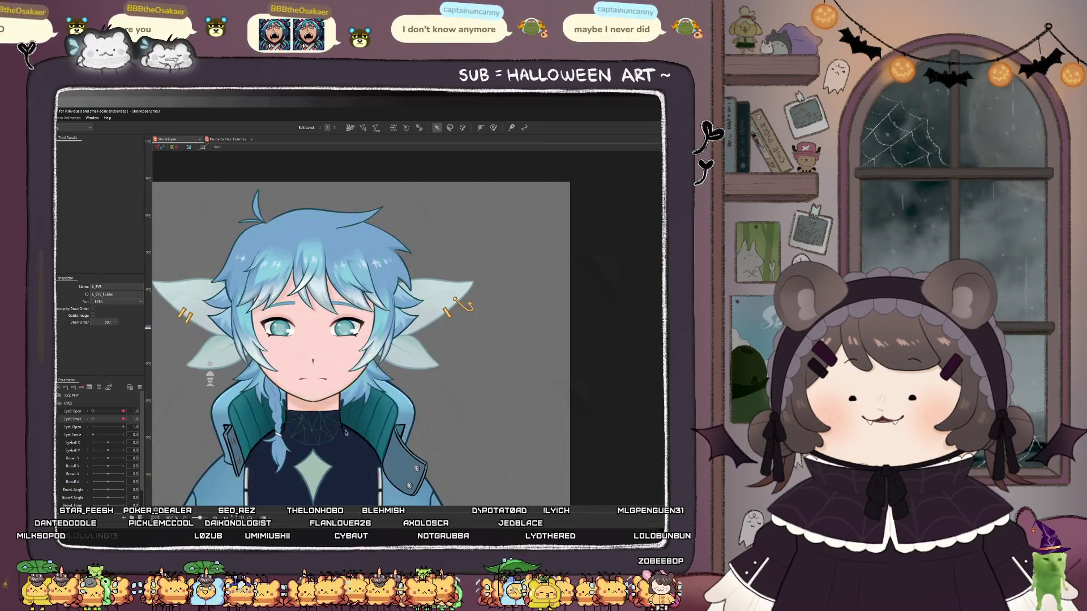
scroll(270, 446, "down", 1)
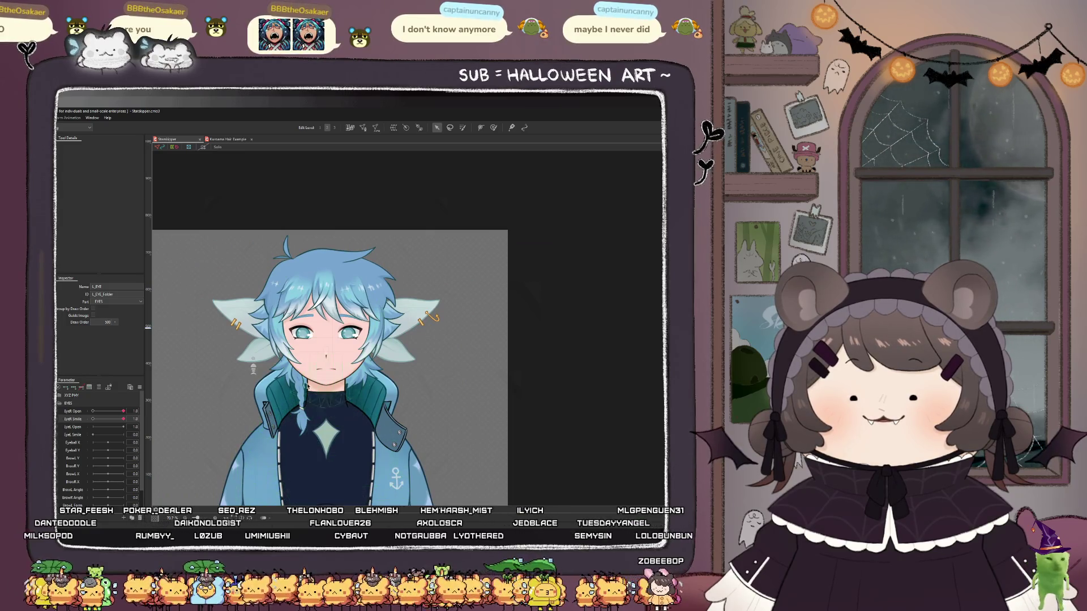
scroll(322, 338, "up", 2)
scroll(321, 339, "up", 1)
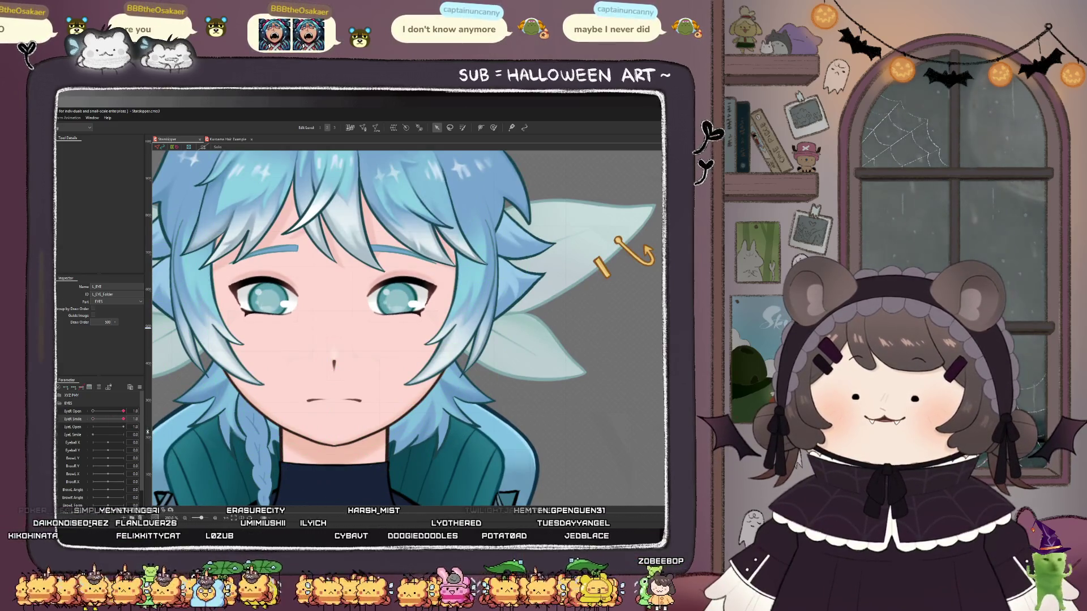
left_click_drag(123, 419, 93, 419)
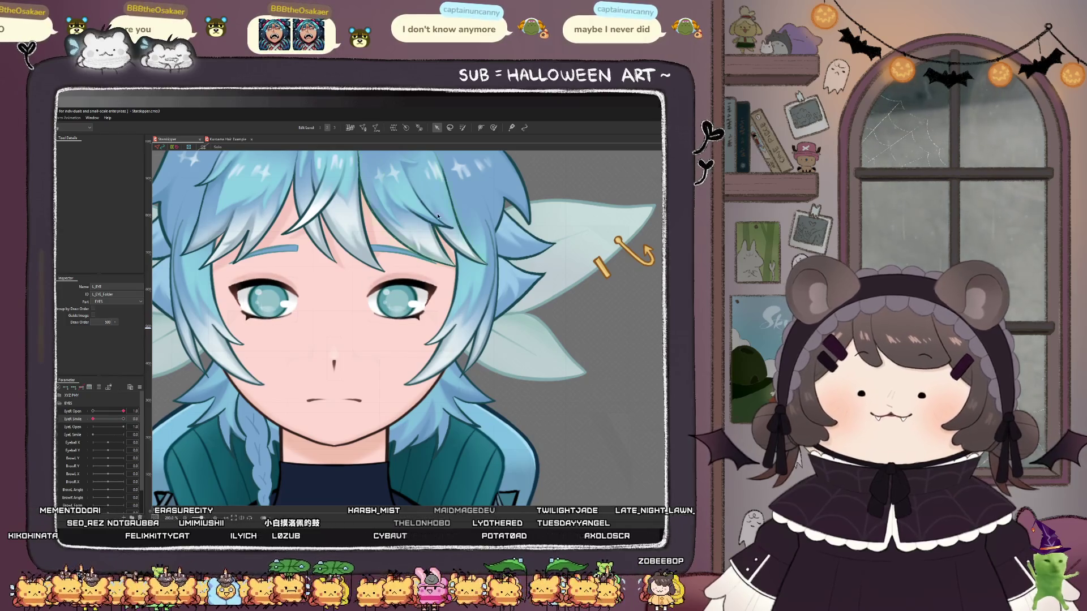
scroll(376, 261, "up", 5)
- Select Hair_Shadow_04 and the second hair-shadow mesh and raise their draw order to 502
left_click(367, 249)
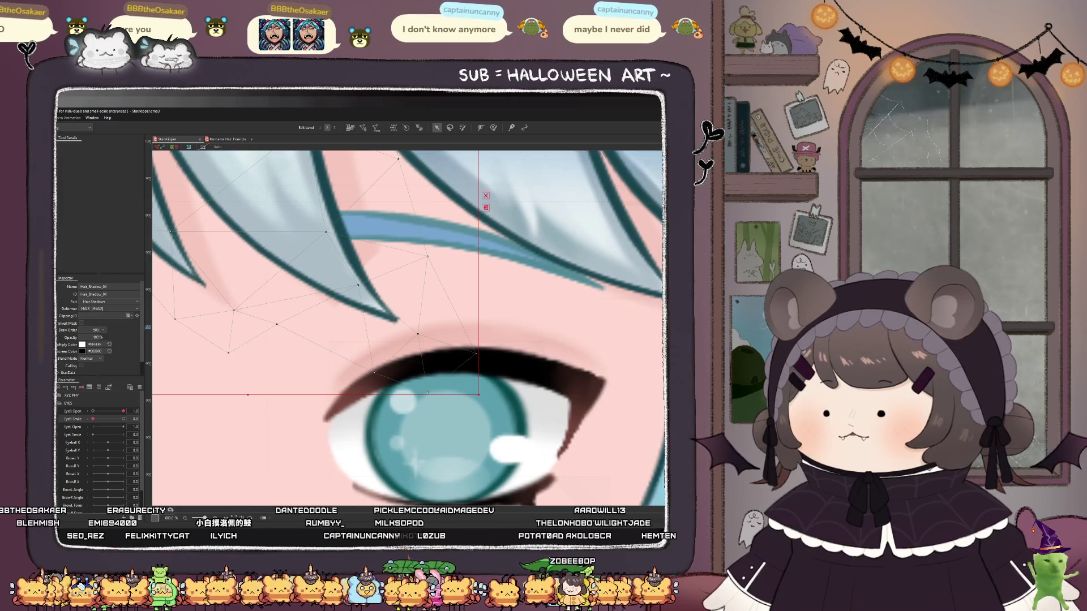
left_click(566, 266, "ctrl")
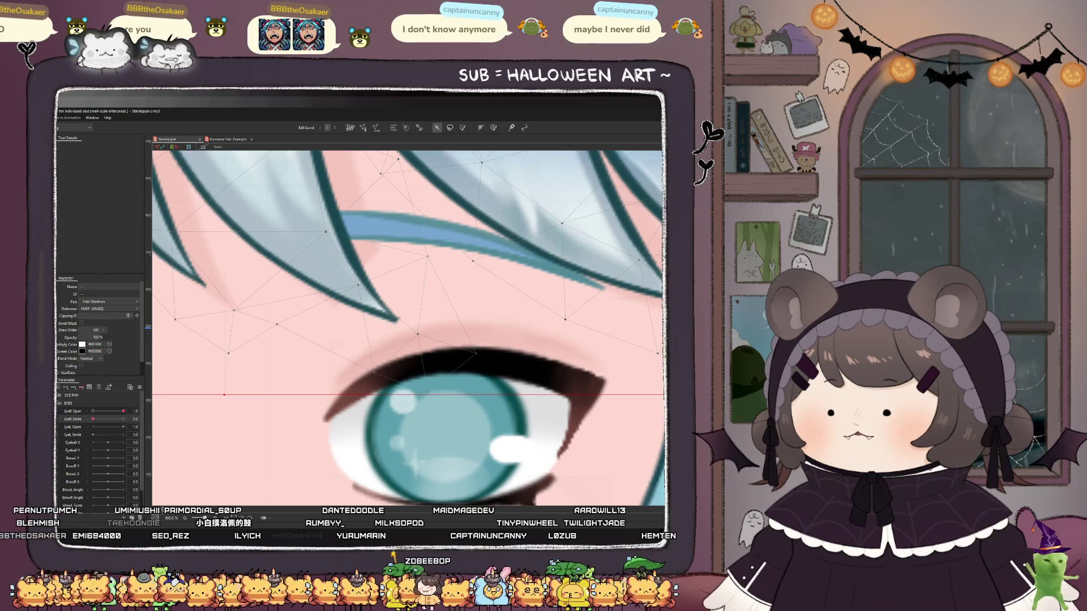
left_click(103, 329)
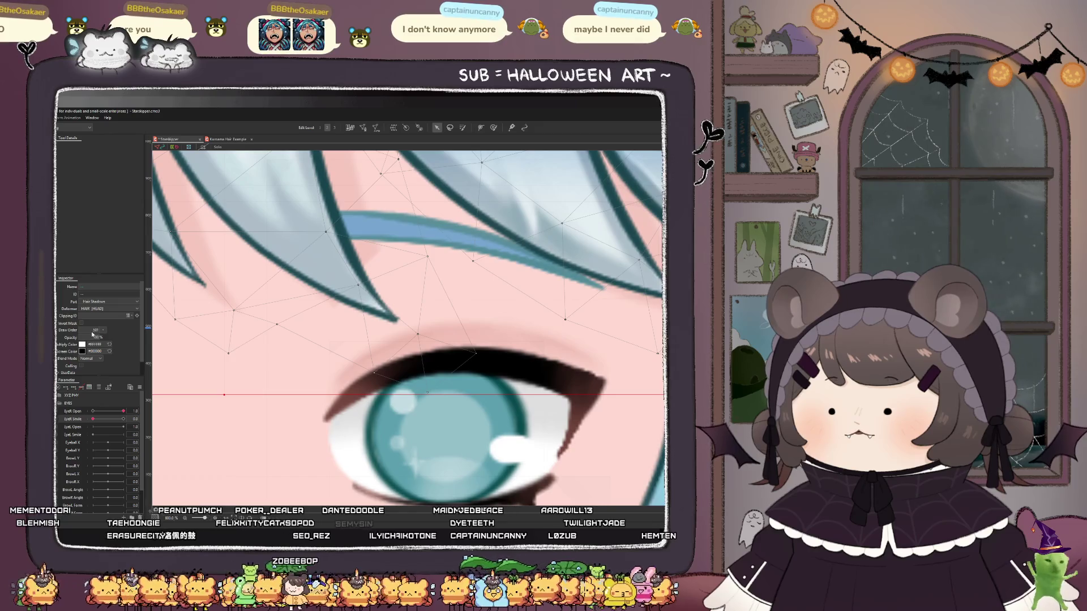
left_click(103, 330)
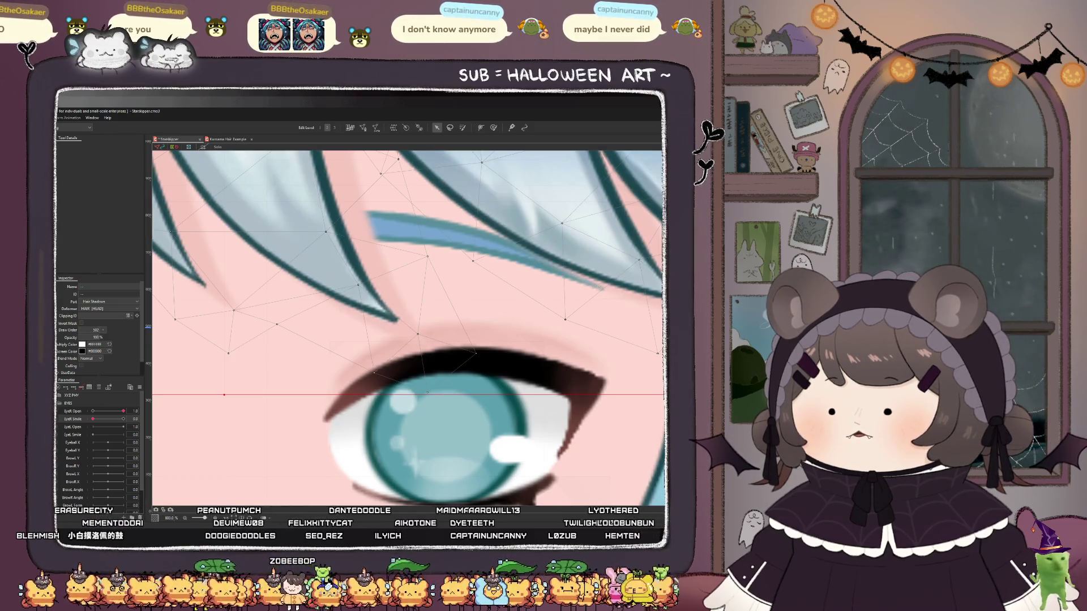
scroll(436, 364, "down", 5)
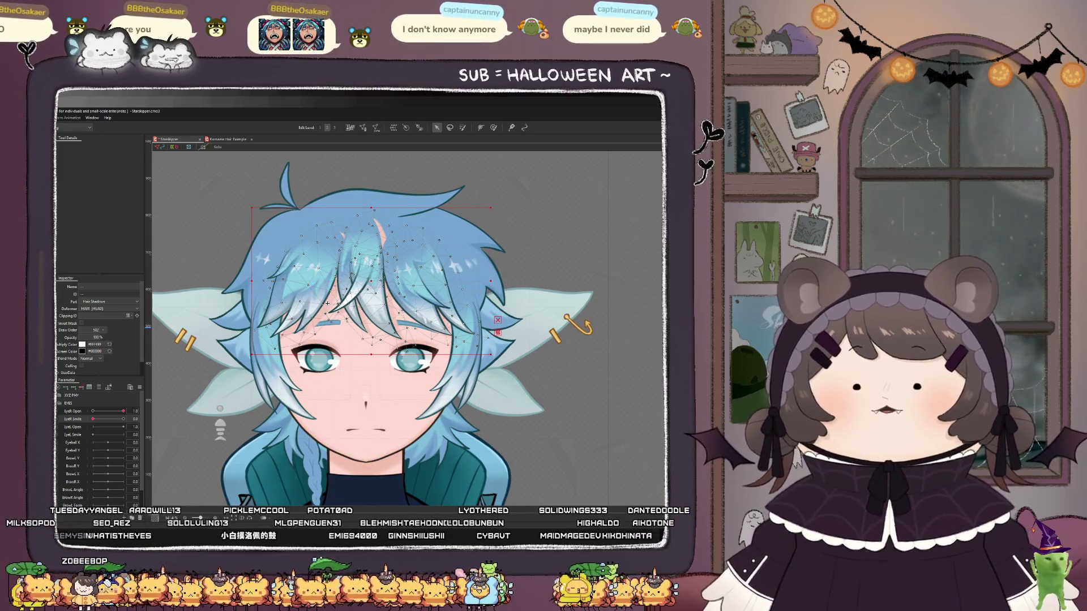
- Select L_Eyebrow and R_Eyebrow together and set their draw order to 502
scroll(337, 327, "up", 5)
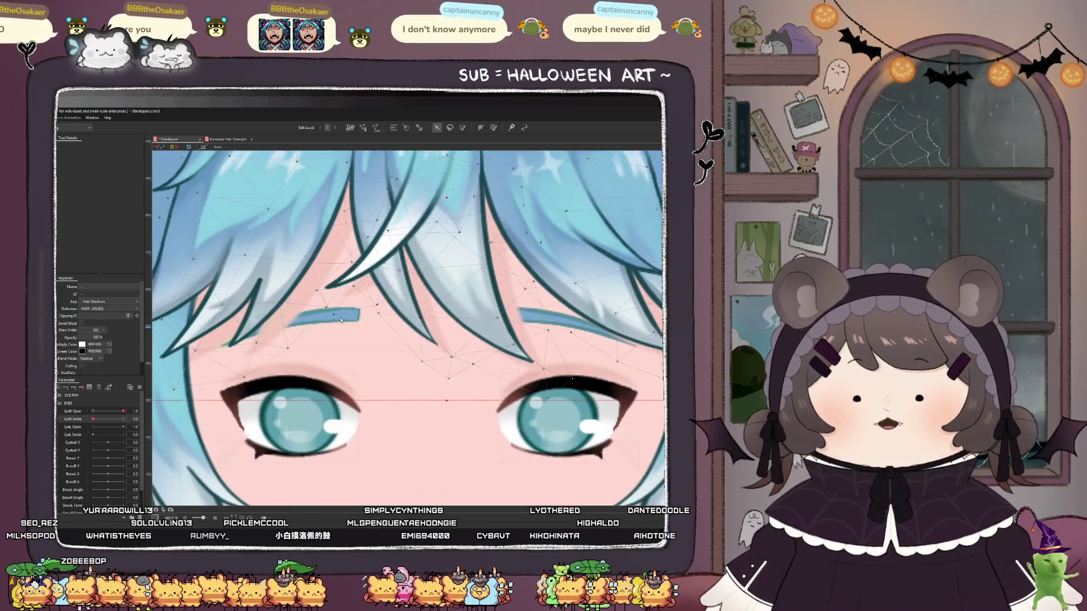
left_click(342, 321)
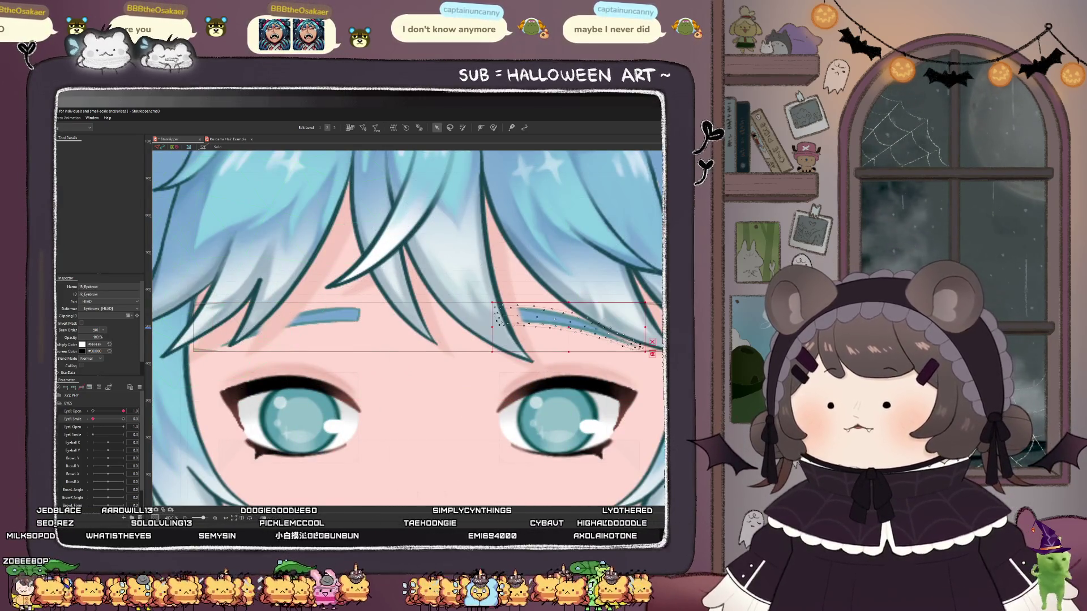
left_click(566, 324, "shift")
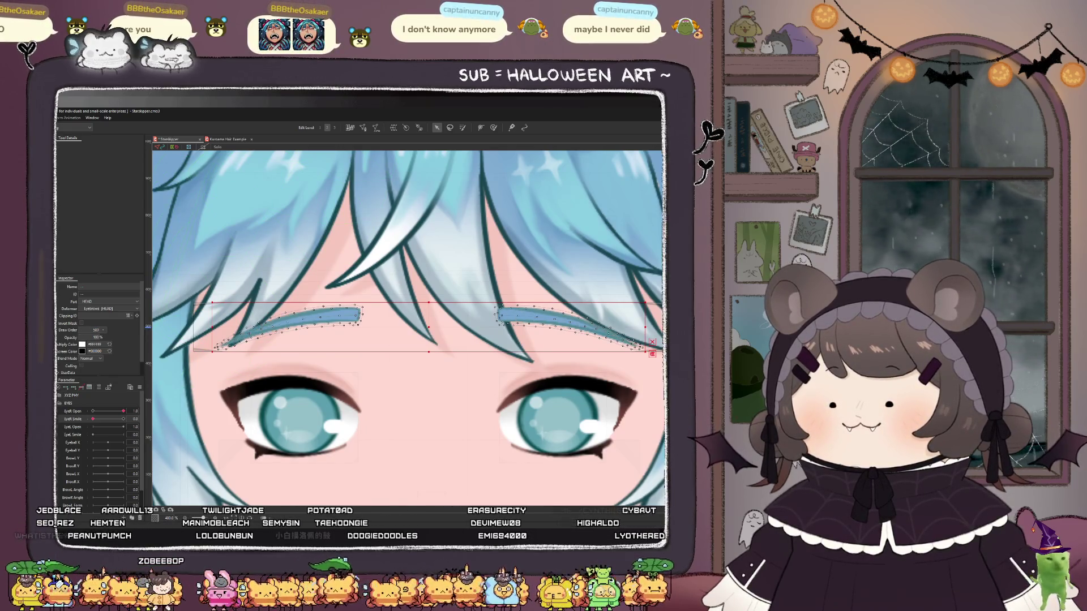
type("500")
key("Return")
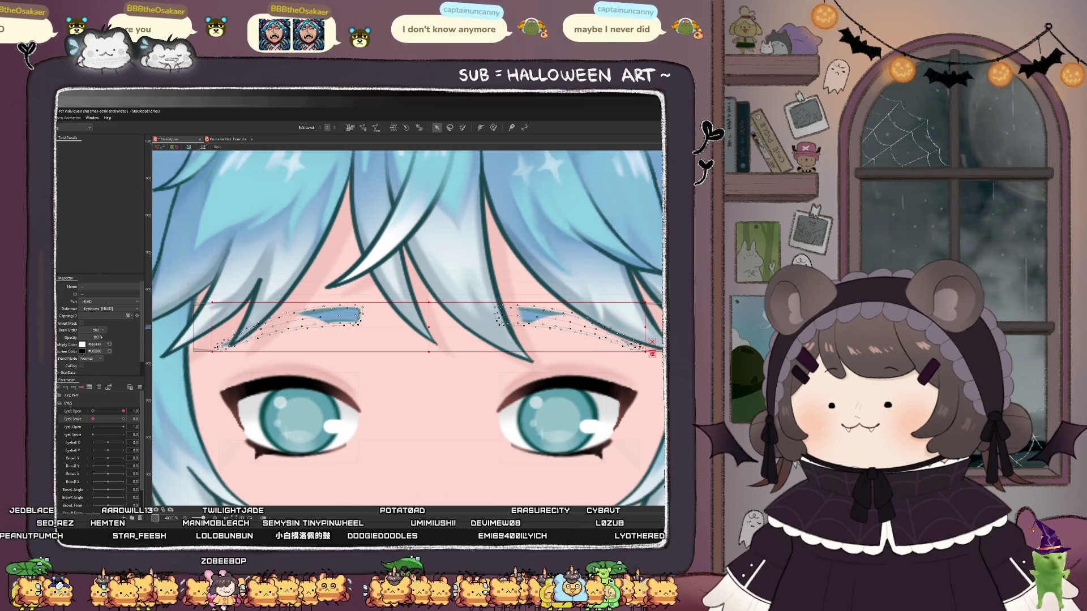
type("502")
key("Return")
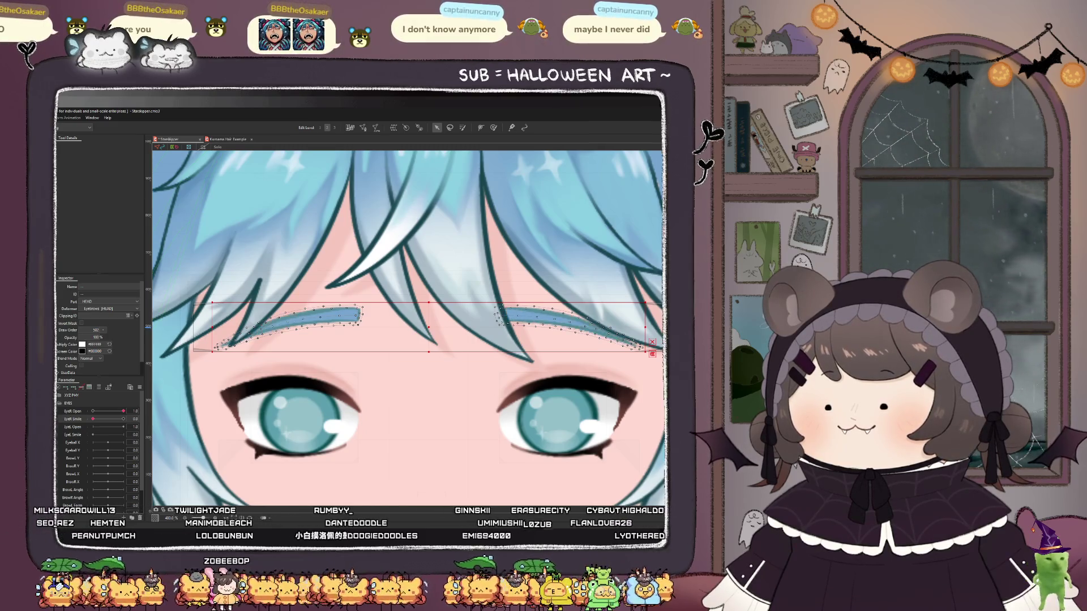
scroll(361, 286, "down", 5)
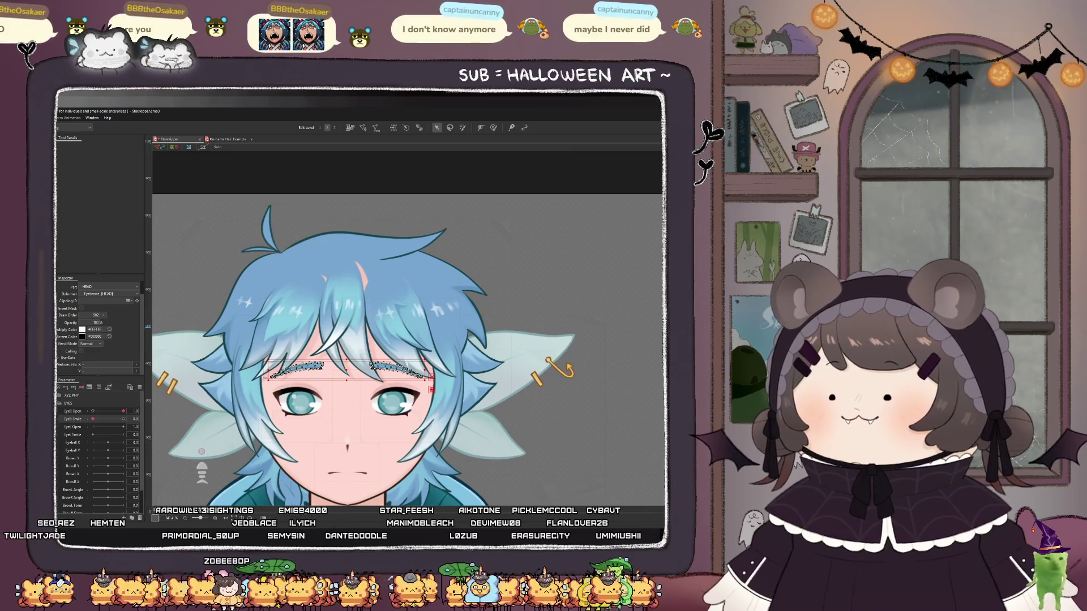
- Set the Hairline mesh's draw order to 502
left_click(346, 295)
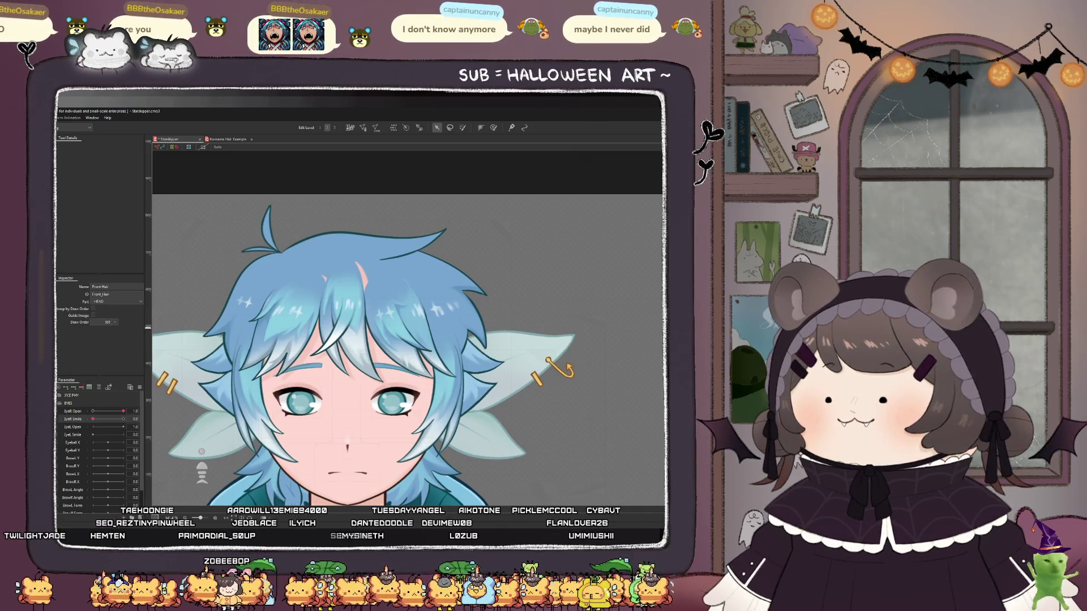
left_click(346, 295)
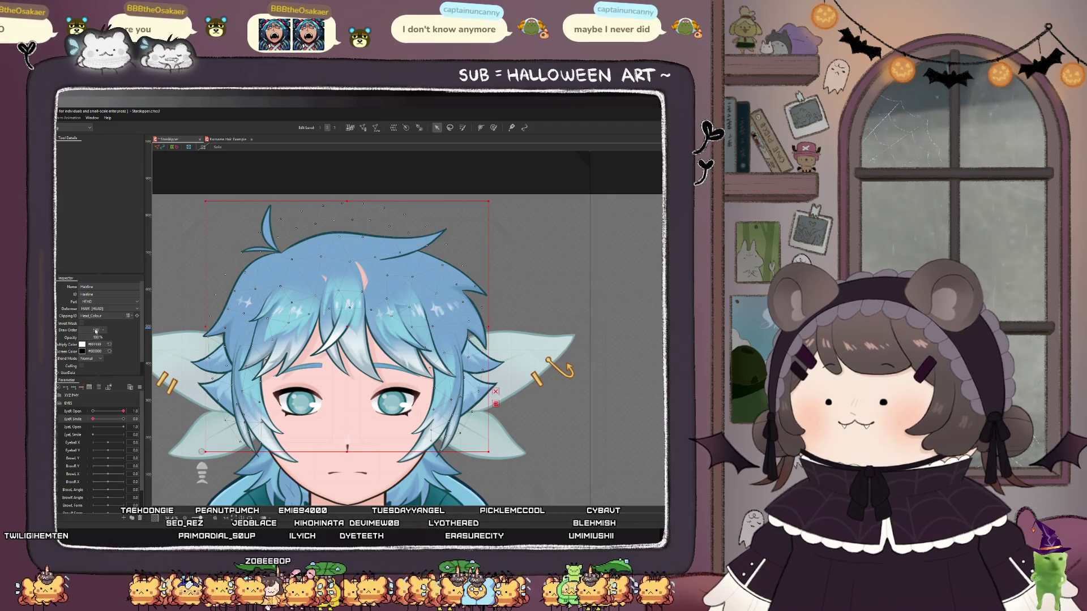
double_click(95, 331)
type("502")
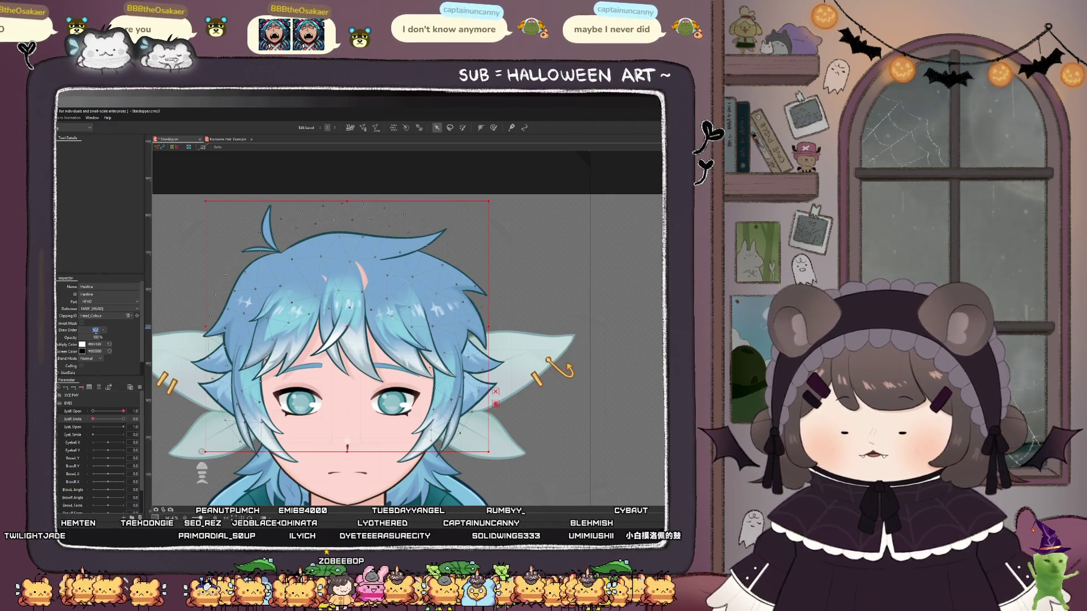
key("Return")
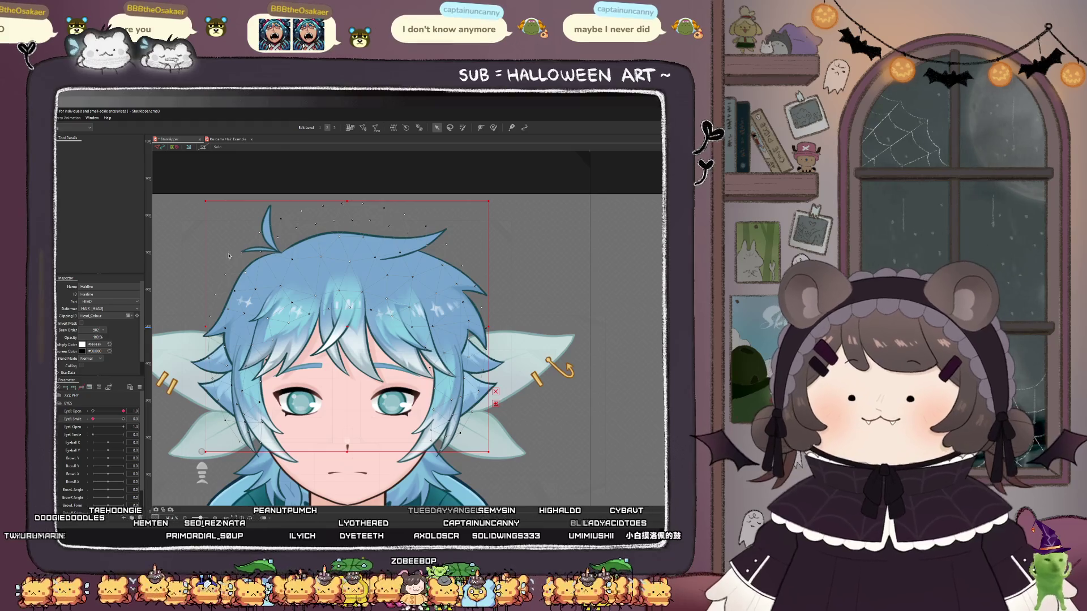
- Undo an accidental move of the Top_Hair strand, then select the HEAD BASE warp deformer
left_click(363, 267)
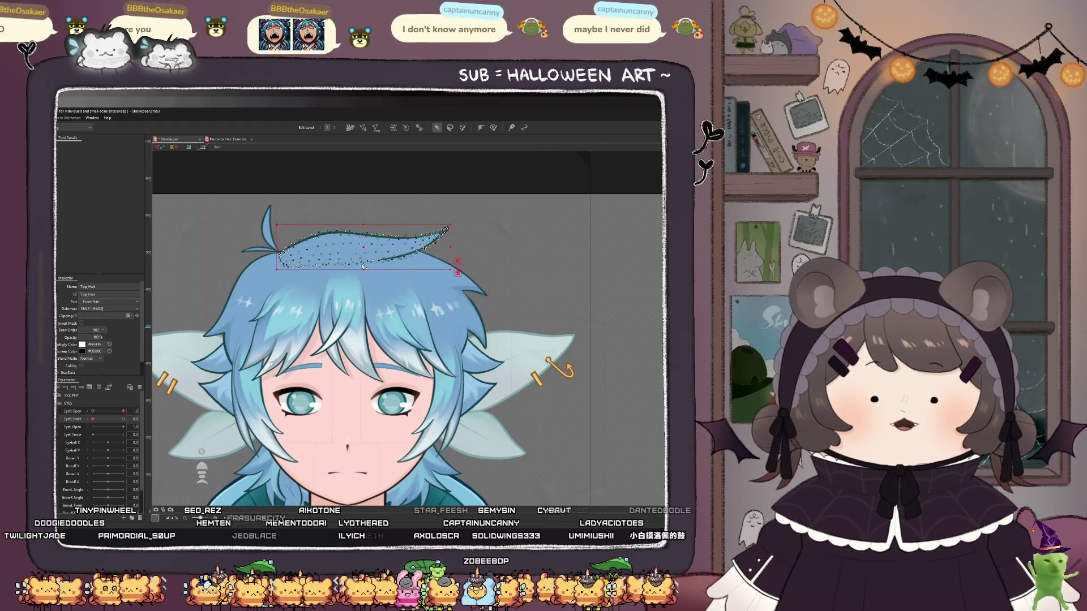
left_click_drag(365, 248, 358, 407)
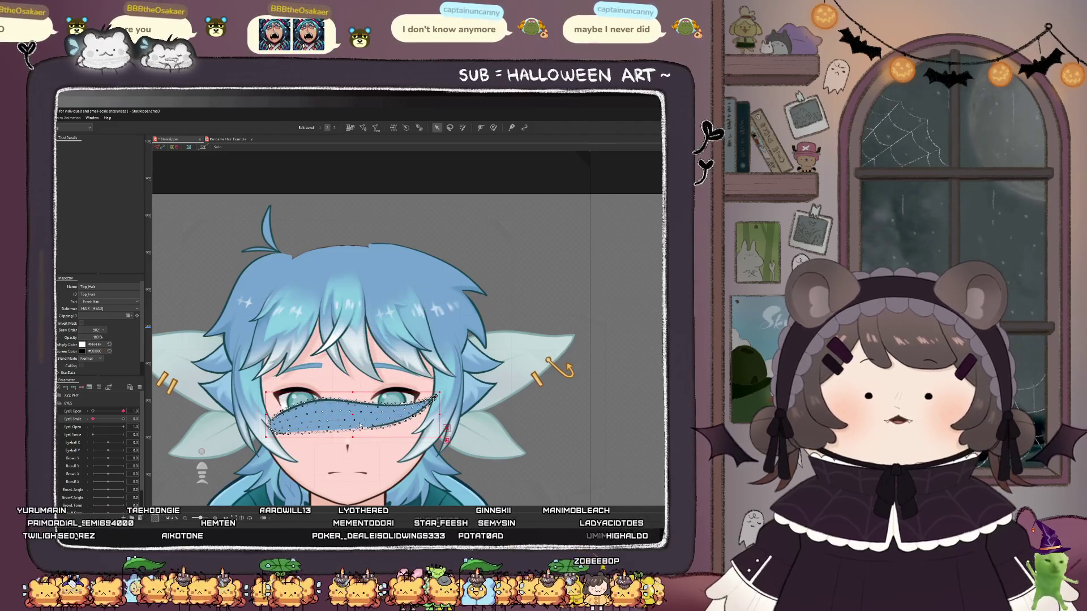
key("ctrl+z")
left_click(456, 290)
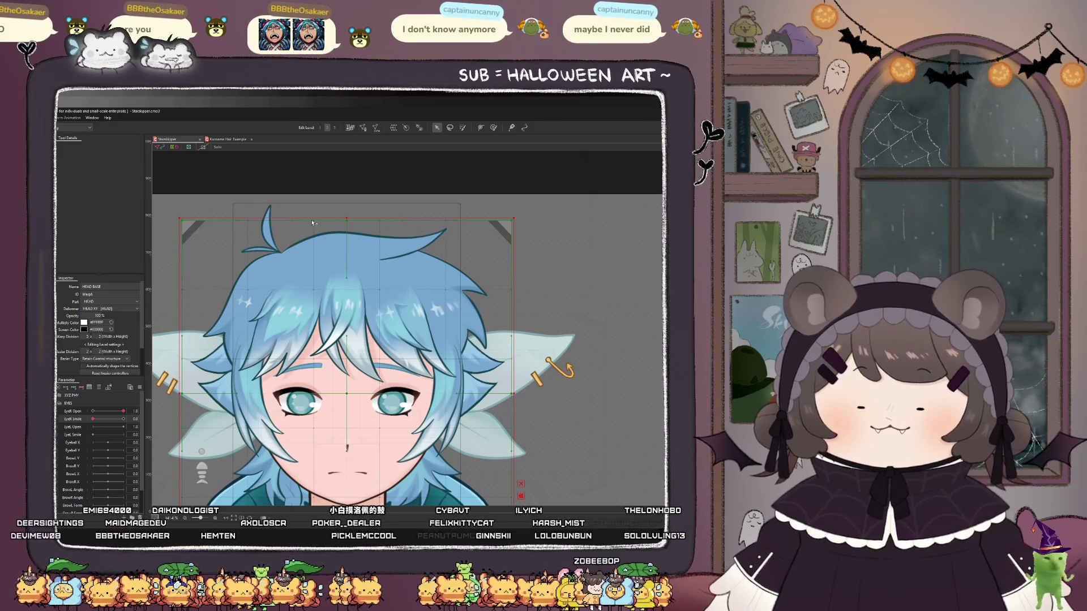
- Set the right eye openness to 0.8 and select the Hair_Shadow_04 mesh above it
scroll(323, 239, "down", 1)
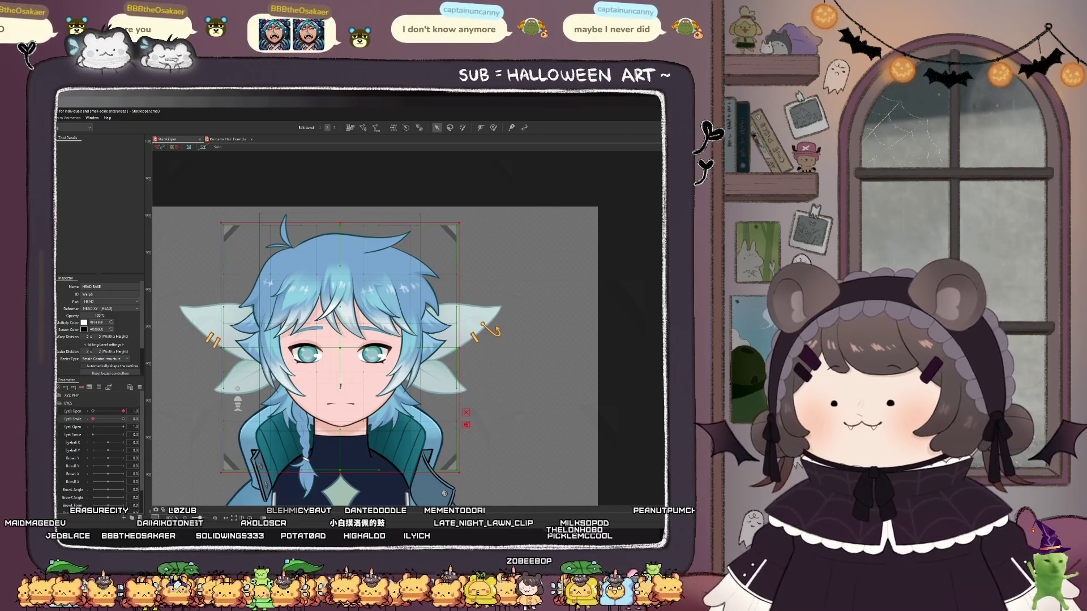
left_click(372, 354)
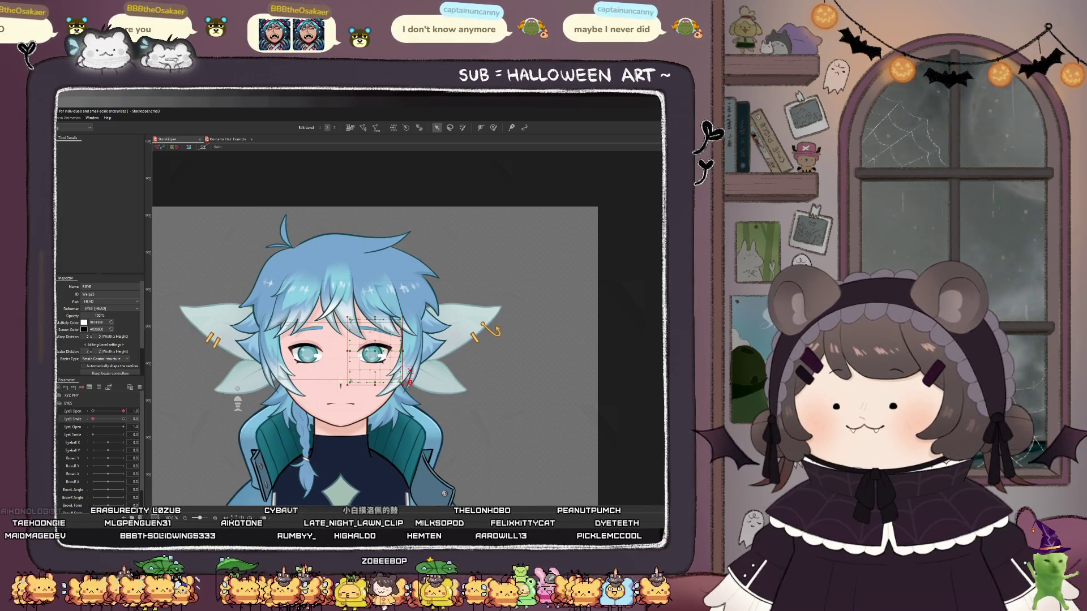
left_click(340, 327)
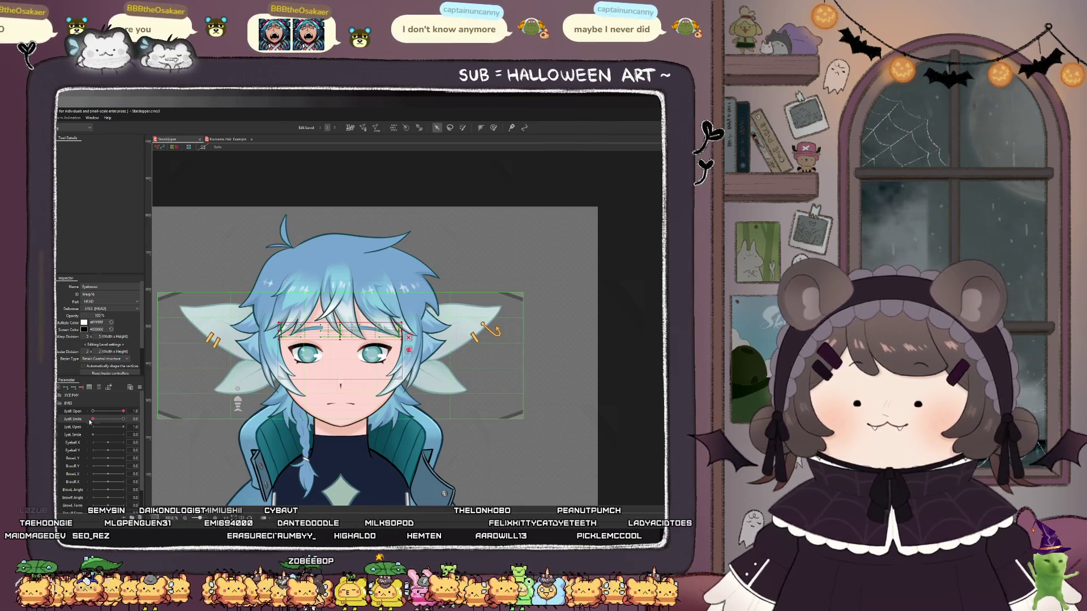
left_click_drag(93, 412, 135, 418)
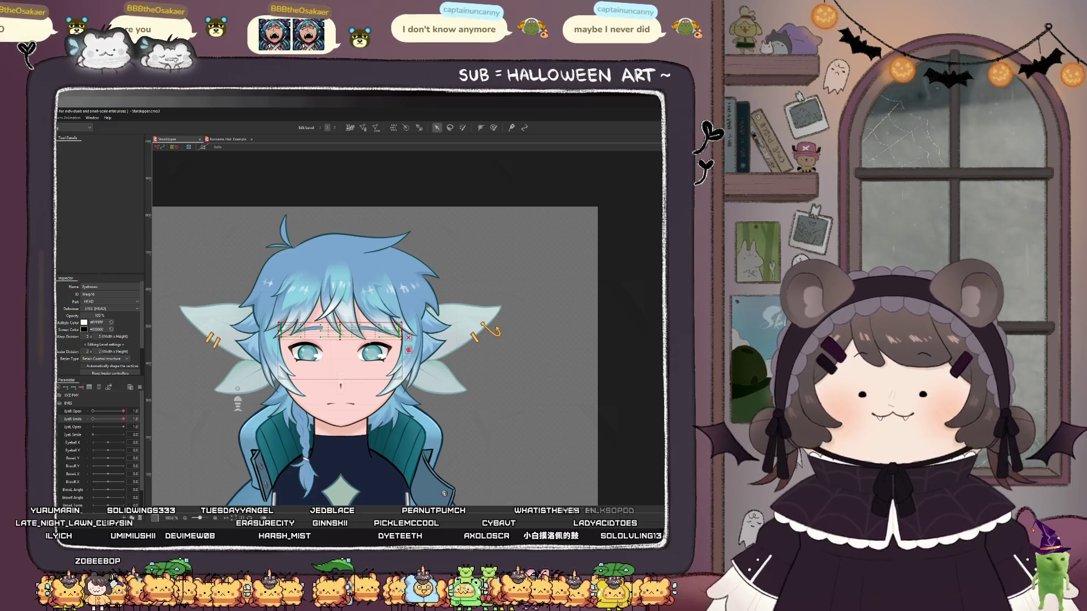
scroll(365, 350, "up", 5)
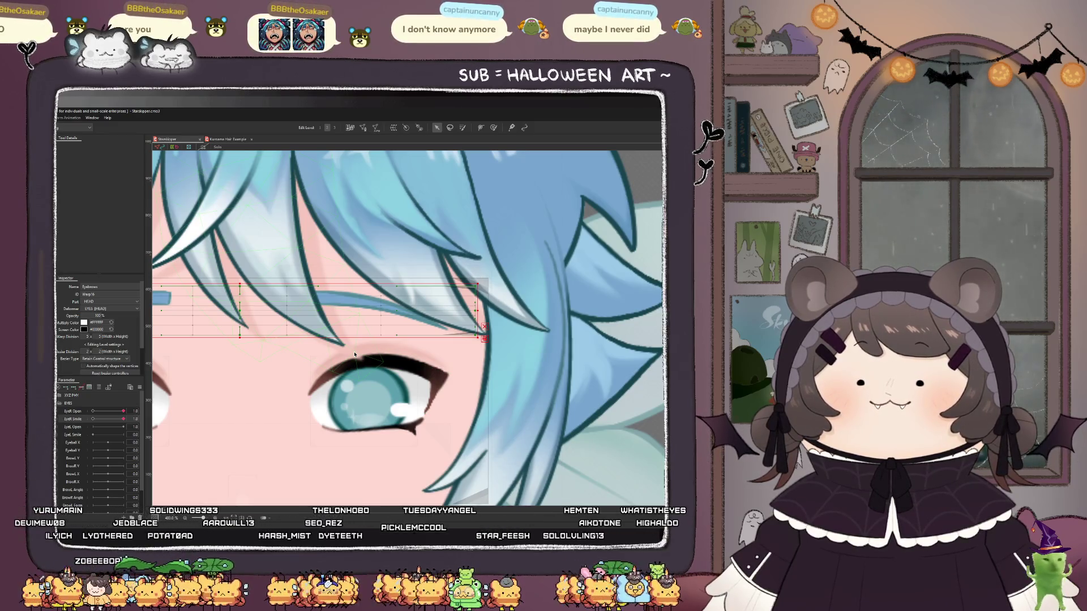
left_click(354, 354)
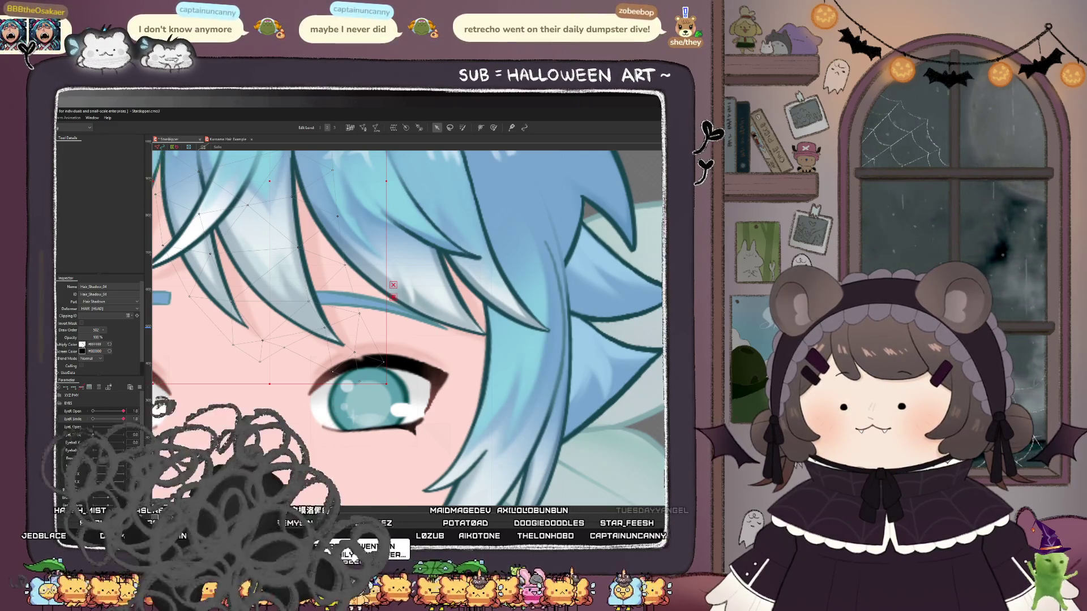
key("ctrl+z")
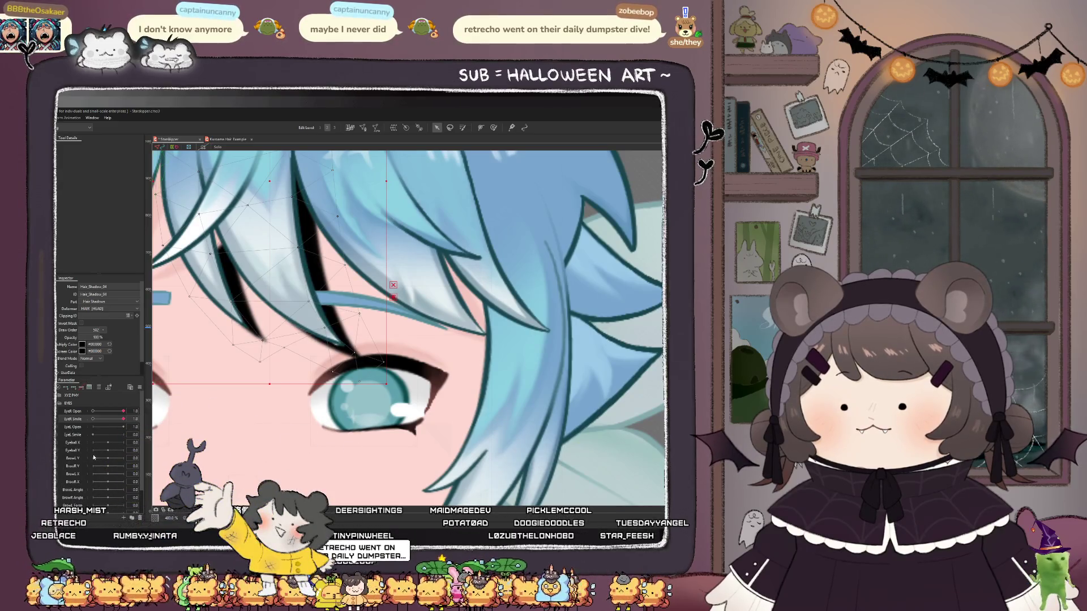
scroll(332, 349, "down", 5)
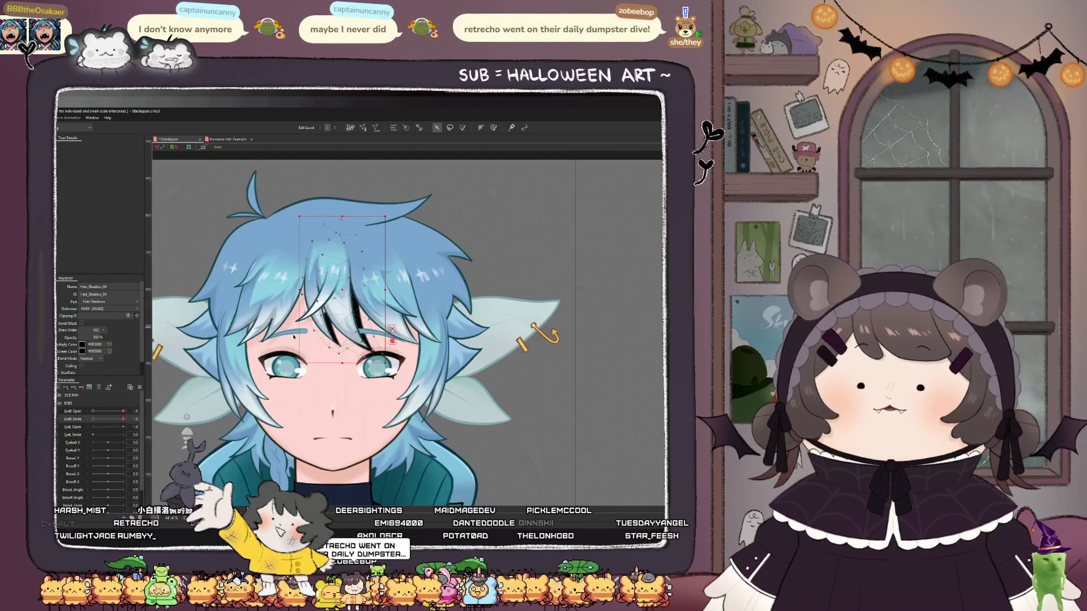
scroll(293, 338, "up", 3)
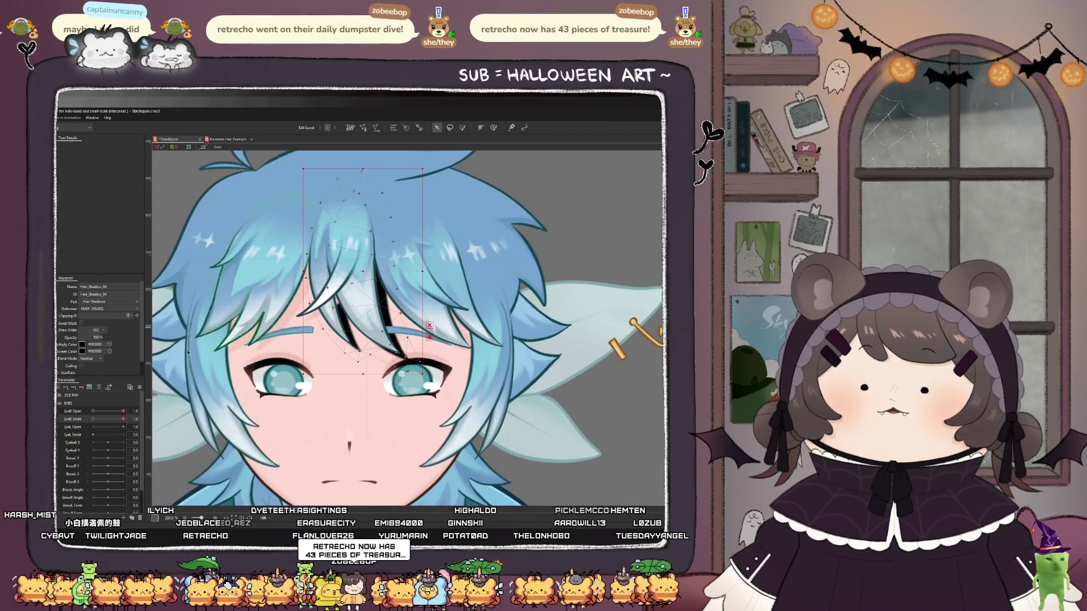
left_click_drag(93, 337, 76, 337)
scroll(391, 334, "down", 2)
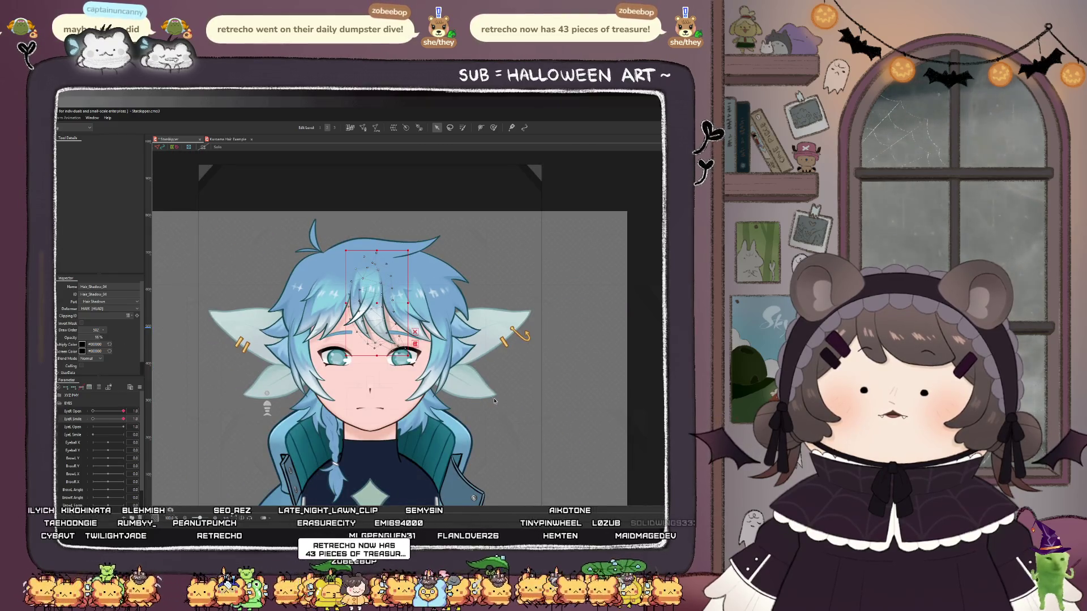
key("ctrl+z")
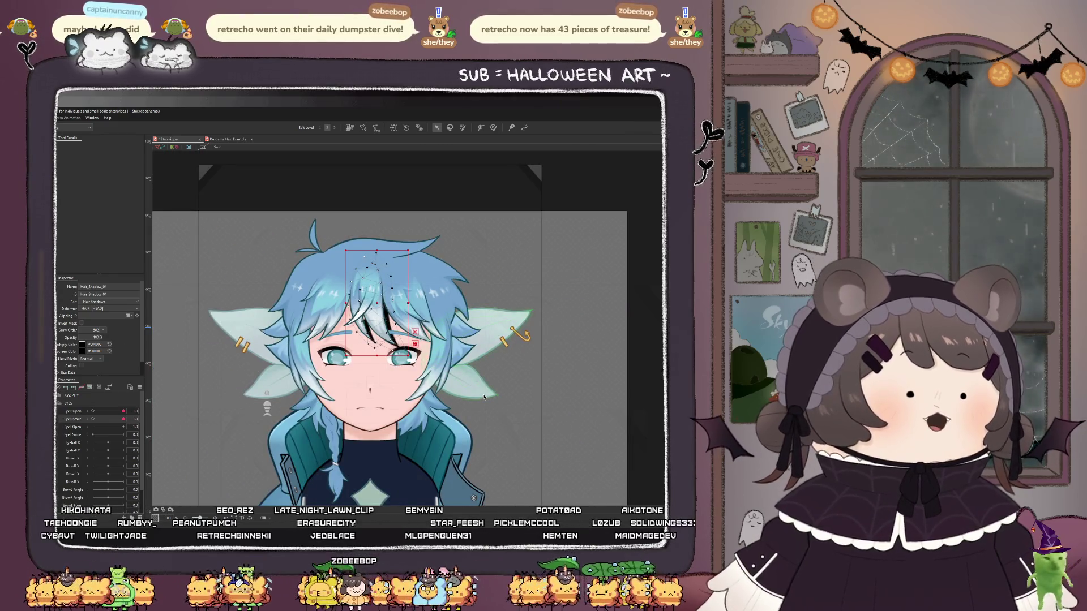
key("ctrl+z")
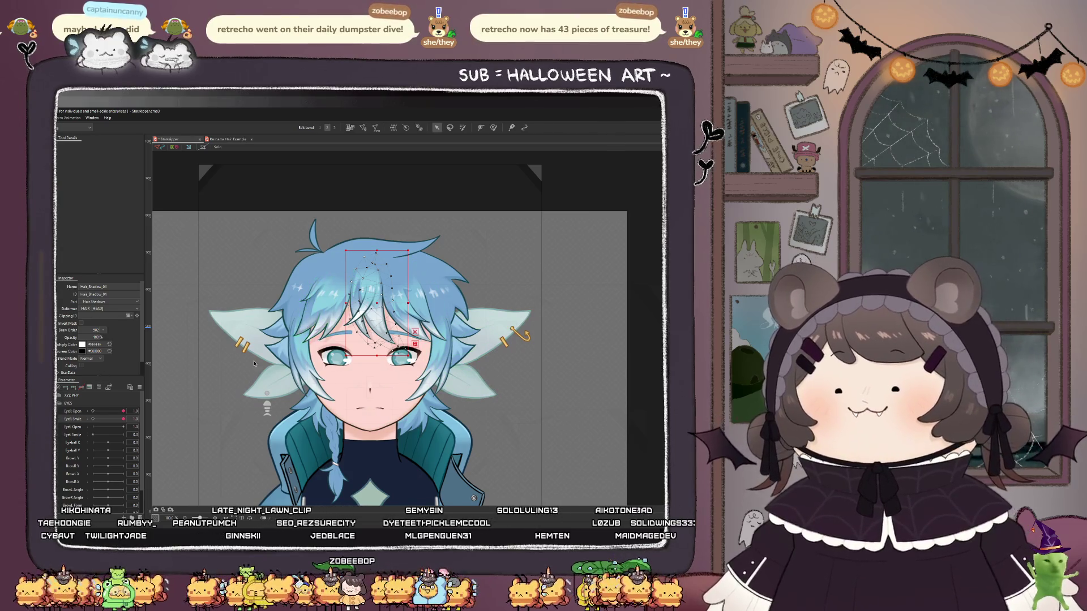
scroll(395, 355, "up", 8)
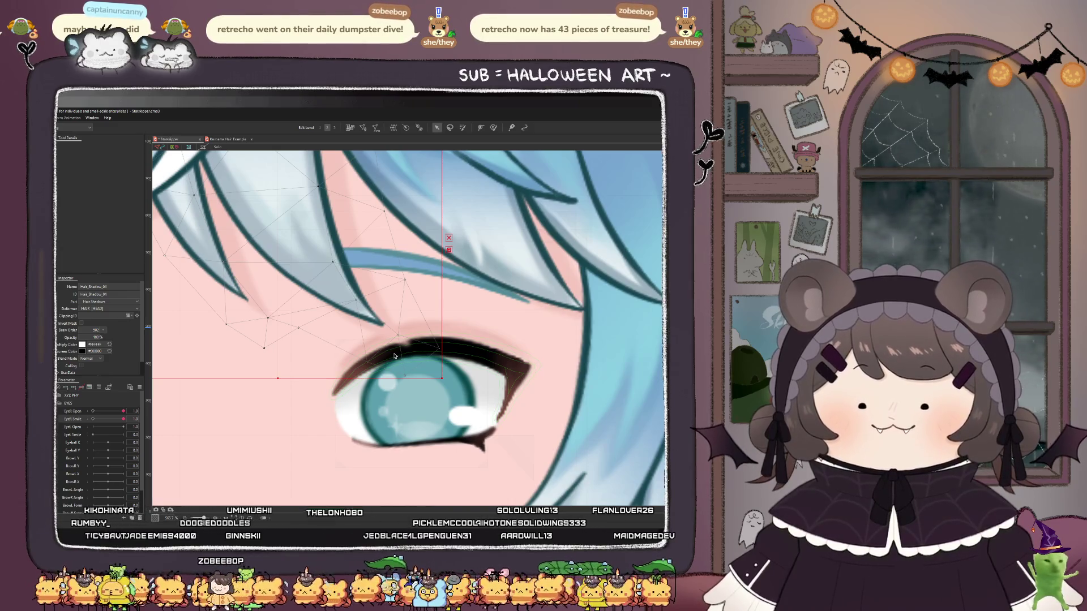
- Set the R_Top_Lid mesh's draw order to 502, checking it with the eye closed and smiling
left_click(395, 355)
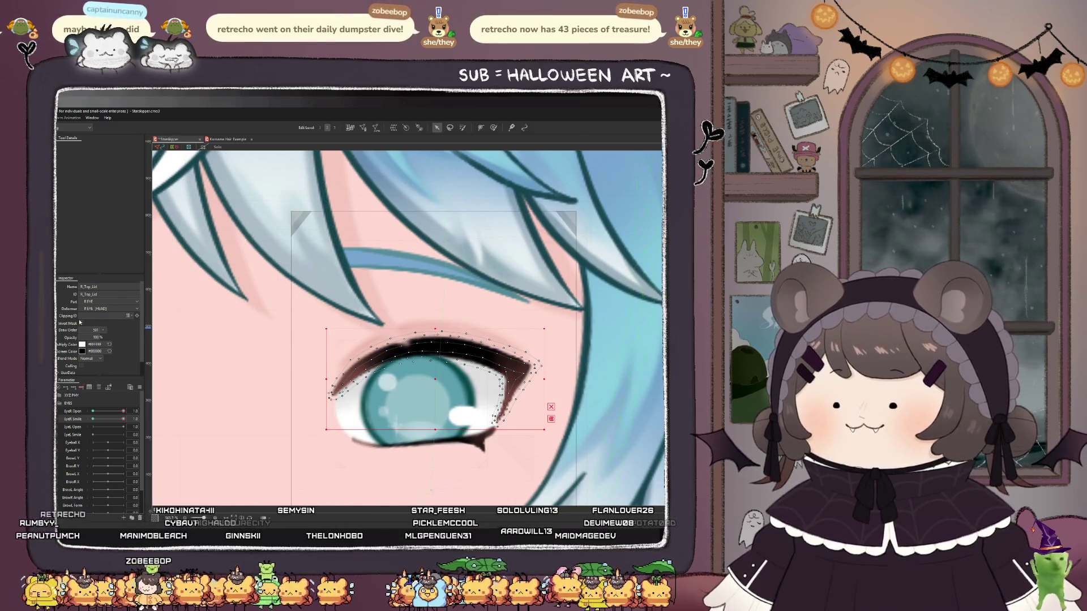
double_click(95, 330)
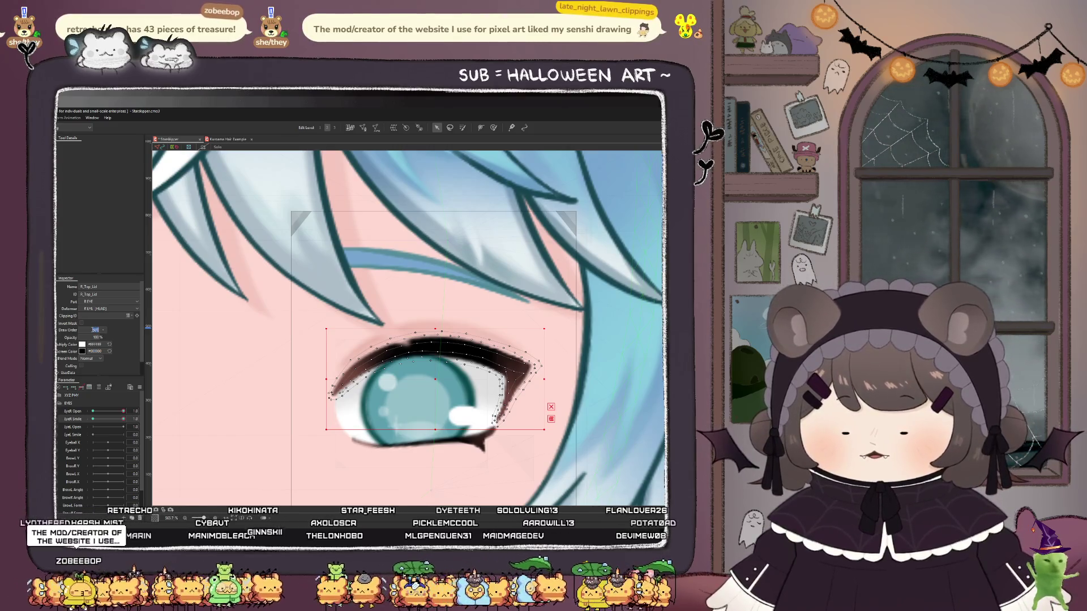
type("50")
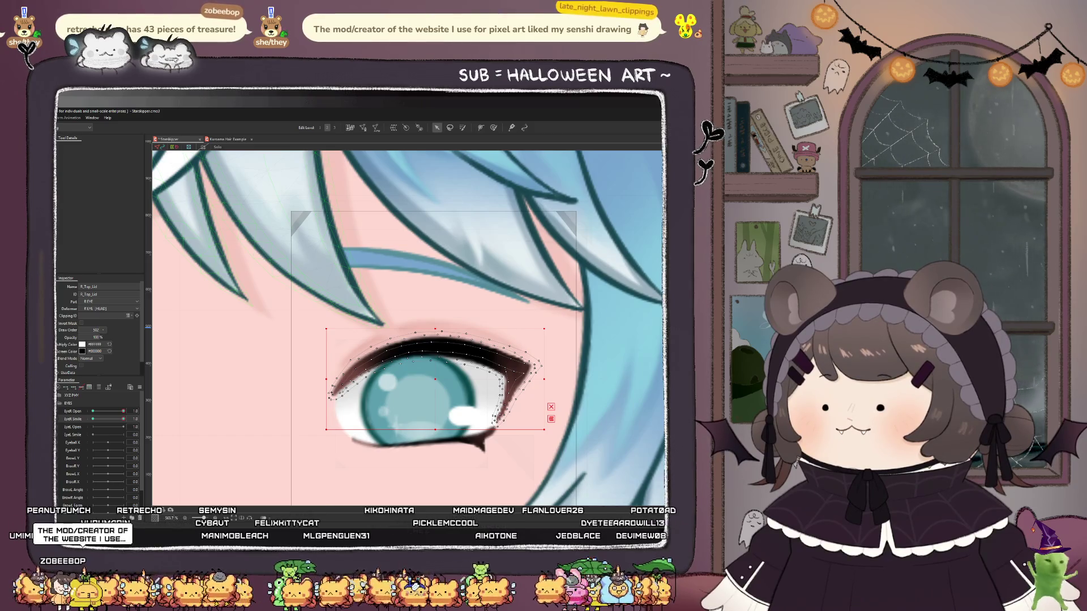
left_click(430, 342)
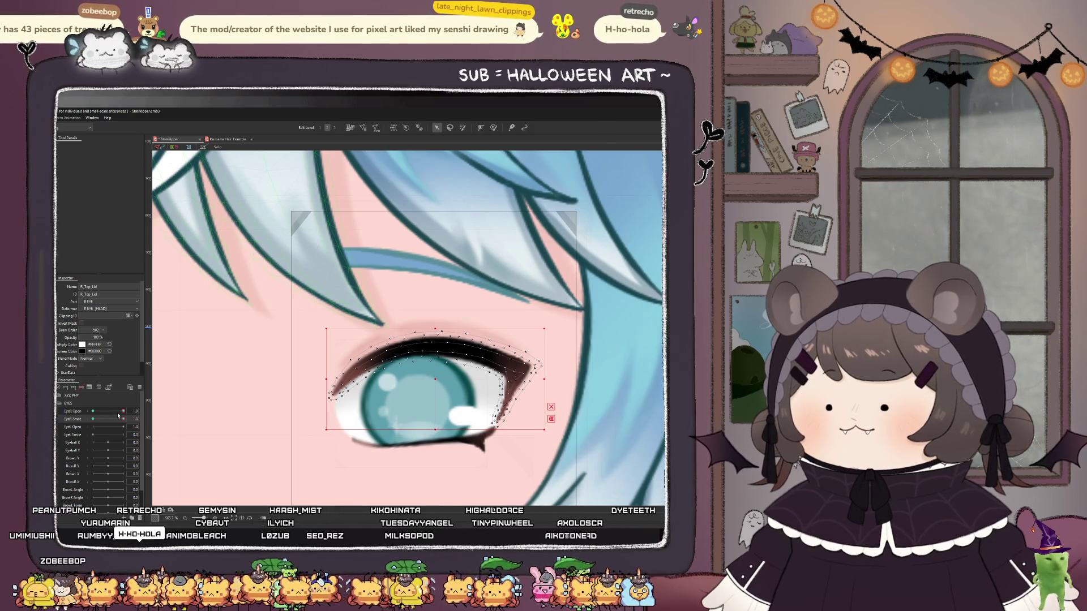
left_click_drag(122, 411, 79, 415)
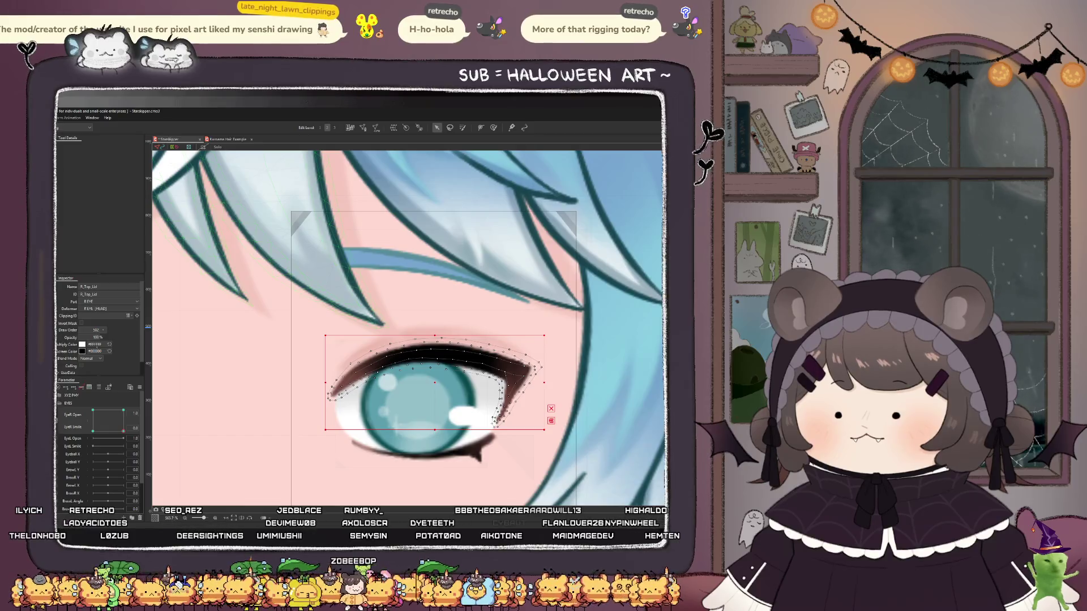
key("ctrl+y")
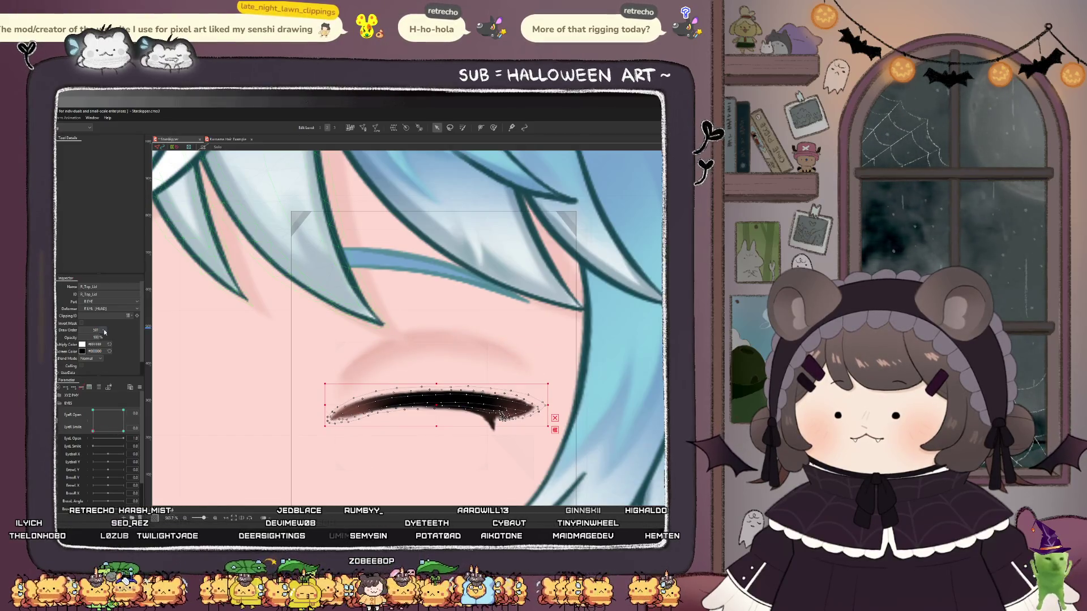
left_click_drag(69, 330, 67, 330)
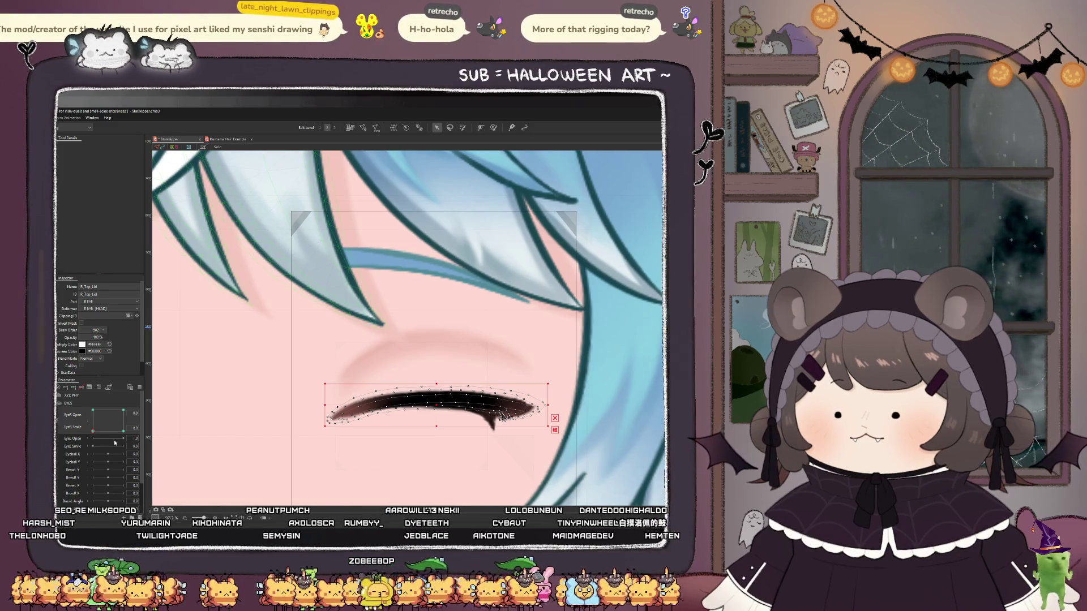
left_click(93, 410)
left_click_drag(89, 330, 87, 327)
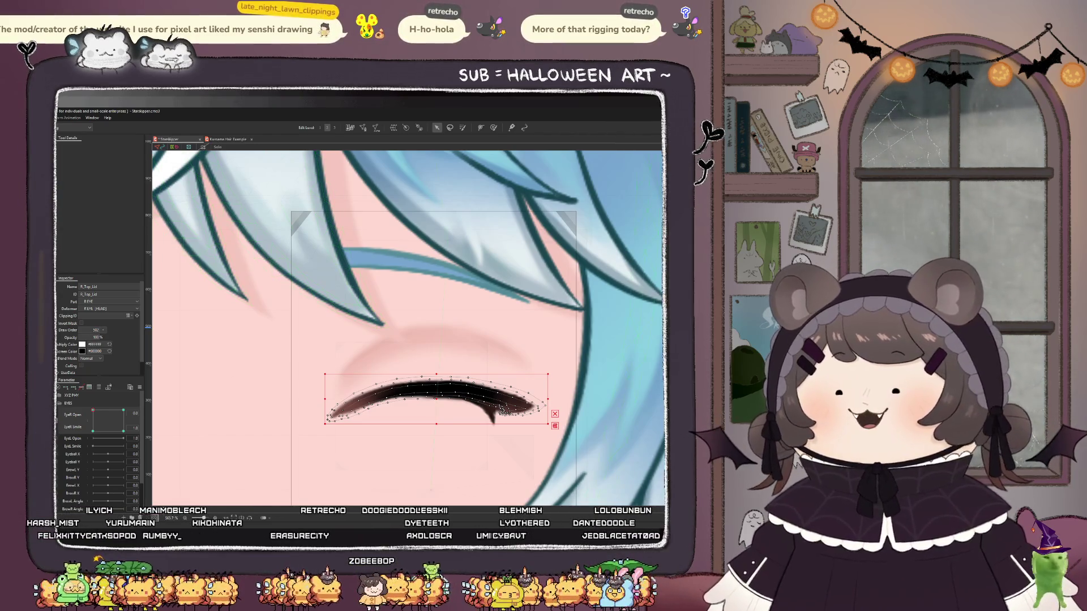
- Test the EyeR Open and EyeR Smile sliders to check the lid layering through blink and smile
scroll(431, 365, "down", 3)
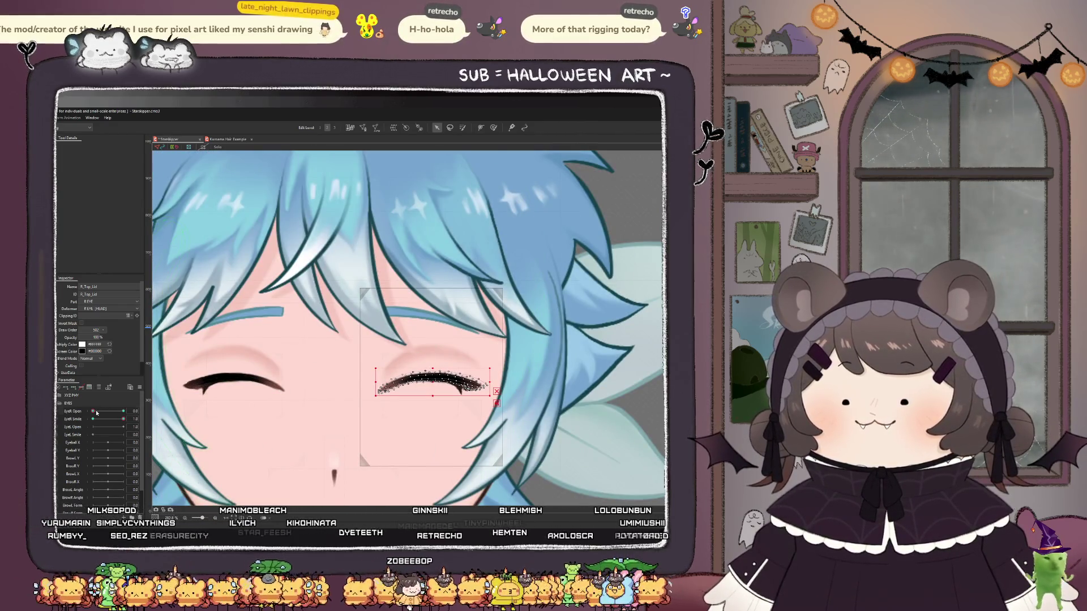
left_click_drag(93, 411, 123, 411)
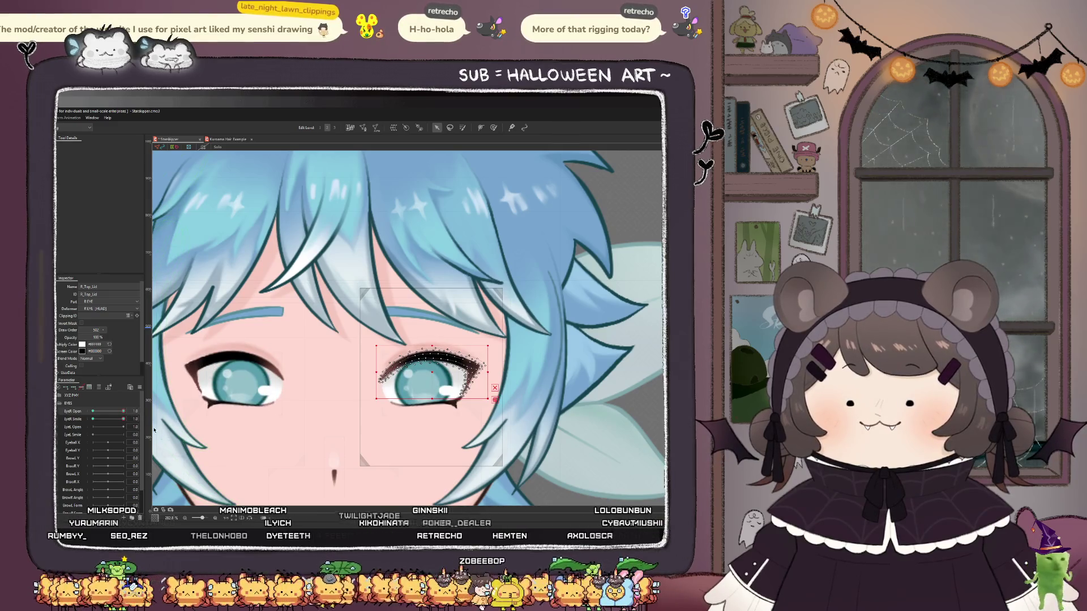
scroll(448, 346, "up", 3)
scroll(448, 346, "up", 1)
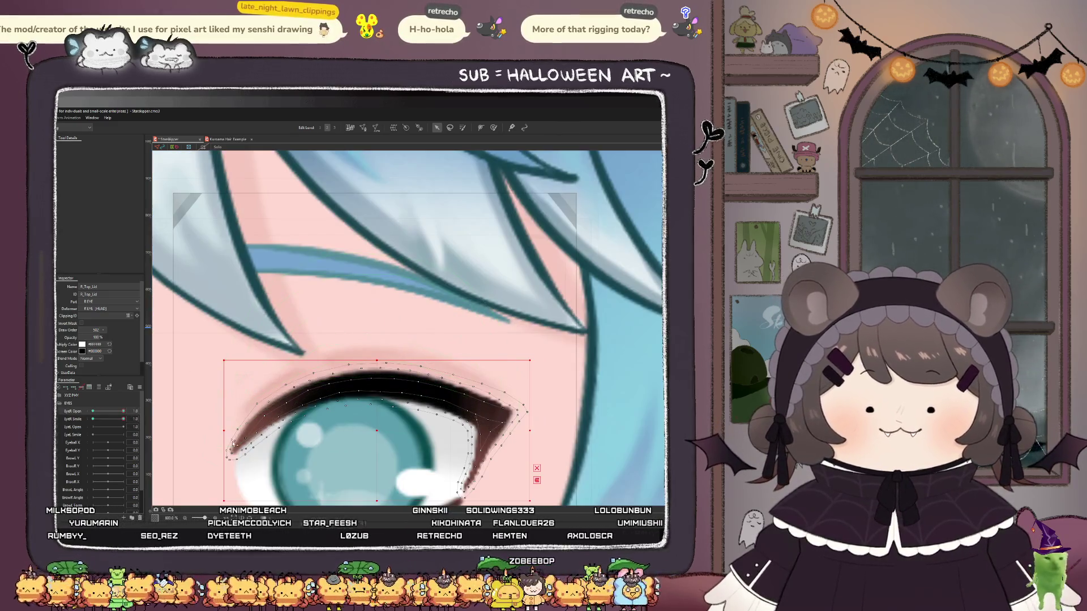
scroll(258, 418, "down", 4)
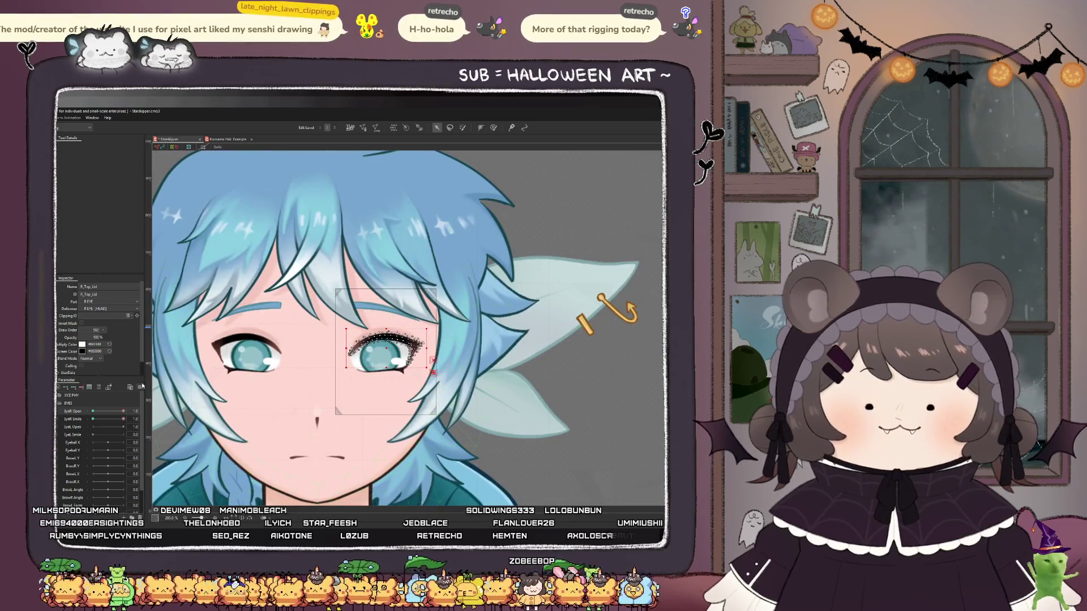
mouse_move(124, 421)
left_mouse_down()
mouse_move(76, 425)
mouse_move(158, 434)
left_mouse_up()
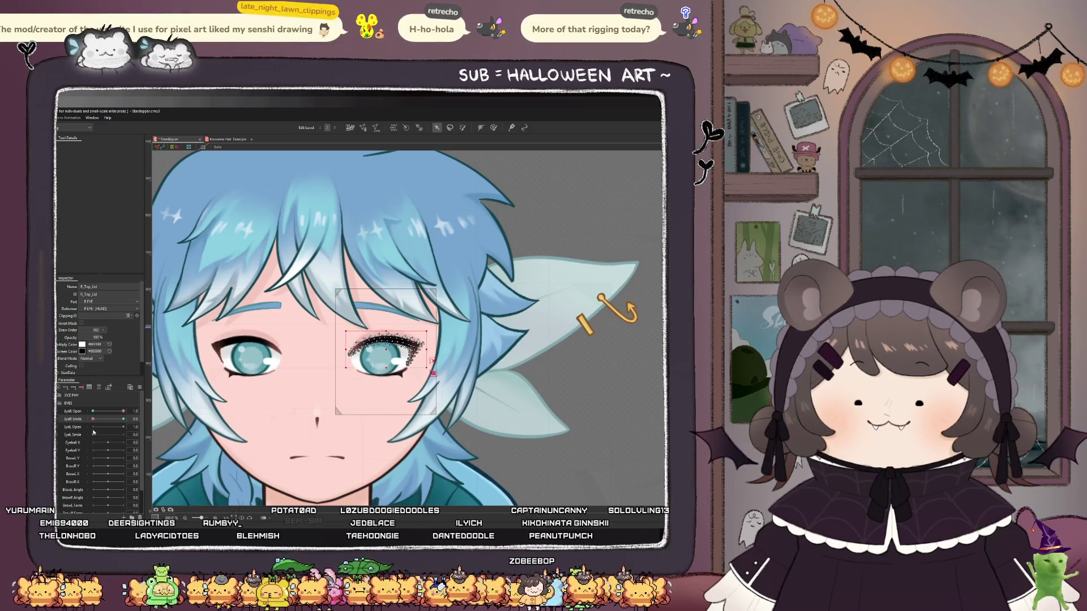
left_click_drag(123, 419, 94, 419)
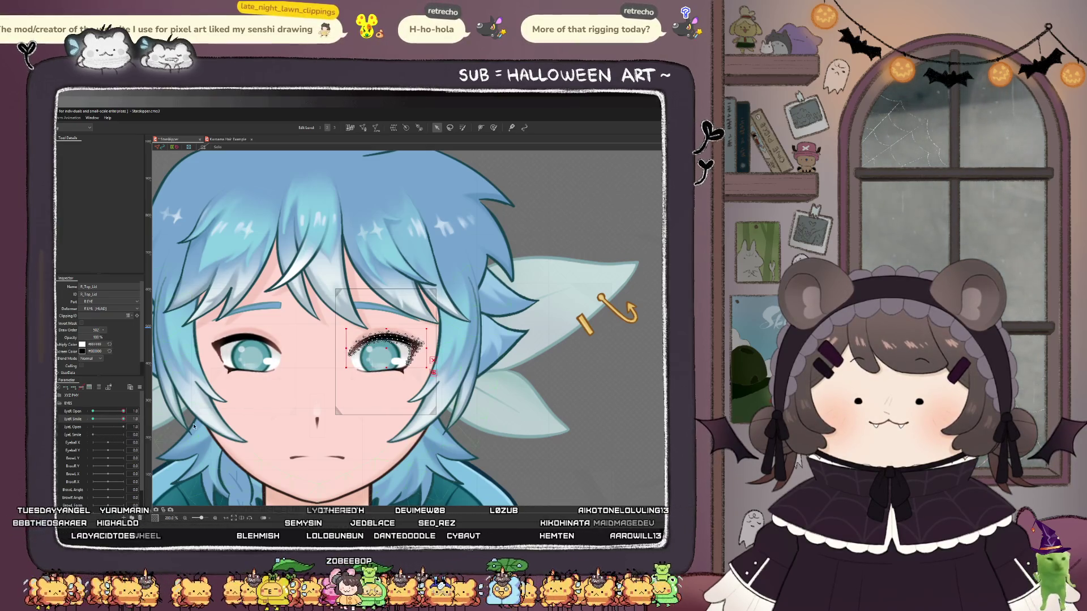
mouse_move(122, 411)
left_mouse_down()
mouse_move(91, 412)
mouse_move(126, 412)
left_mouse_up()
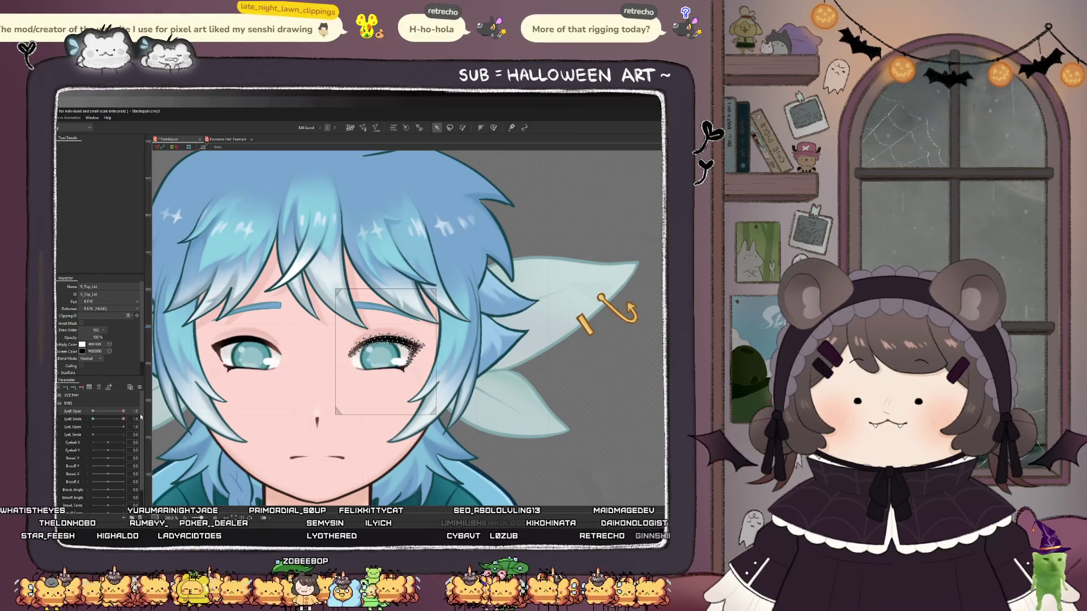
left_click(261, 414)
left_click_drag(122, 411, 92, 419)
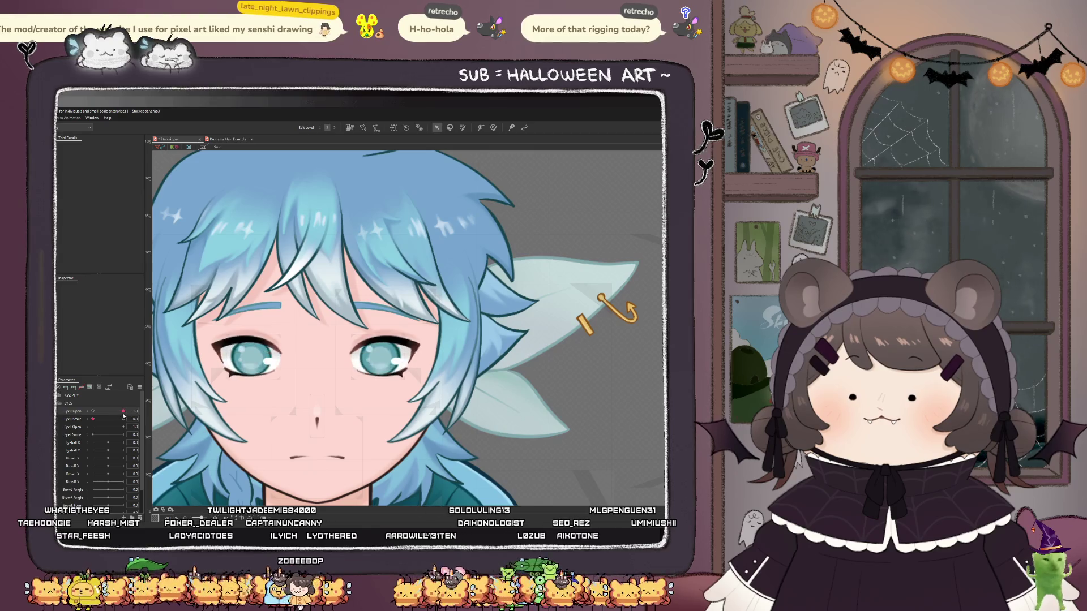
- Return EyeR Open to 1.0, zoom in on the face, and reselect the R_Top_Lid mesh
left_click(70, 420)
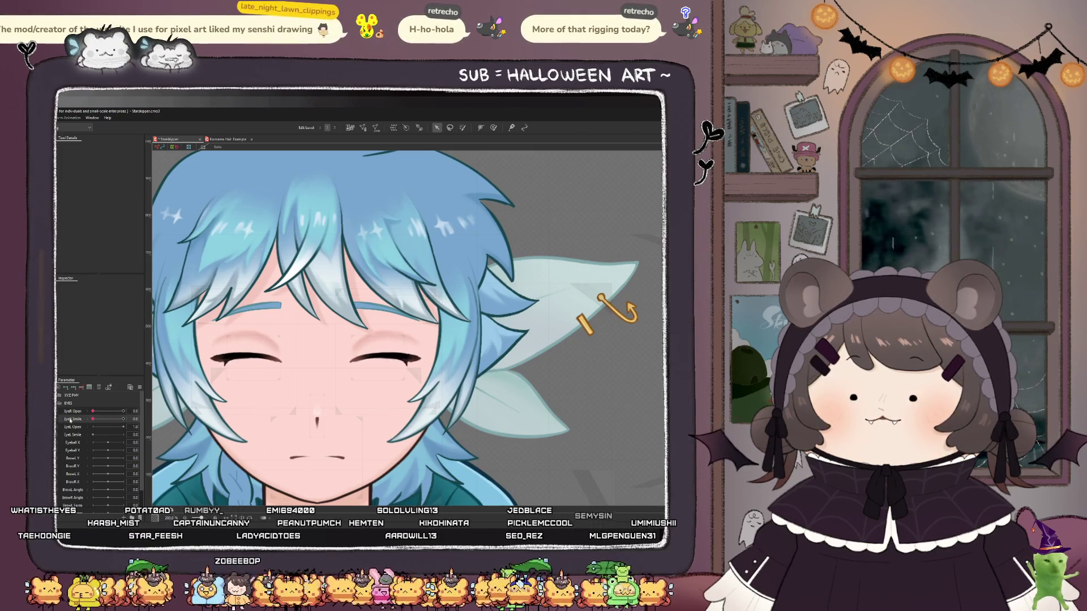
left_click_drag(93, 412, 123, 411)
scroll(347, 389, "down", 4)
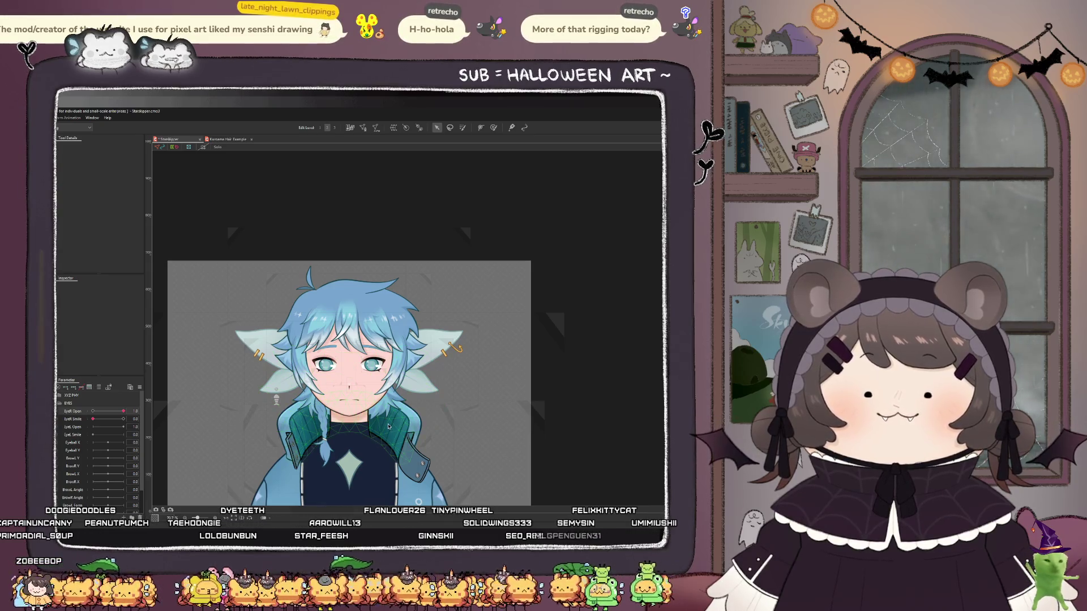
scroll(345, 402, "up", 2)
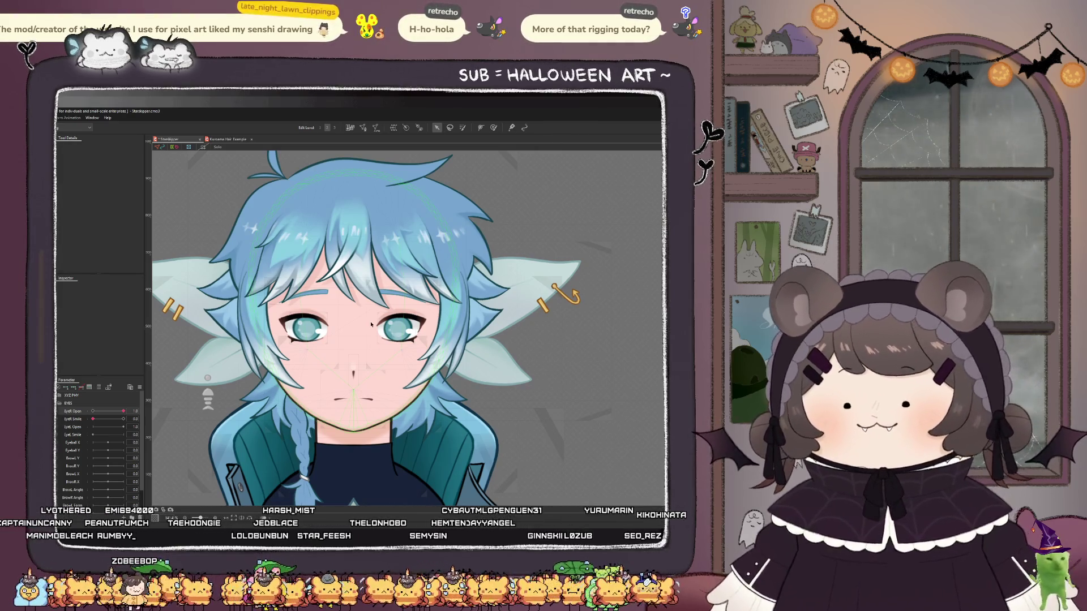
scroll(374, 334, "up", 1)
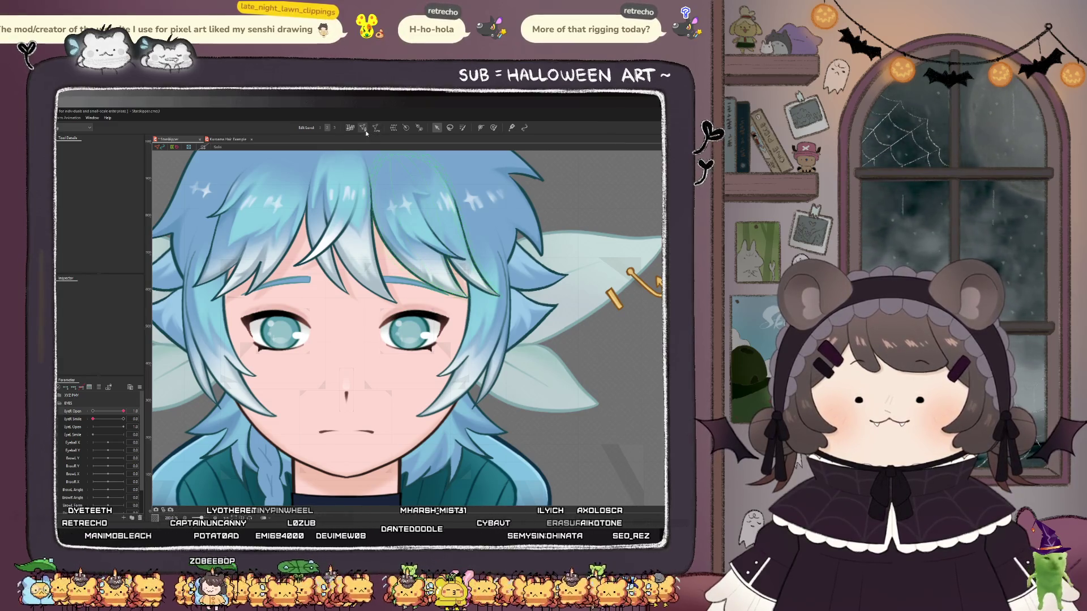
left_click(405, 327)
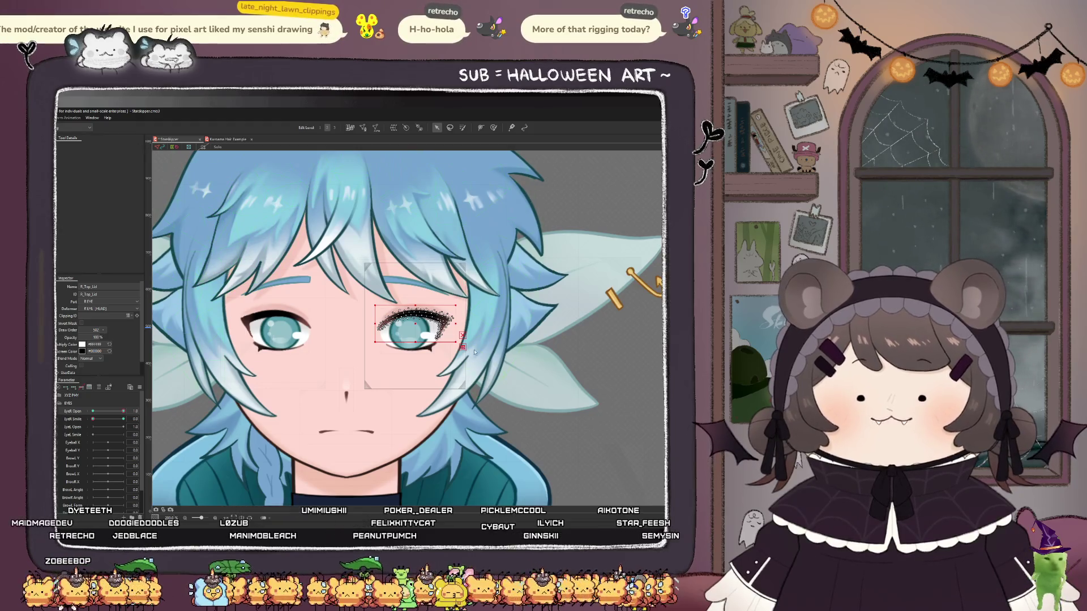
left_click(317, 299)
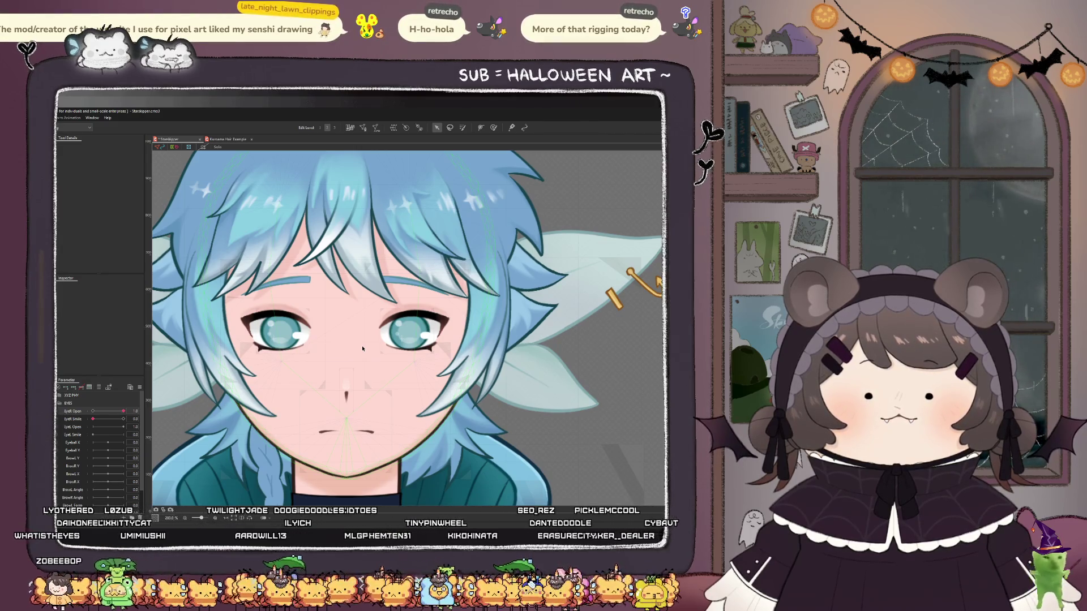
left_click(416, 315)
- Select the R EYE warp deformer and shift its grid slightly to the right
left_click(167, 417)
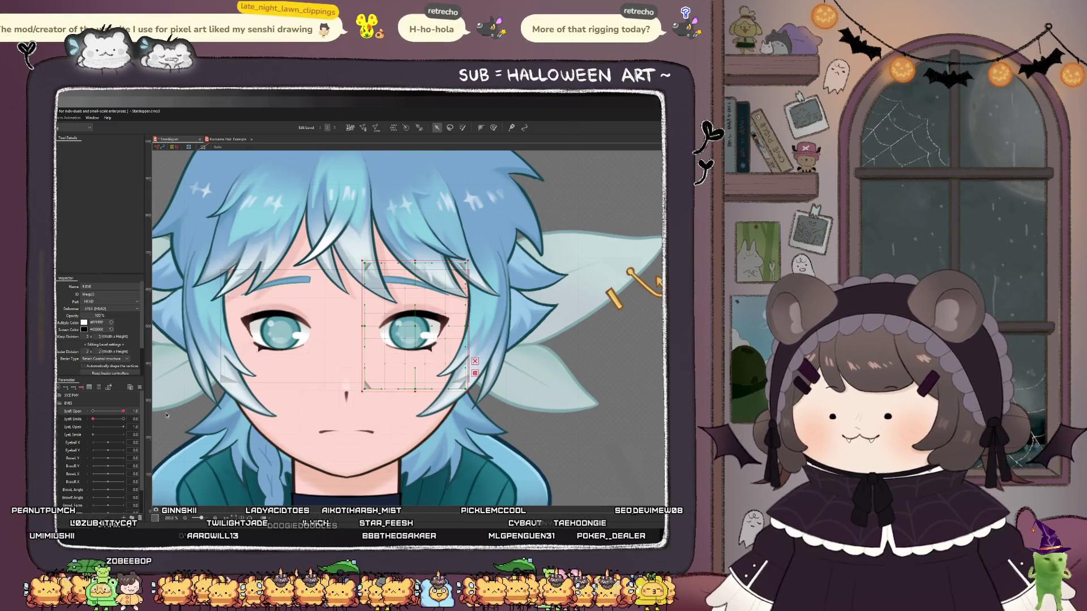
left_click_drag(418, 329, 421, 329)
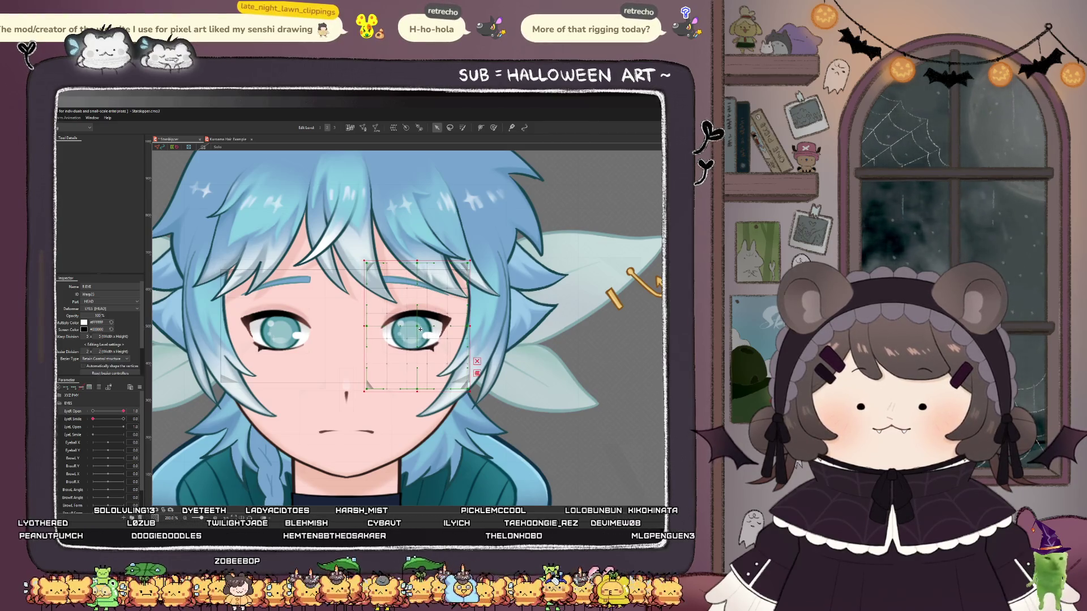
scroll(421, 329, "down", 5)
key("Escape")
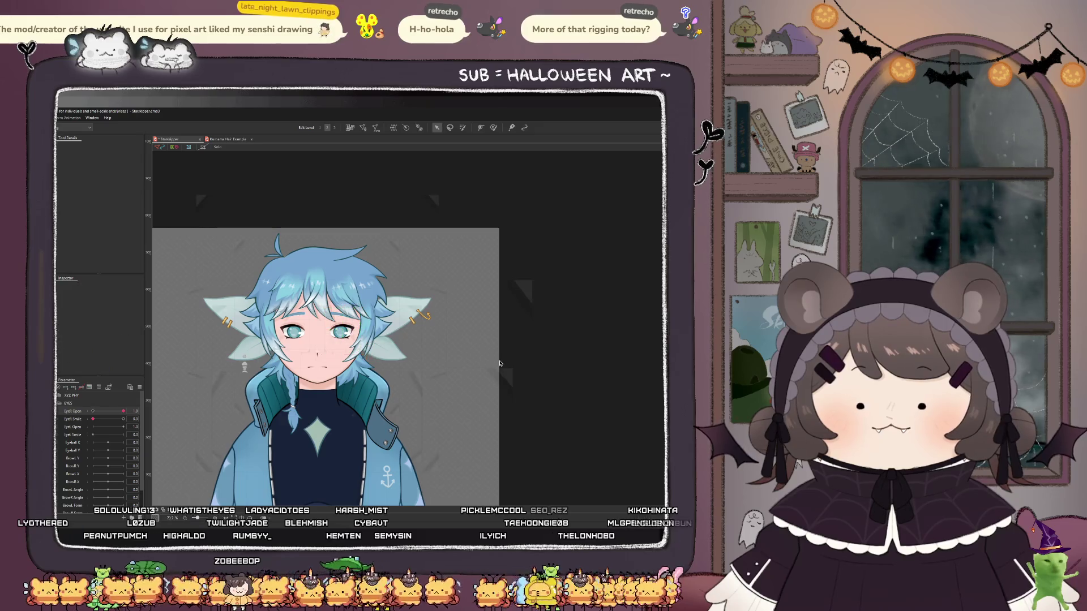
key("ctrl+z")
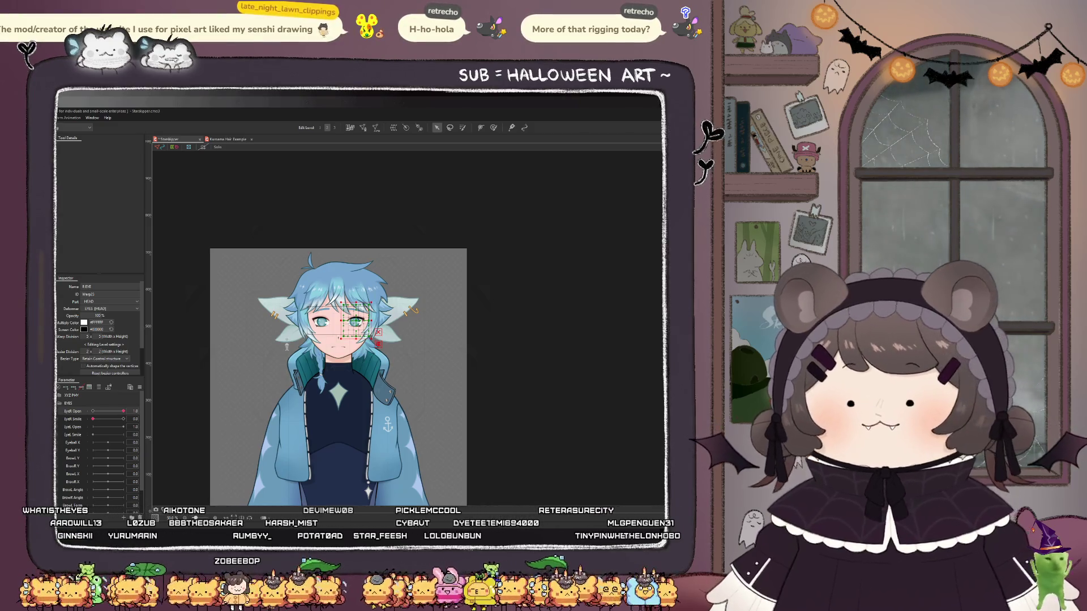
scroll(525, 356, "up", 5)
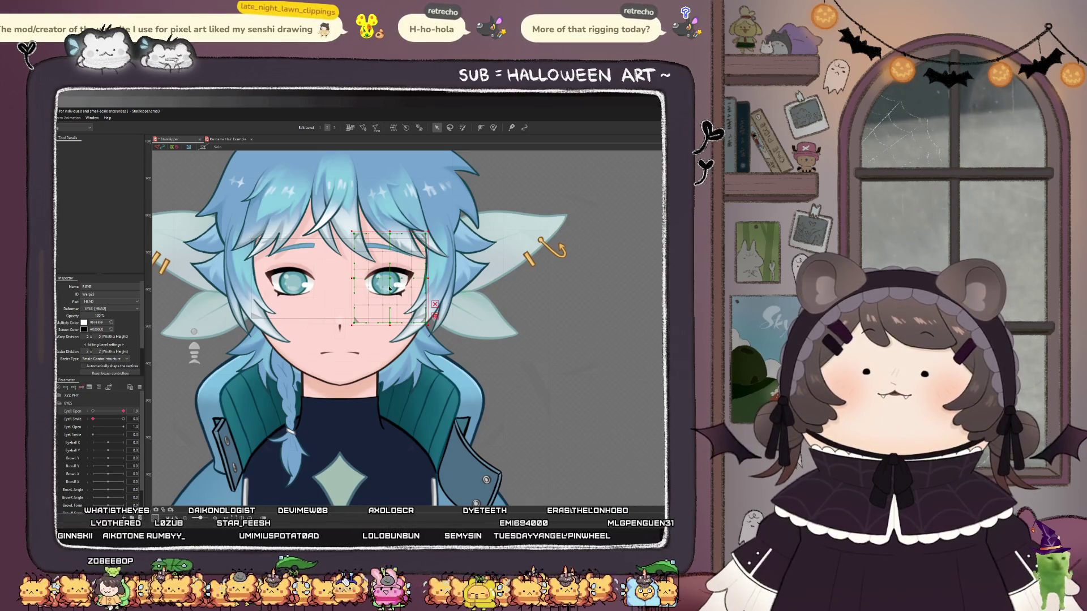
scroll(375, 281, "up", 5)
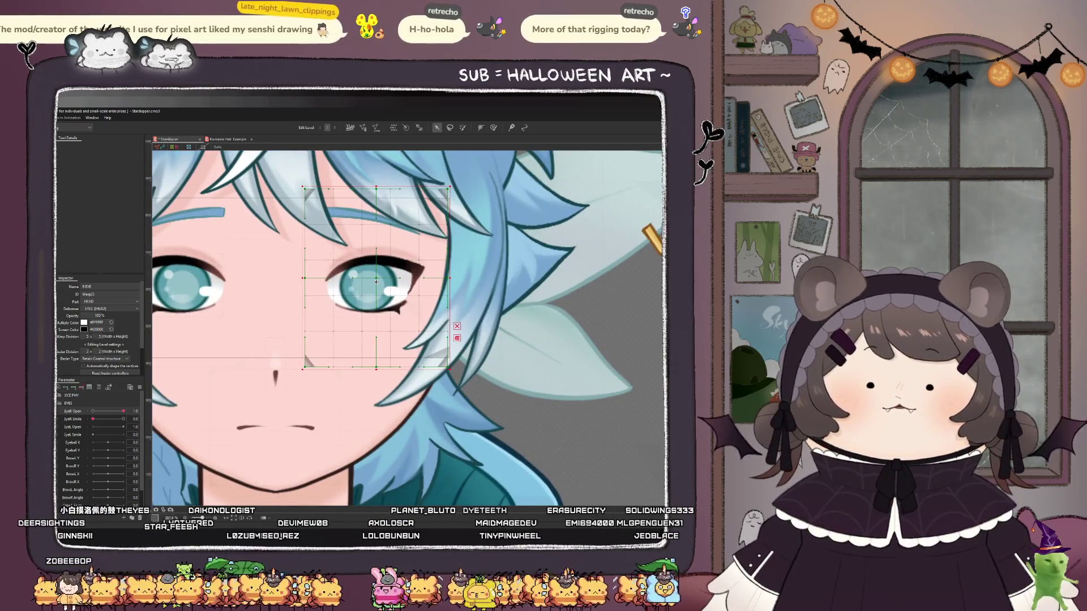
scroll(377, 281, "down", 2)
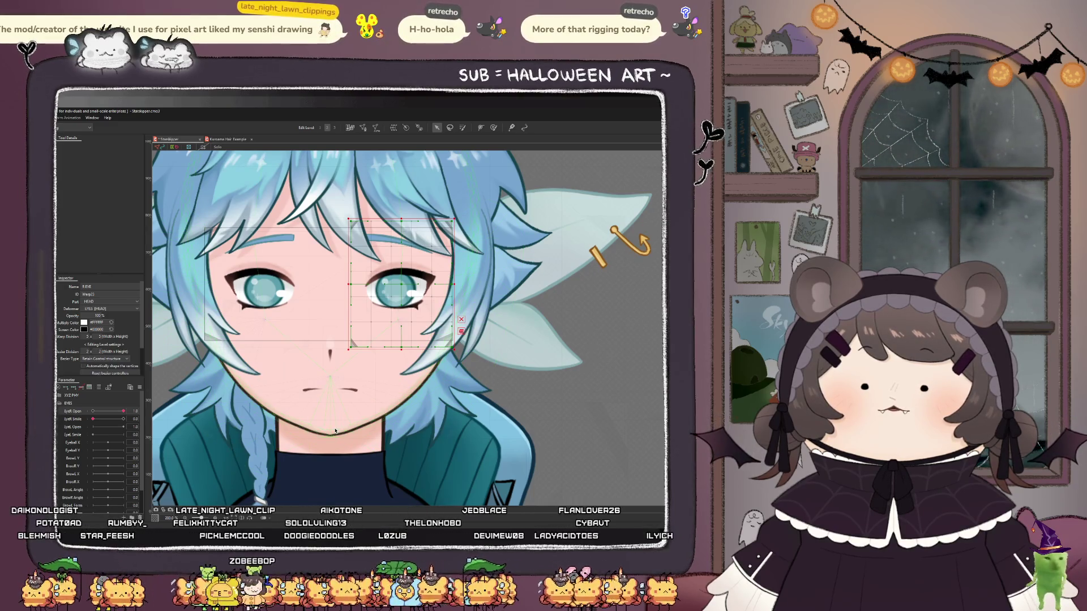
left_click_drag(404, 284, 405, 284)
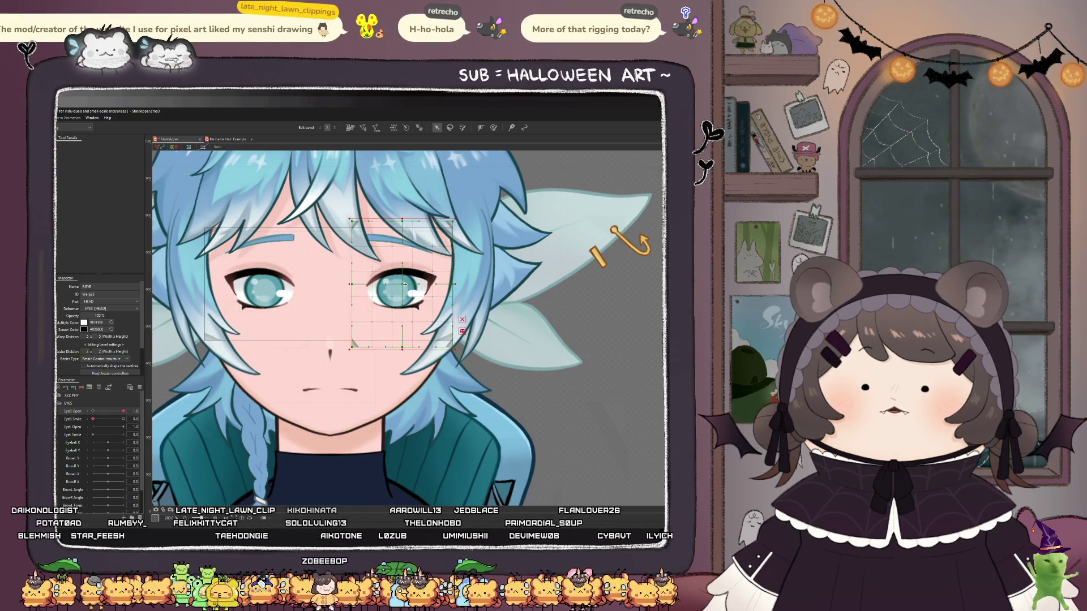
- Drag the EyeR Open and EyeR Smile sliders to test the blink and smile
mouse_move(94, 415)
left_mouse_down()
mouse_move(134, 417)
mouse_move(94, 425)
mouse_move(139, 421)
left_mouse_up()
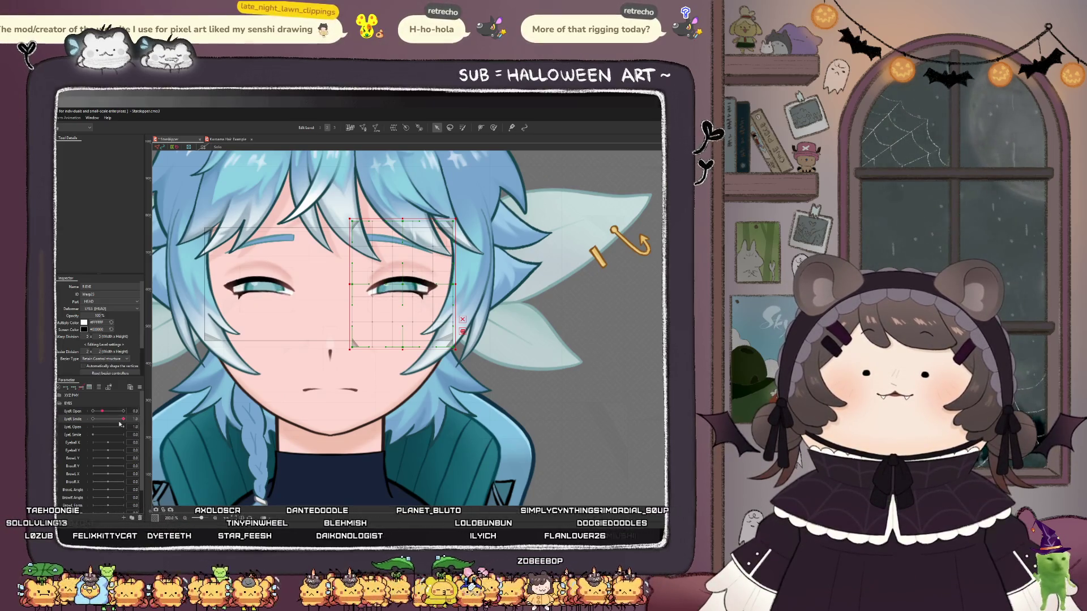
mouse_move(124, 419)
left_mouse_down()
mouse_move(92, 412)
mouse_move(154, 415)
left_mouse_up()
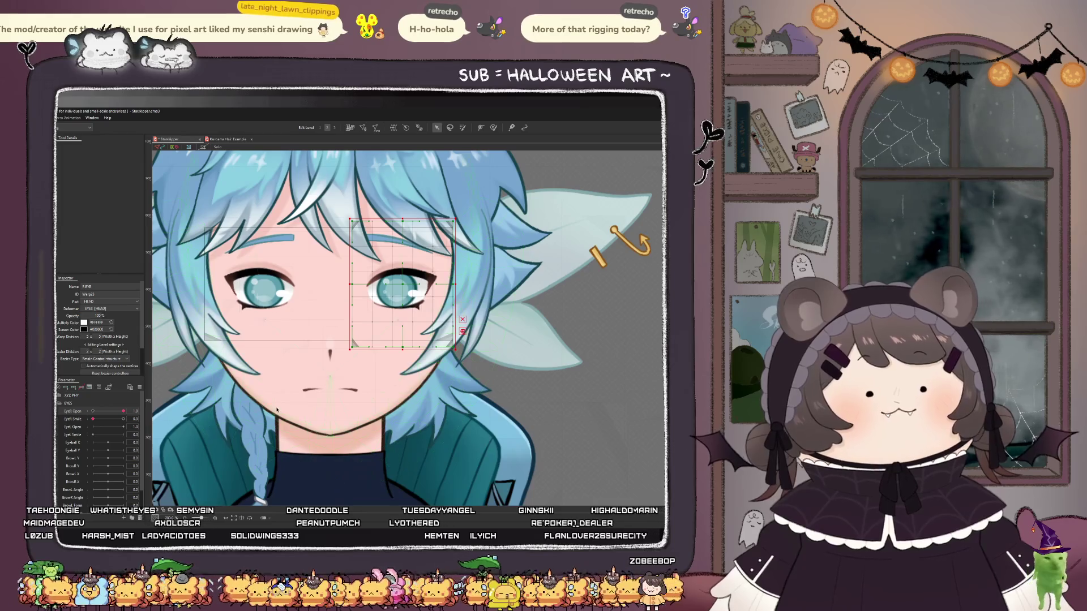
mouse_move(124, 411)
left_mouse_down()
mouse_move(93, 412)
mouse_move(192, 415)
left_mouse_up()
- Select the R EYE warp's R_Top_Lid and other right-eye meshes, then set EyeR Open to 0.4
key("ctrl+0")
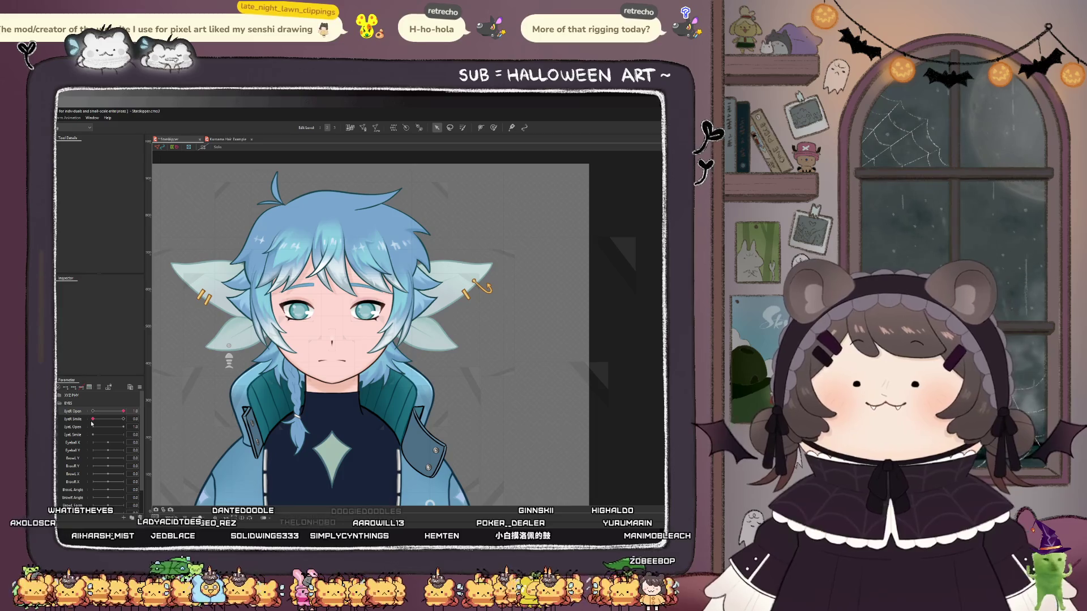
mouse_move(92, 419)
left_mouse_down()
mouse_move(124, 419)
mouse_move(92, 419)
left_mouse_up()
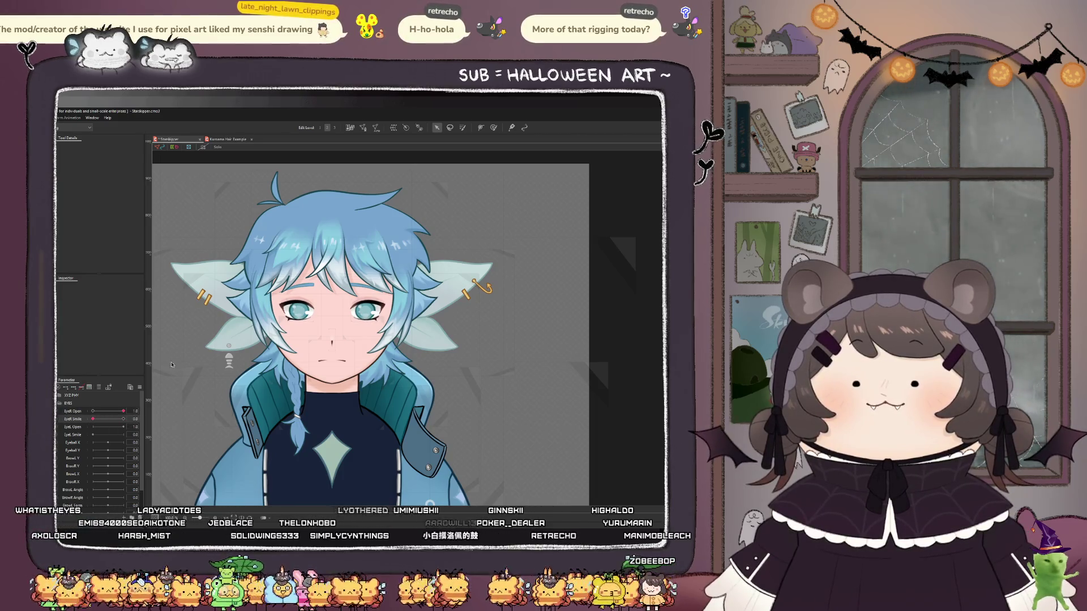
scroll(311, 314, "up", 2)
scroll(311, 314, "up", 1)
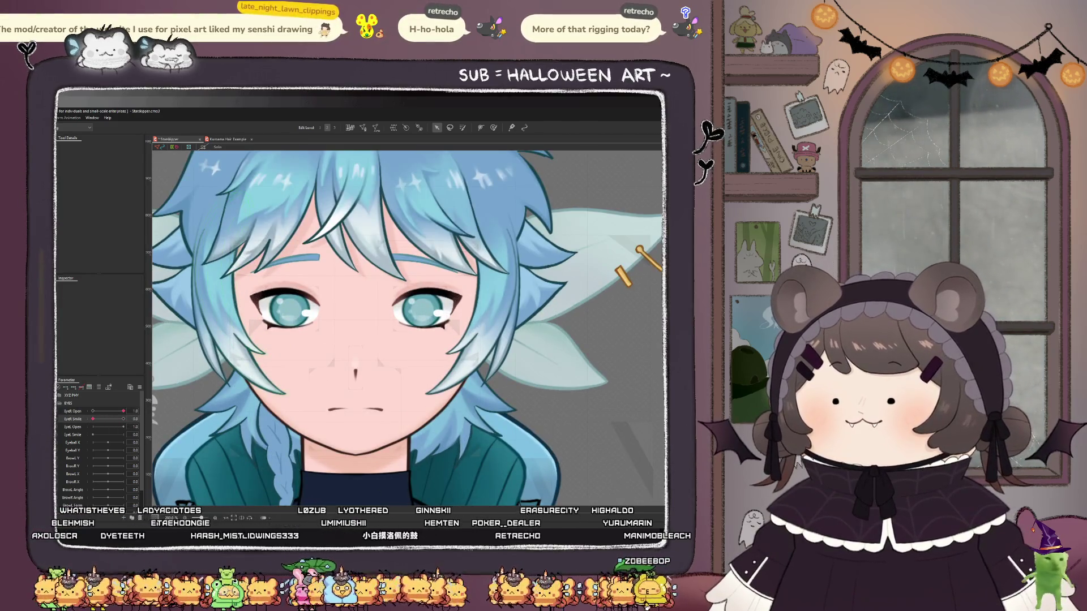
left_click(421, 306)
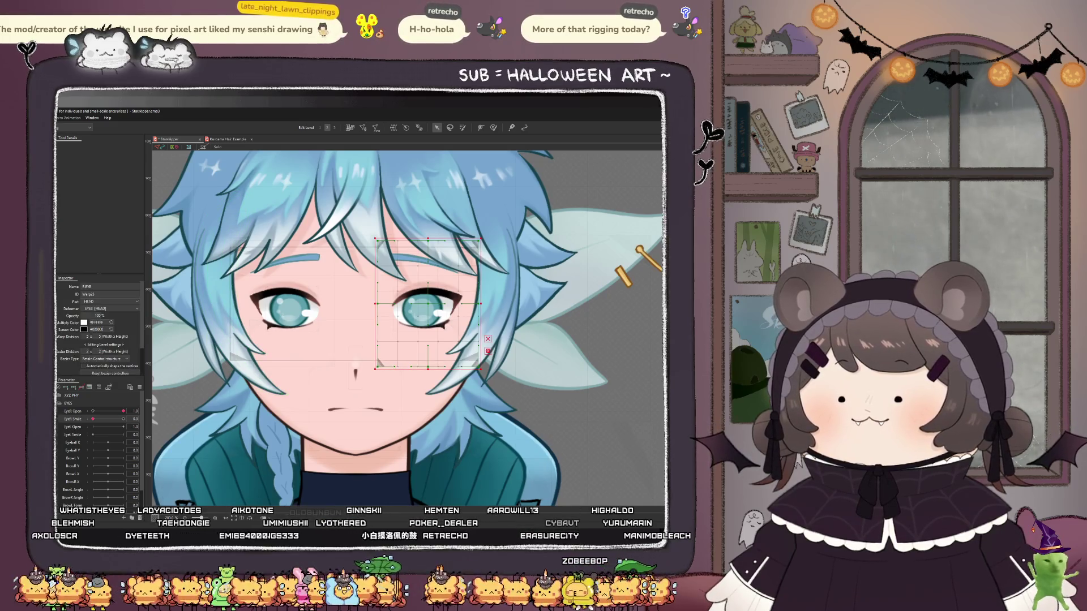
left_click(429, 293)
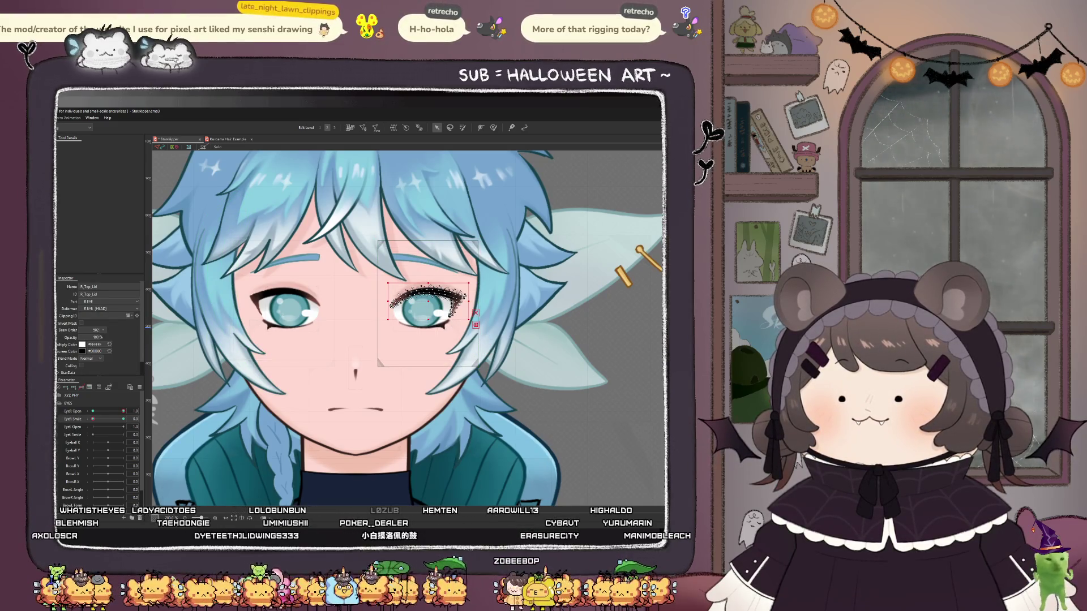
left_click(425, 309, "shift")
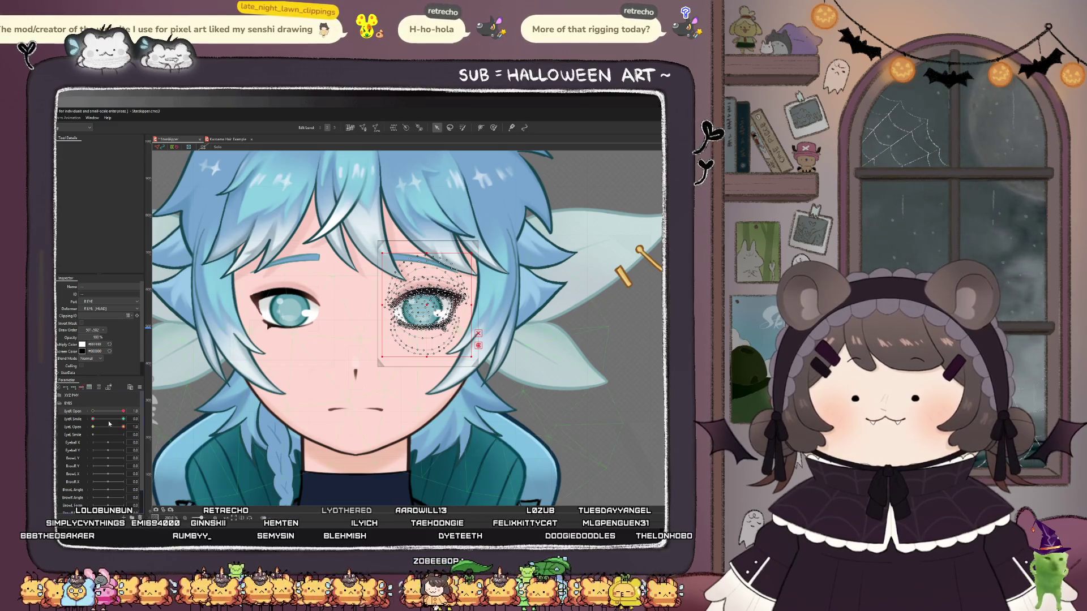
left_click(79, 420)
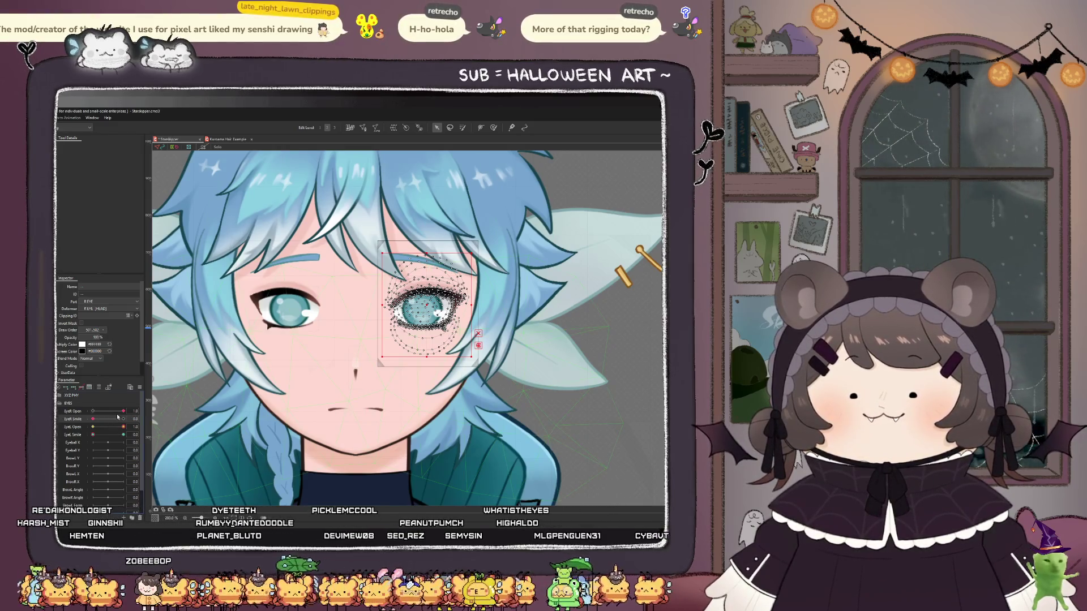
mouse_move(124, 412)
left_mouse_down()
mouse_move(106, 418)
mouse_move(158, 414)
left_mouse_up()
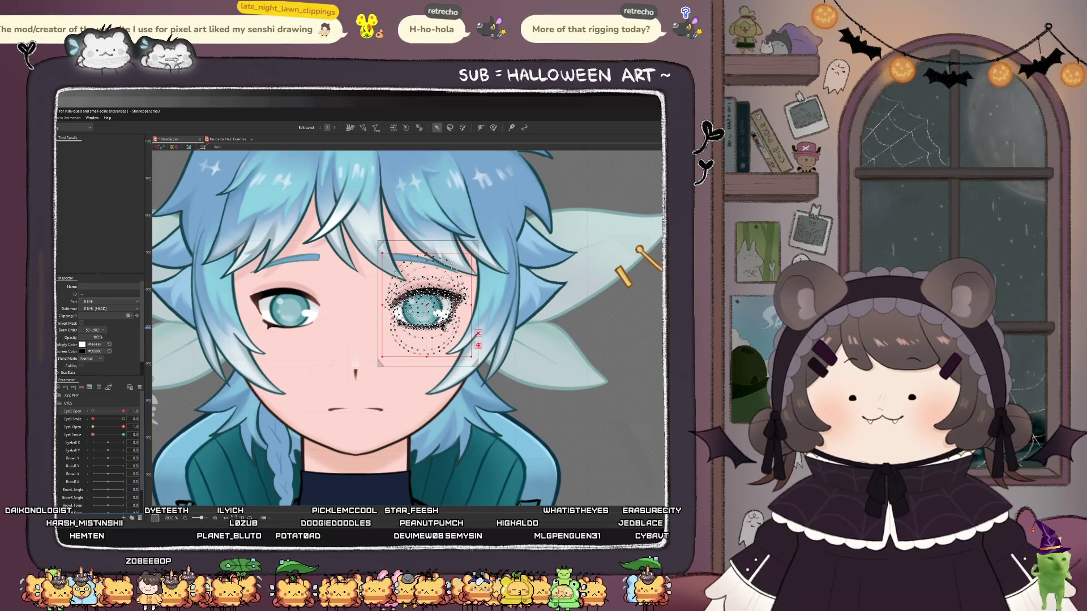
- Under the R Eye Close warp, slide EyeR Open from 1.0 to 0.0 and back to test the wink
left_click(420, 308)
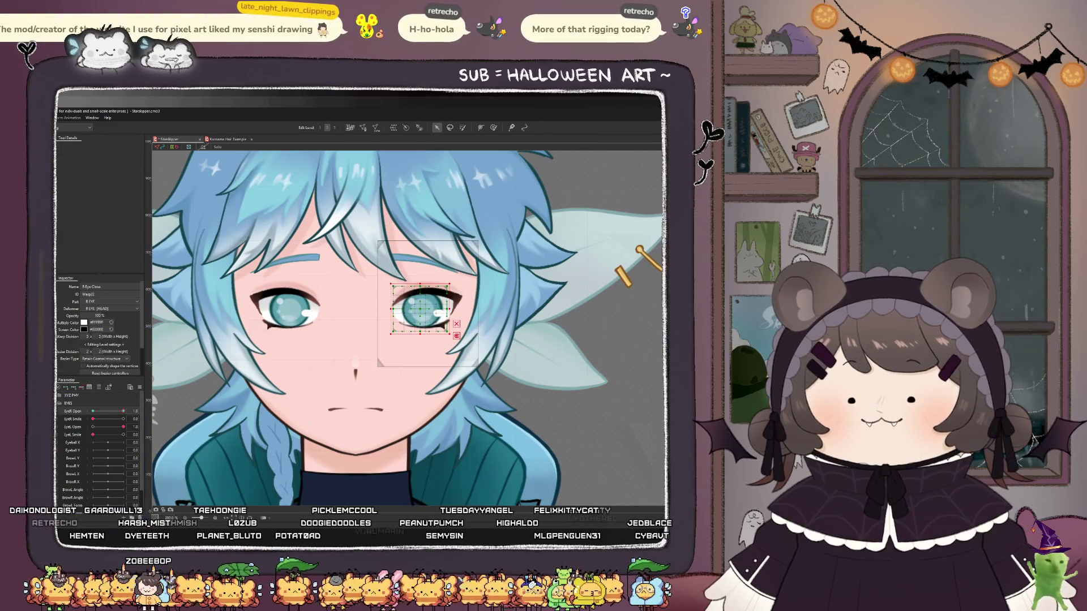
left_click(422, 310)
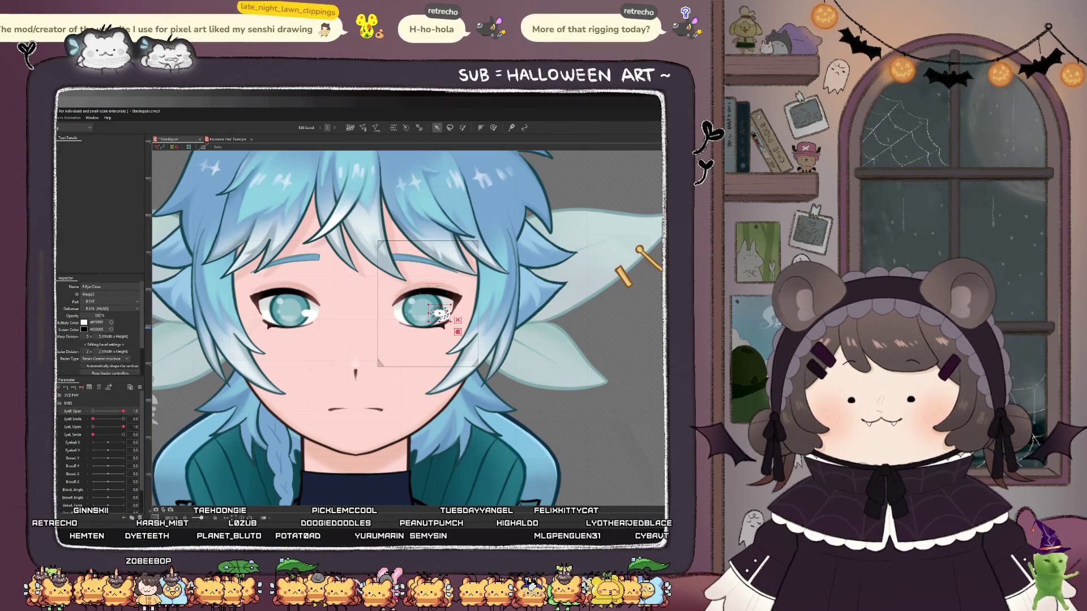
left_click(70, 416)
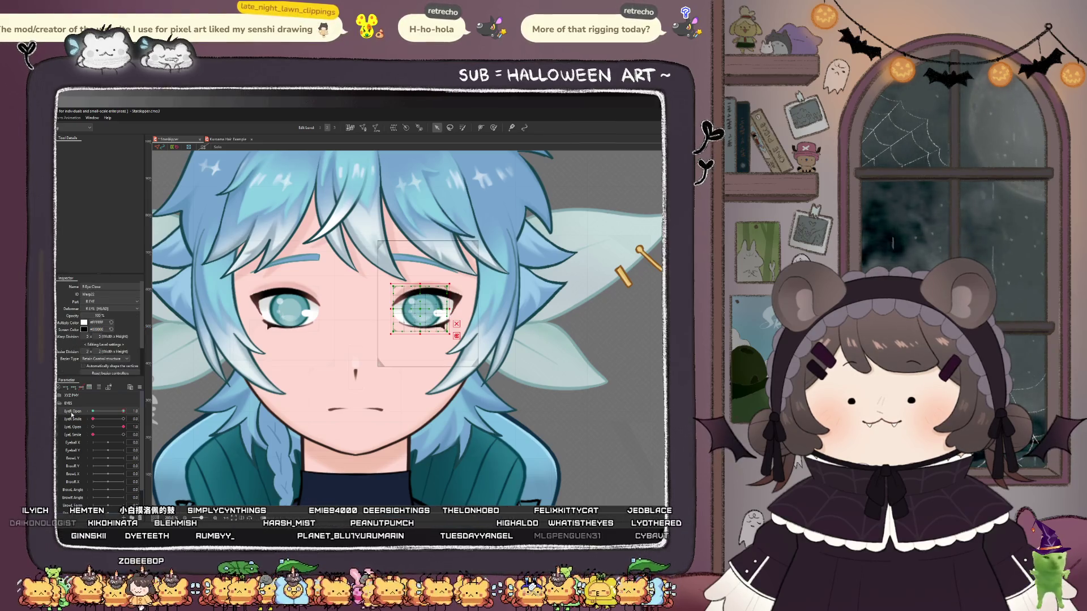
left_click(93, 412)
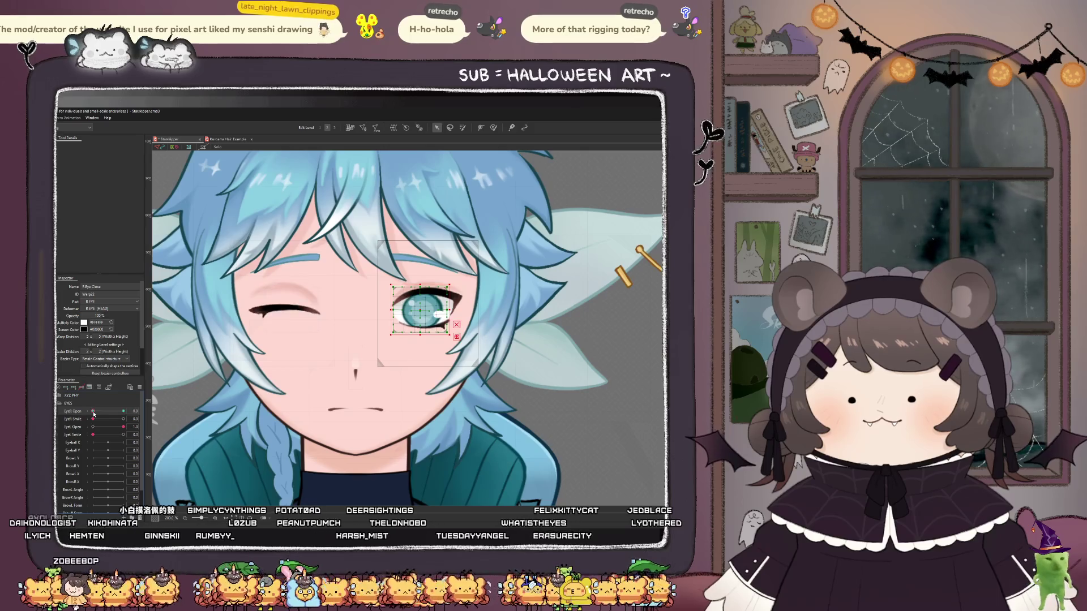
left_click_drag(93, 414, 124, 412)
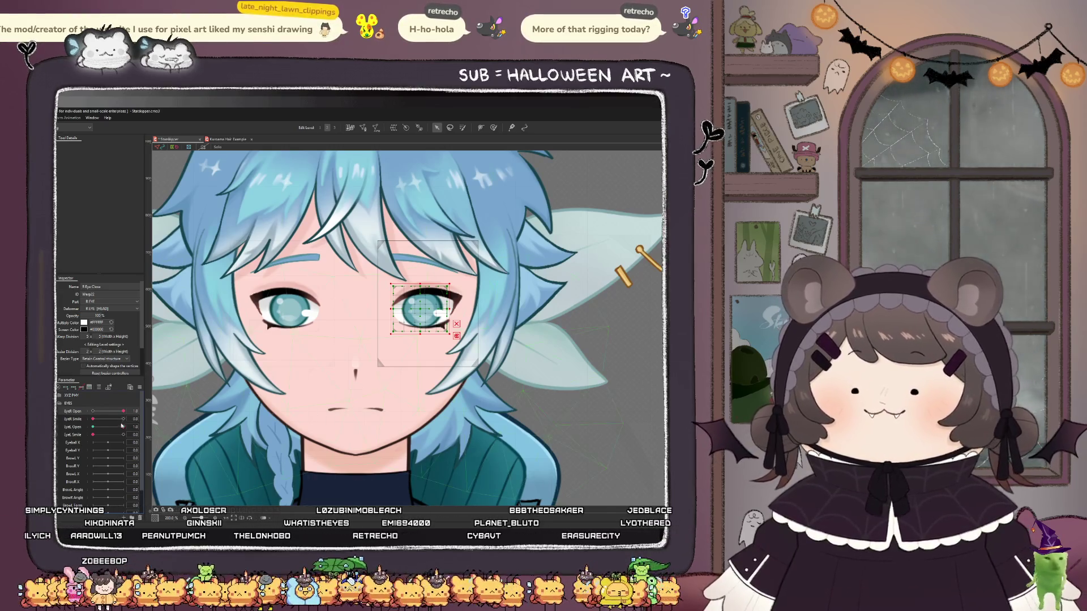
mouse_move(123, 411)
left_mouse_down()
mouse_move(93, 411)
mouse_move(124, 411)
mouse_move(93, 427)
mouse_move(123, 427)
left_mouse_up()
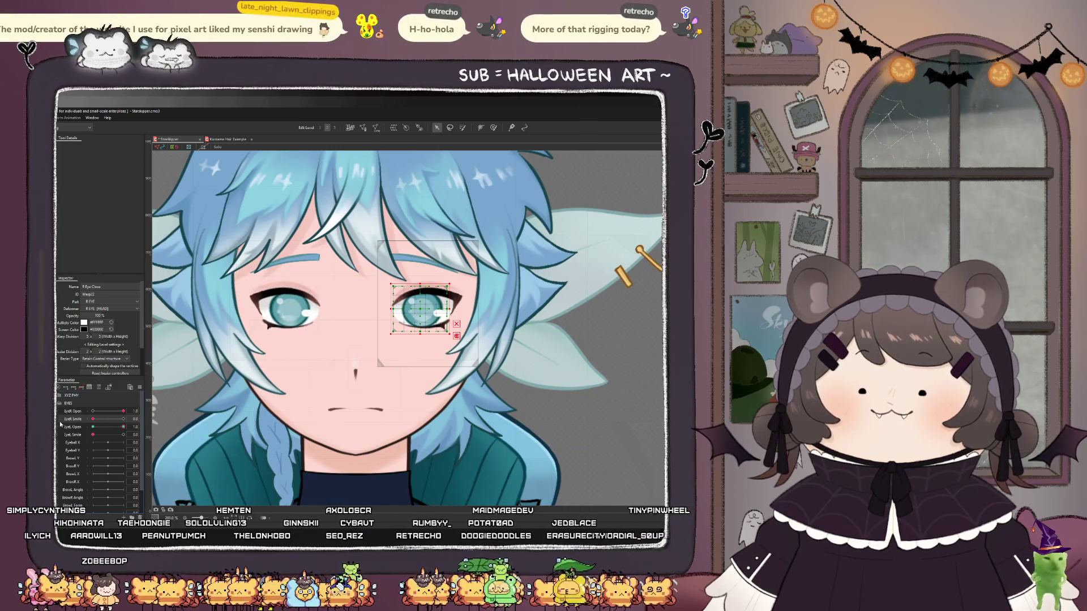
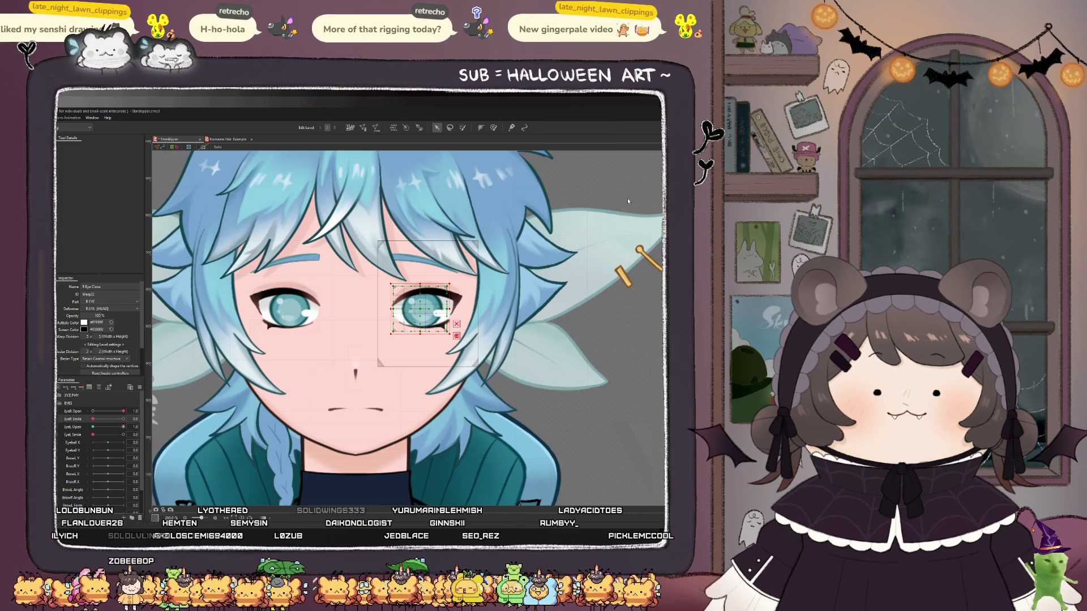
- Select the Top_Lip_Mask art mesh and zoom in on the mouth
scroll(456, 297, "down", 2)
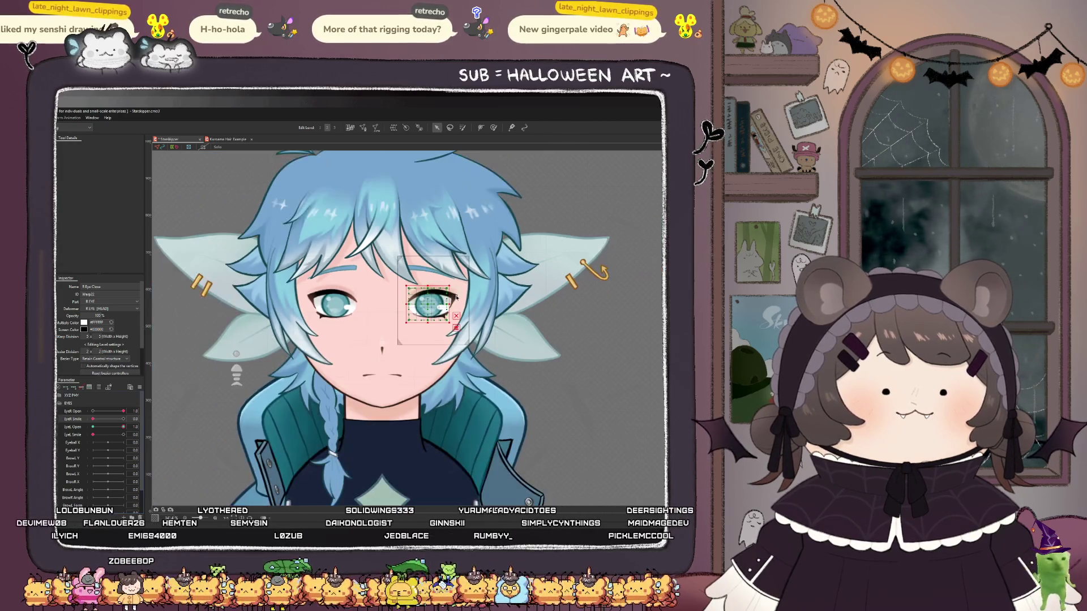
scroll(466, 296, "up", 2)
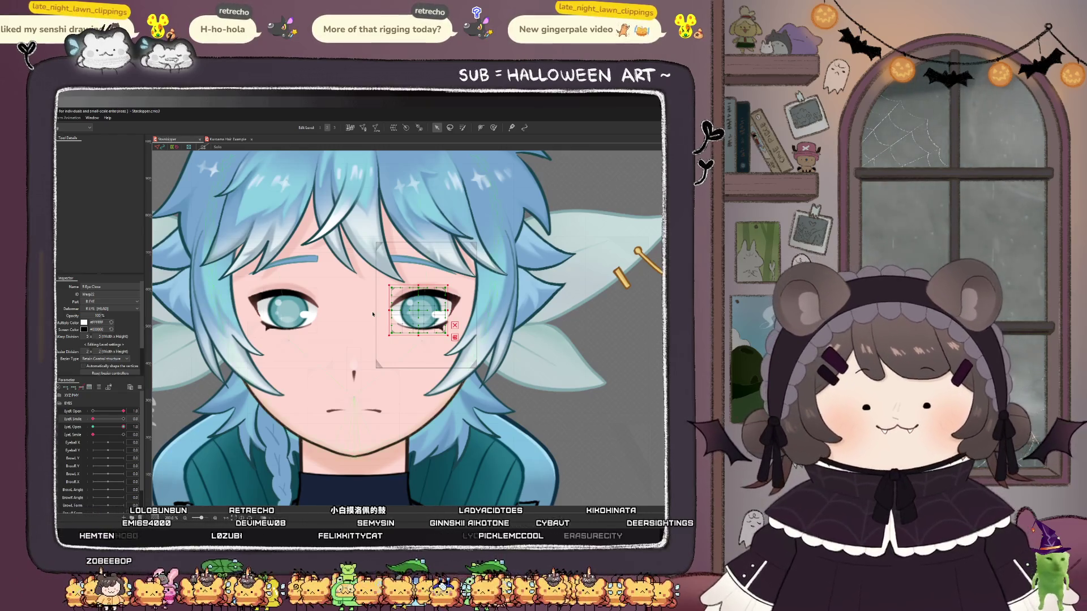
scroll(352, 309, "down", 1)
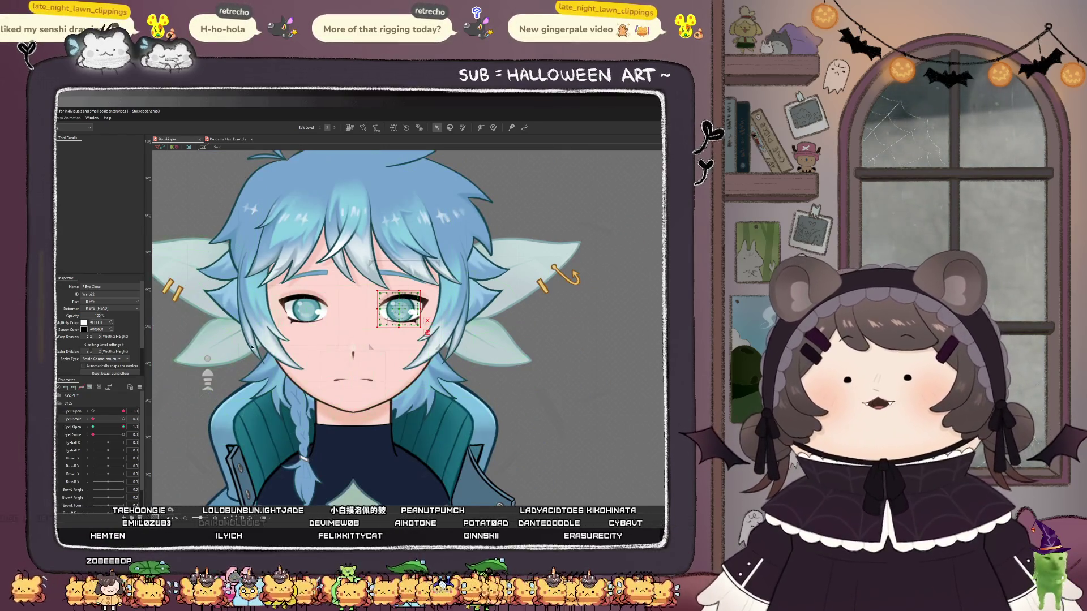
scroll(340, 374, "up", 1)
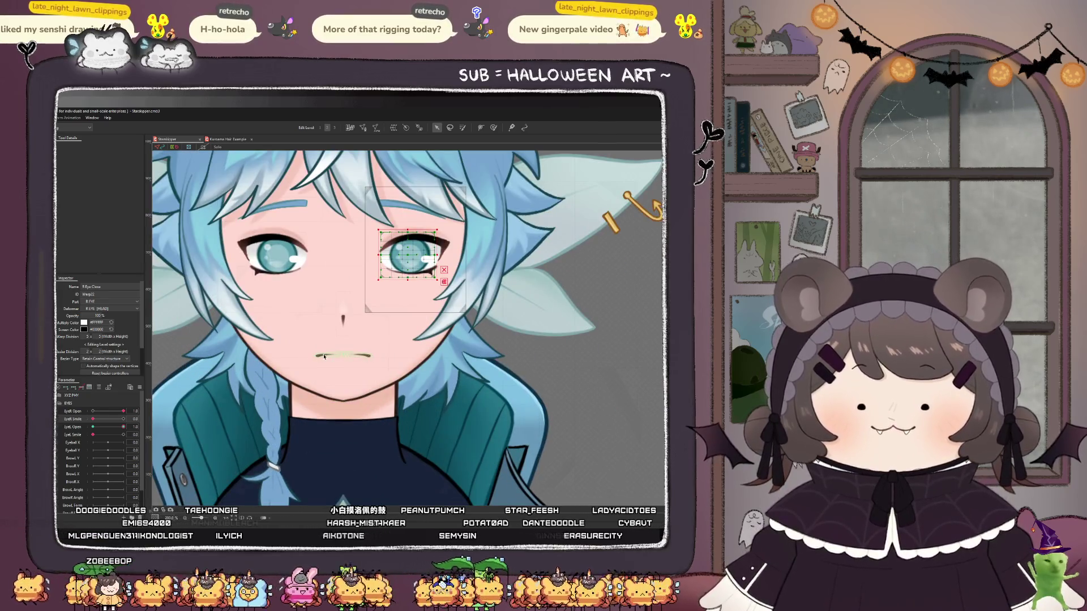
left_click(332, 374)
scroll(332, 374, "up", 1)
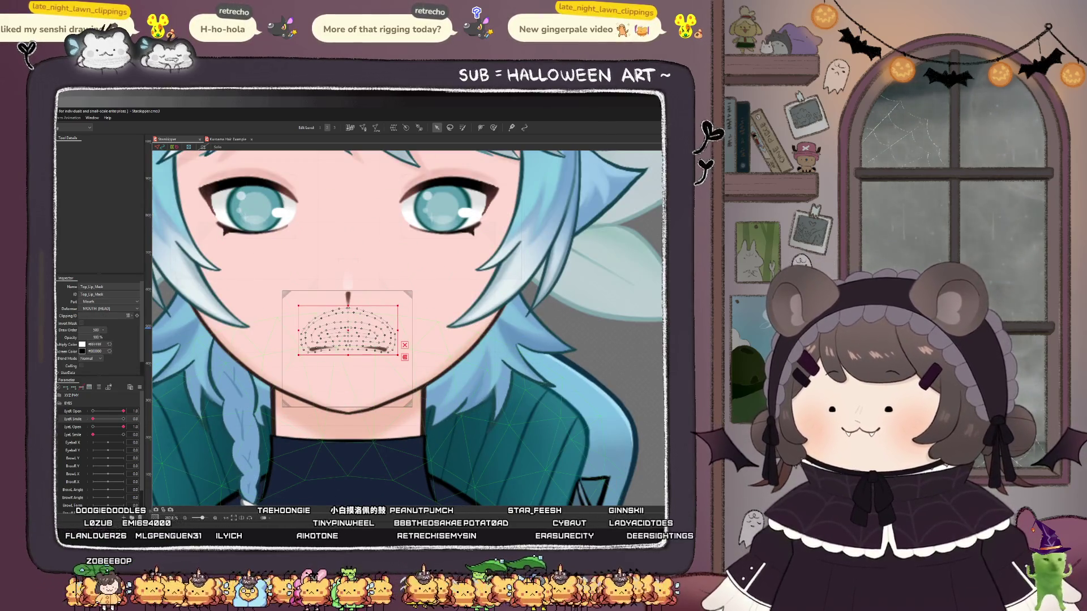
- Collapse the EYES parameter group and expand the MOUTH parameters
left_click(348, 347)
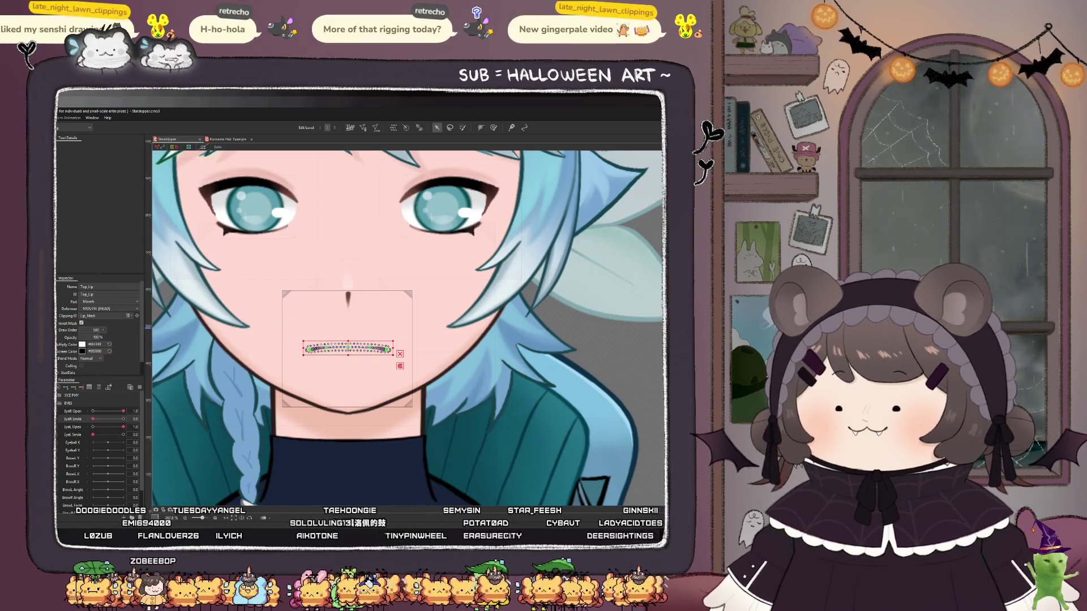
left_click(61, 404)
left_click(60, 412)
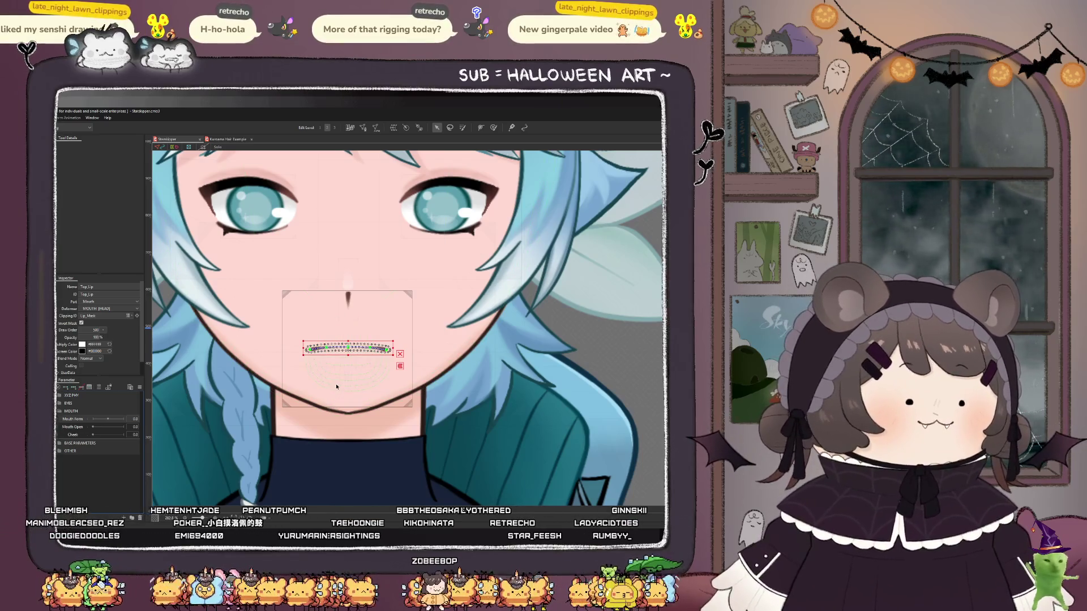
scroll(360, 346, "up", 4)
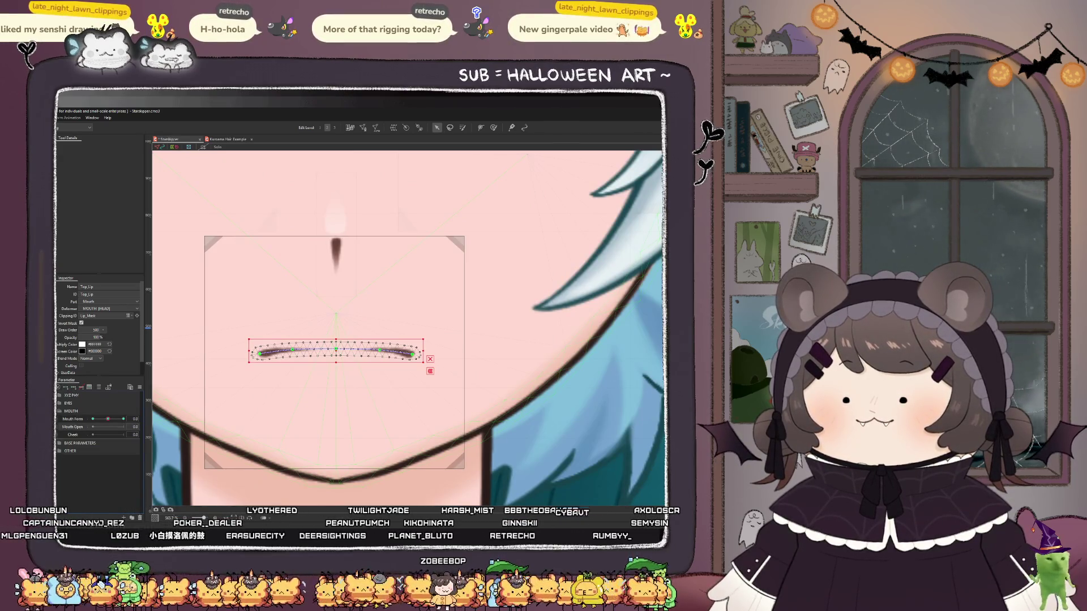
- Select all mouth meshes, drag them down to preview the fanged teeth, then undo the move
left_click(331, 352)
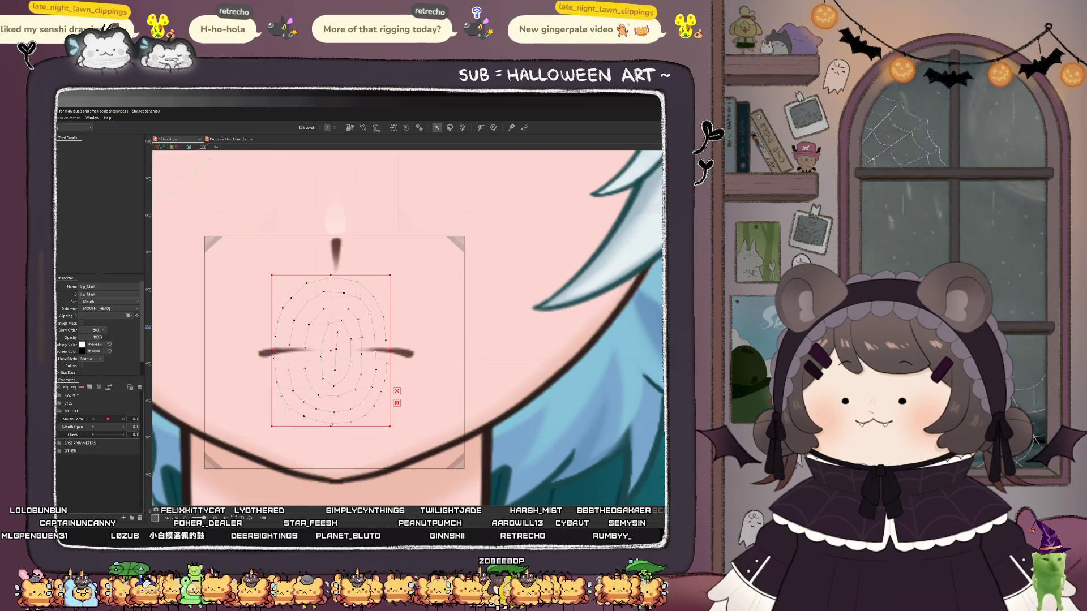
key("ctrl+a")
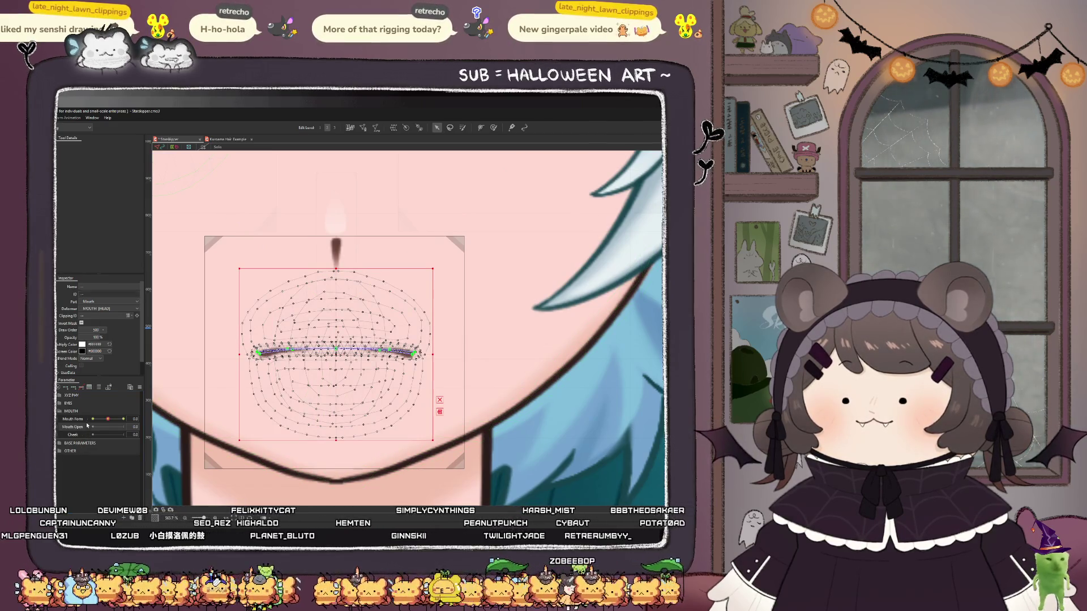
left_click_drag(336, 350, 339, 419)
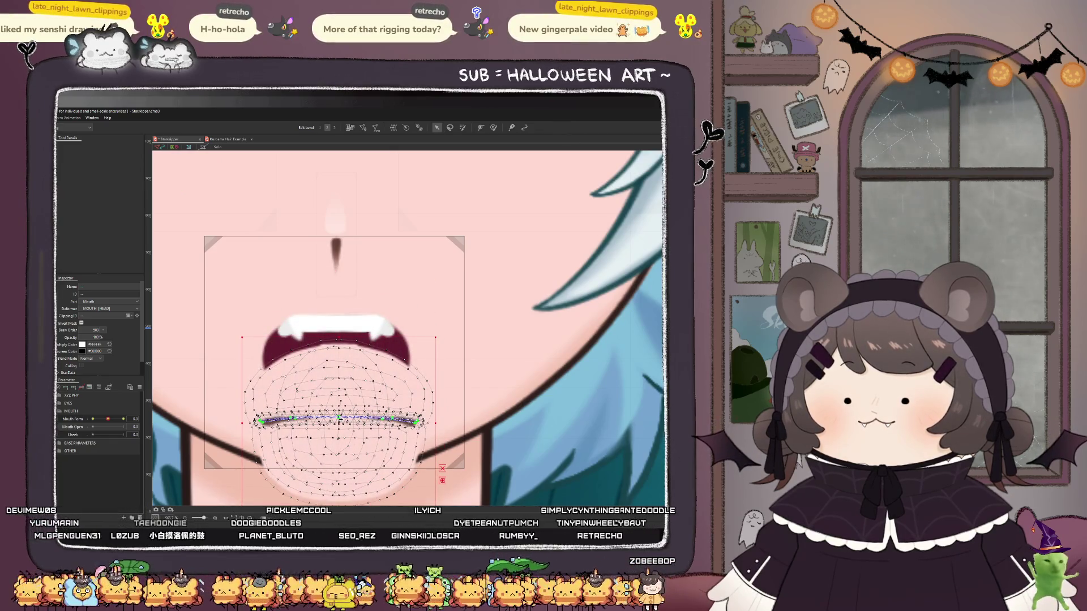
key("ctrl+z")
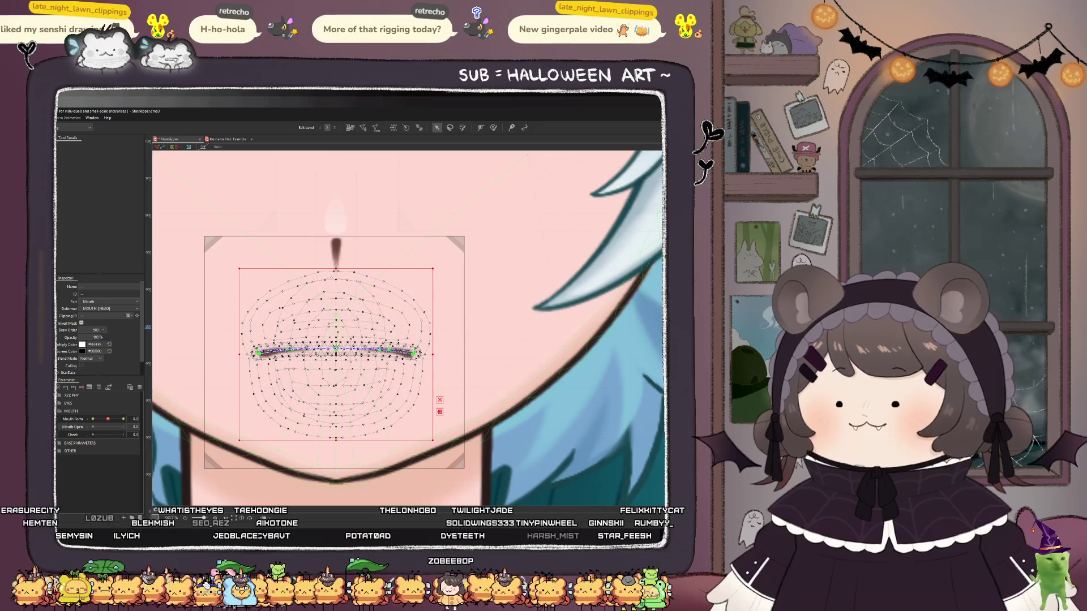
left_click(330, 351)
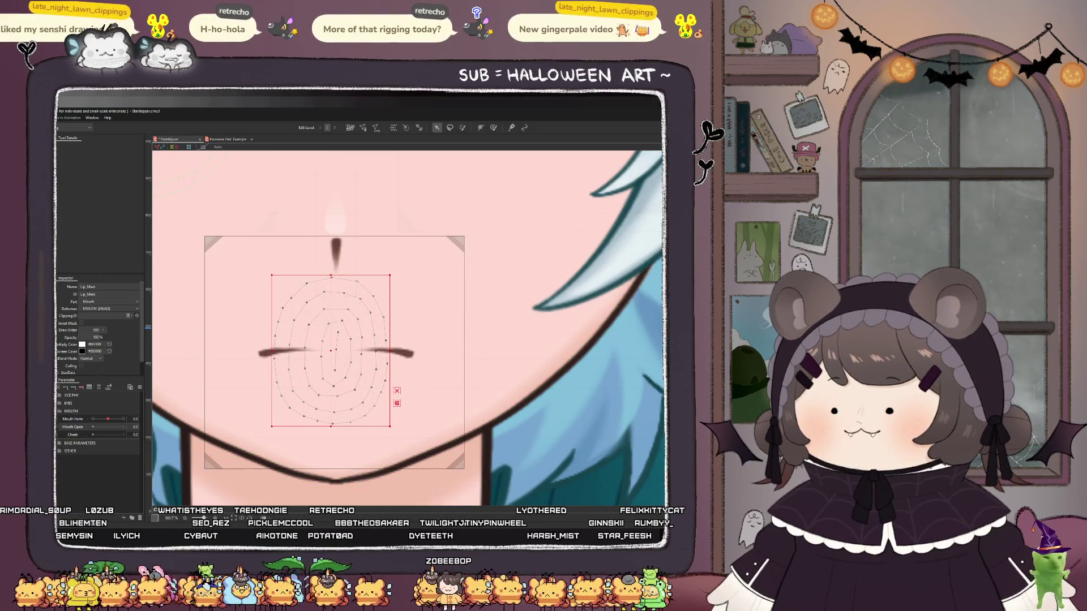
key("ctrl+a")
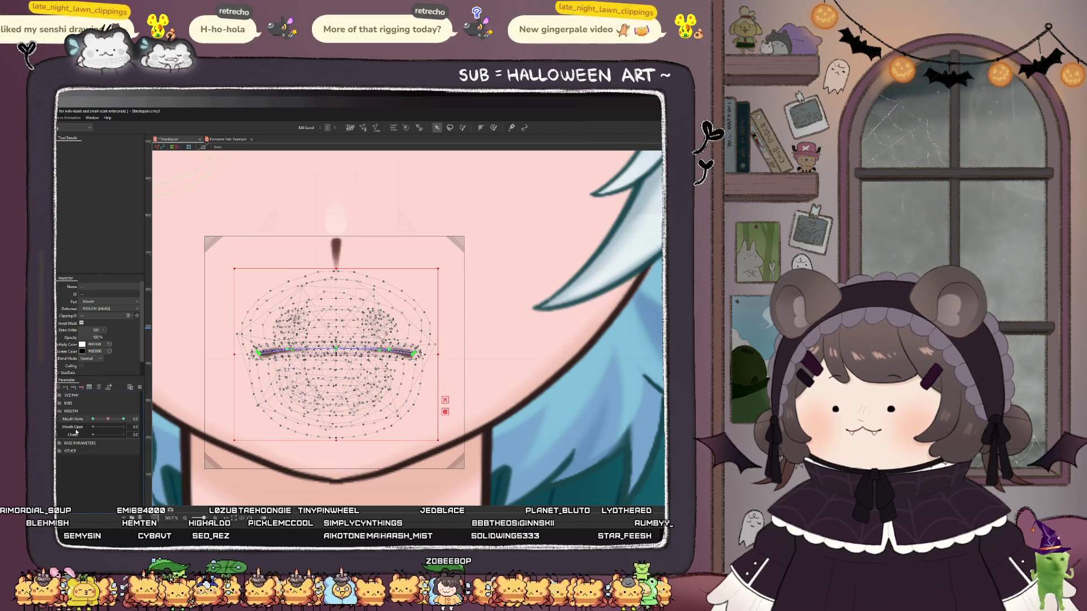
- With Mouth Open at 1.0, raise the Top_Lip mesh a few pixels
left_click(67, 388)
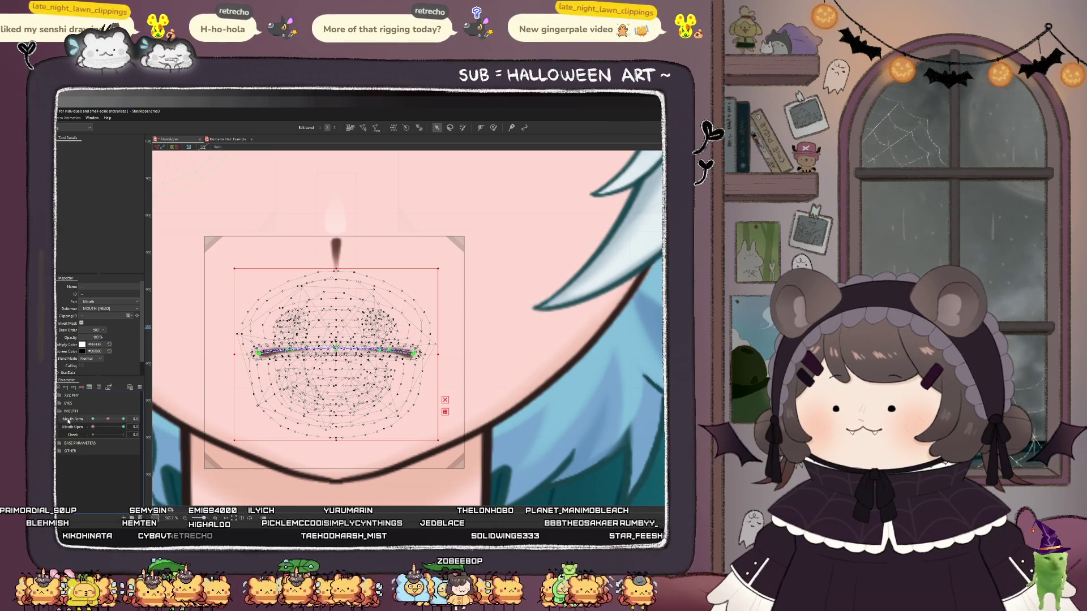
left_click(336, 351)
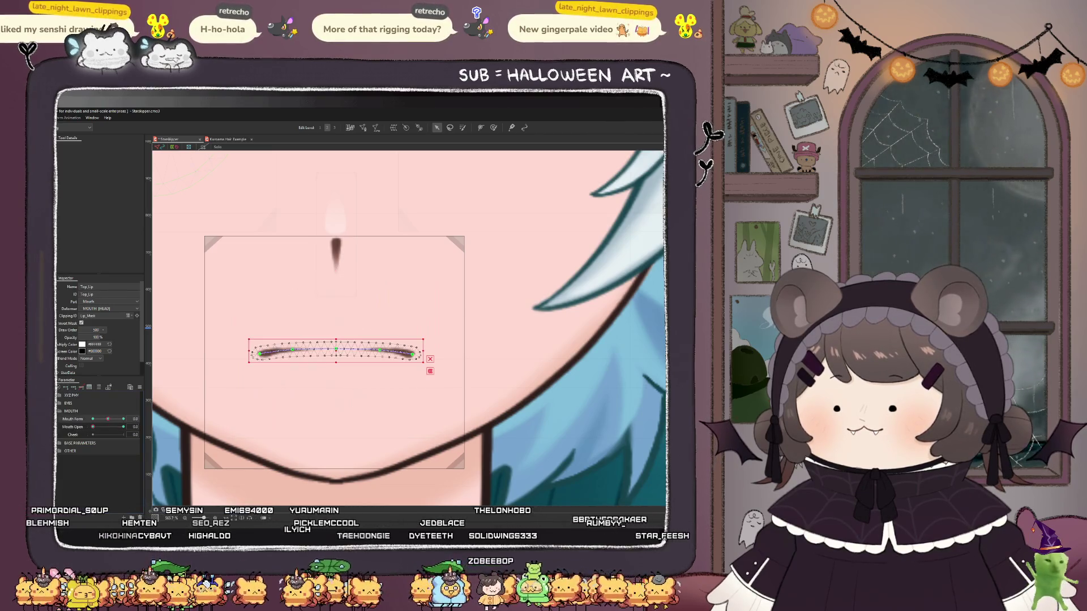
left_click(94, 428)
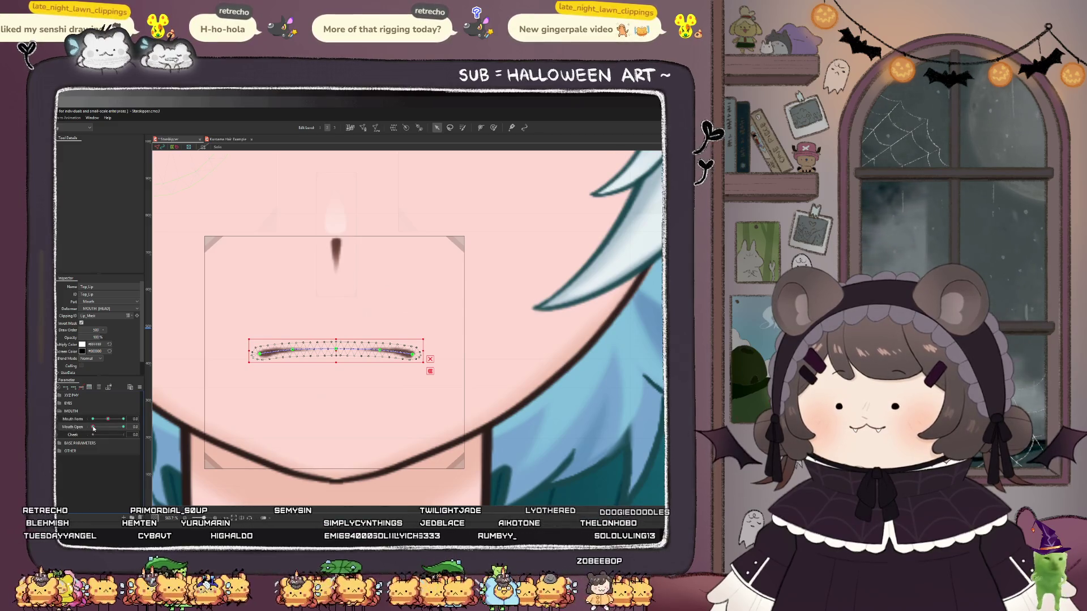
left_click(123, 427)
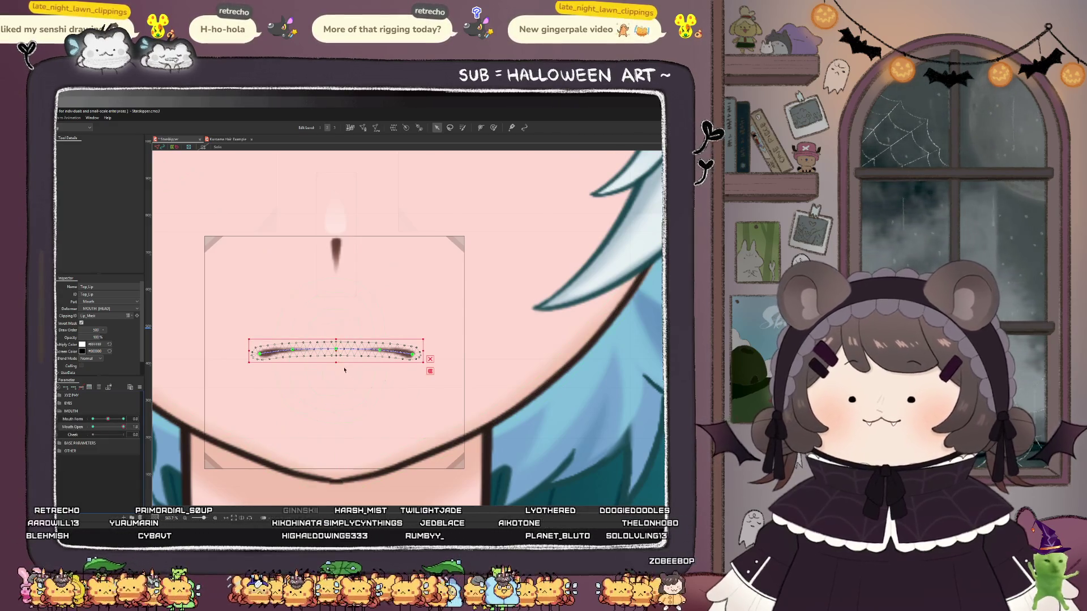
scroll(338, 348, "up", 1)
left_click_drag(337, 348, 338, 341)
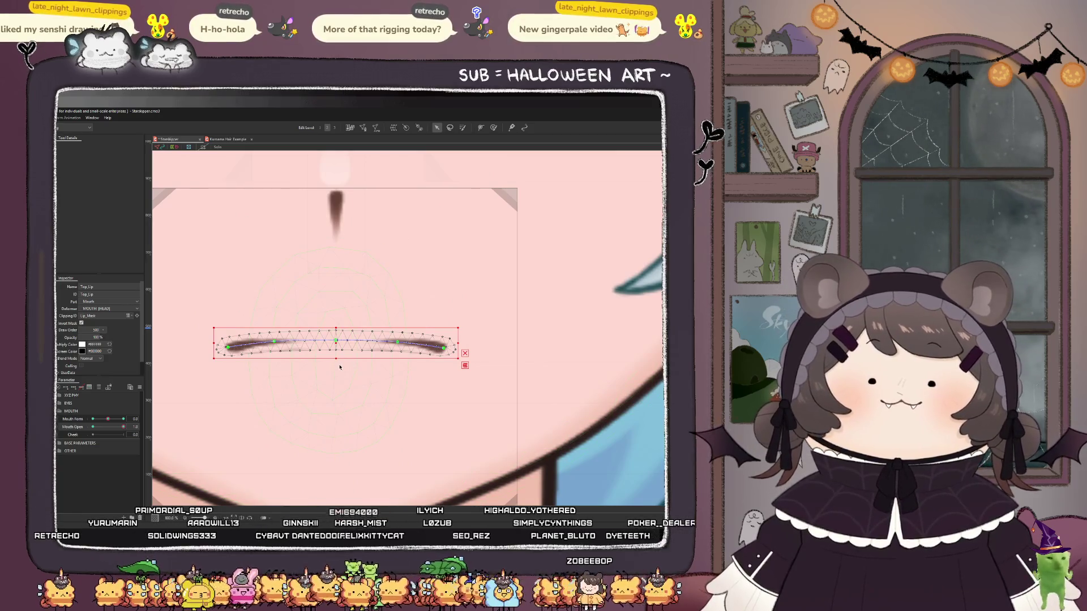
scroll(334, 366, "down", 2)
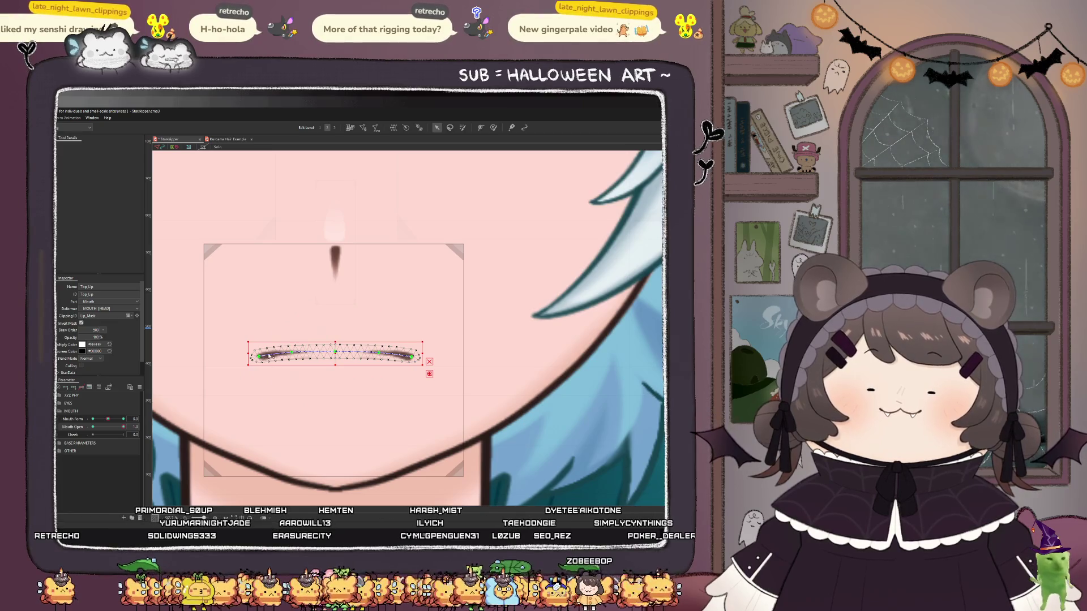
scroll(261, 354, "up", 2)
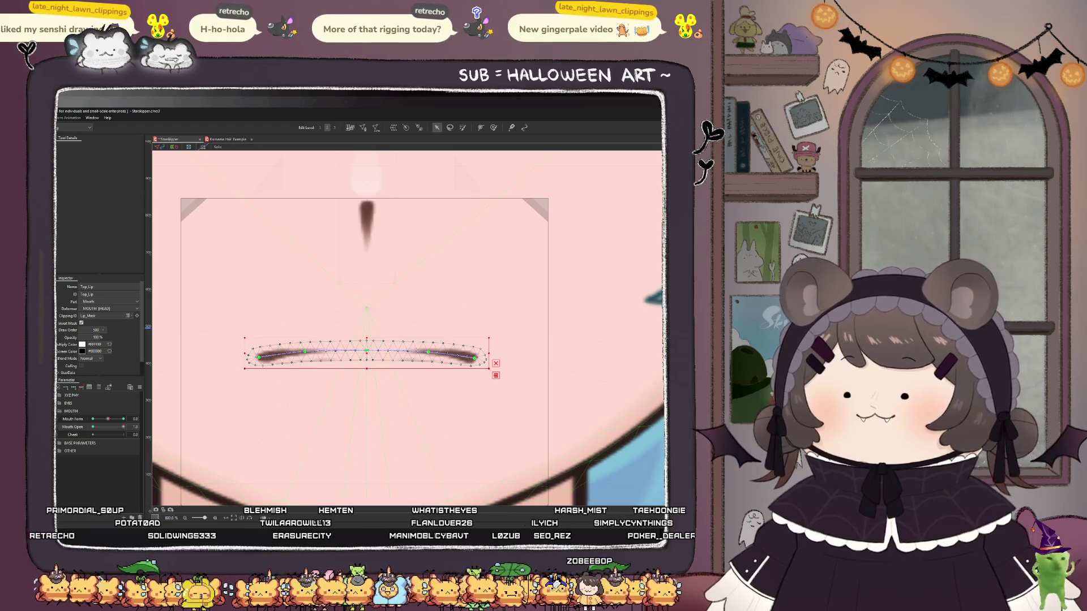
left_click(136, 316)
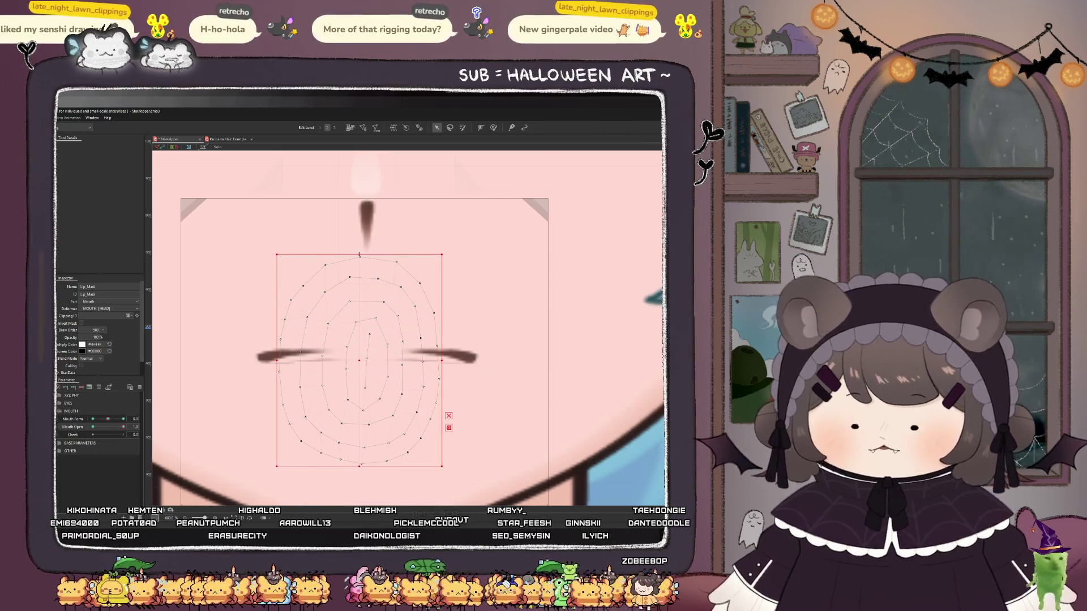
- Shrink and flatten the oval Lip_Mask, comparing its open and closed shapes
mouse_move(442, 466)
left_mouse_down()
mouse_move(400, 413)
mouse_move(430, 419)
mouse_move(421, 439)
mouse_move(415, 431)
left_mouse_up()
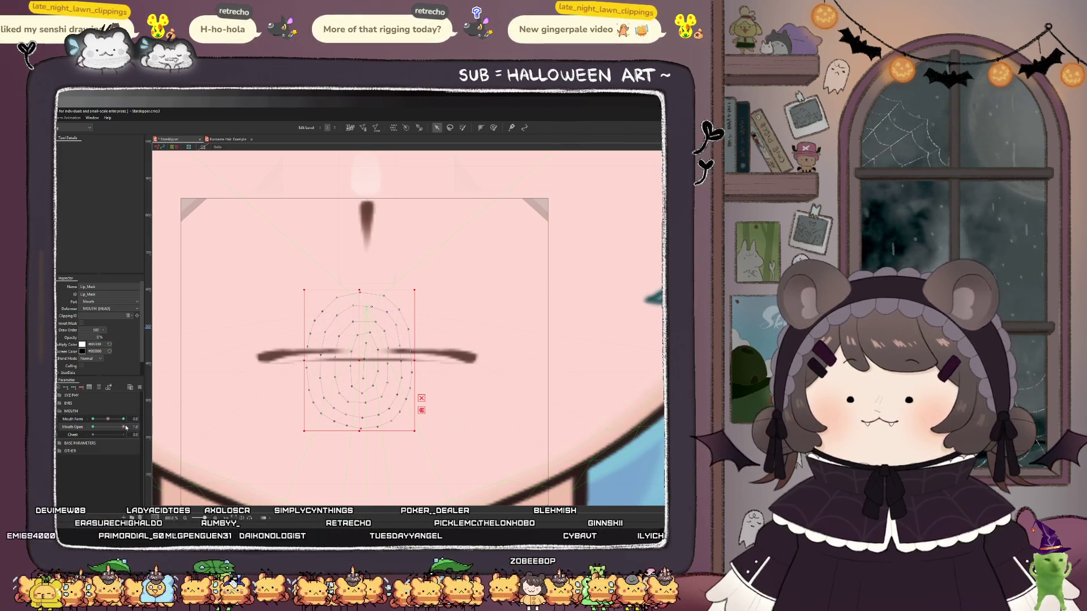
mouse_move(125, 429)
left_mouse_down()
mouse_move(78, 428)
mouse_move(141, 431)
left_mouse_up()
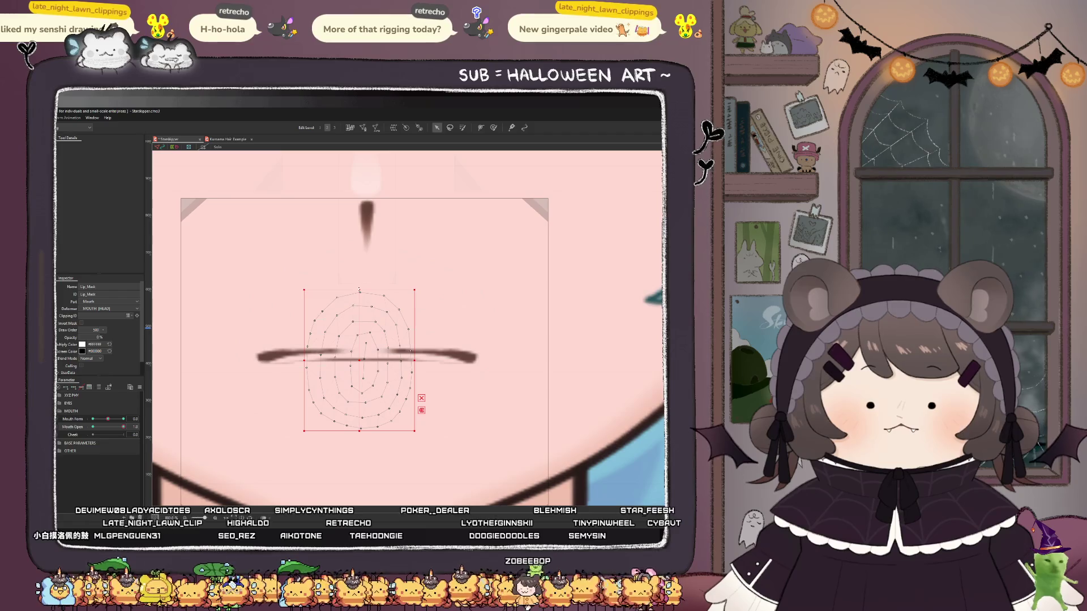
left_click_drag(359, 290, 360, 368)
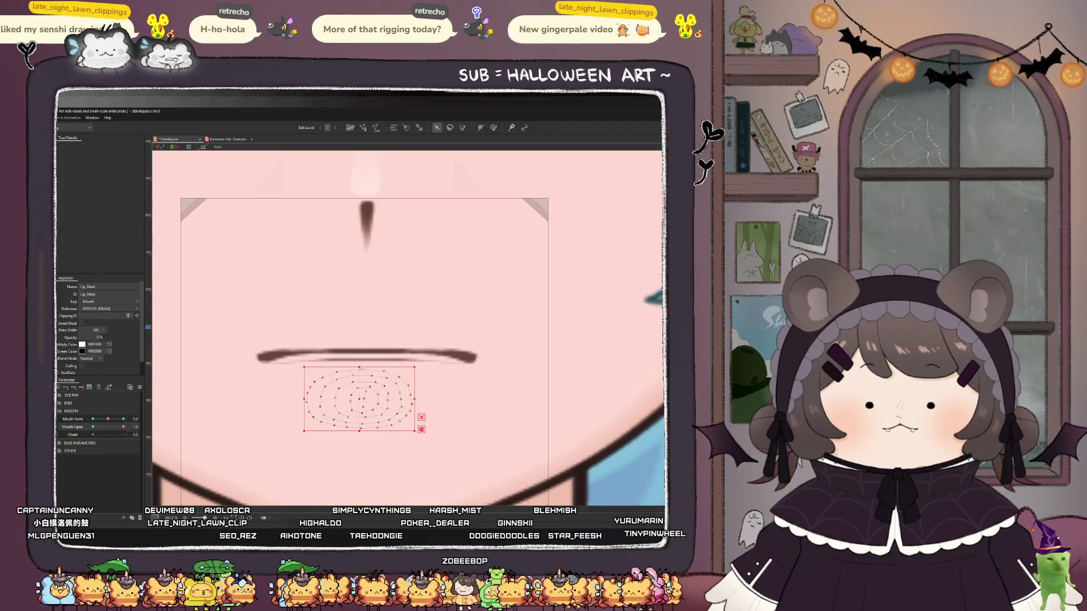
mouse_move(121, 429)
left_mouse_down()
mouse_move(91, 435)
mouse_move(130, 434)
left_mouse_up()
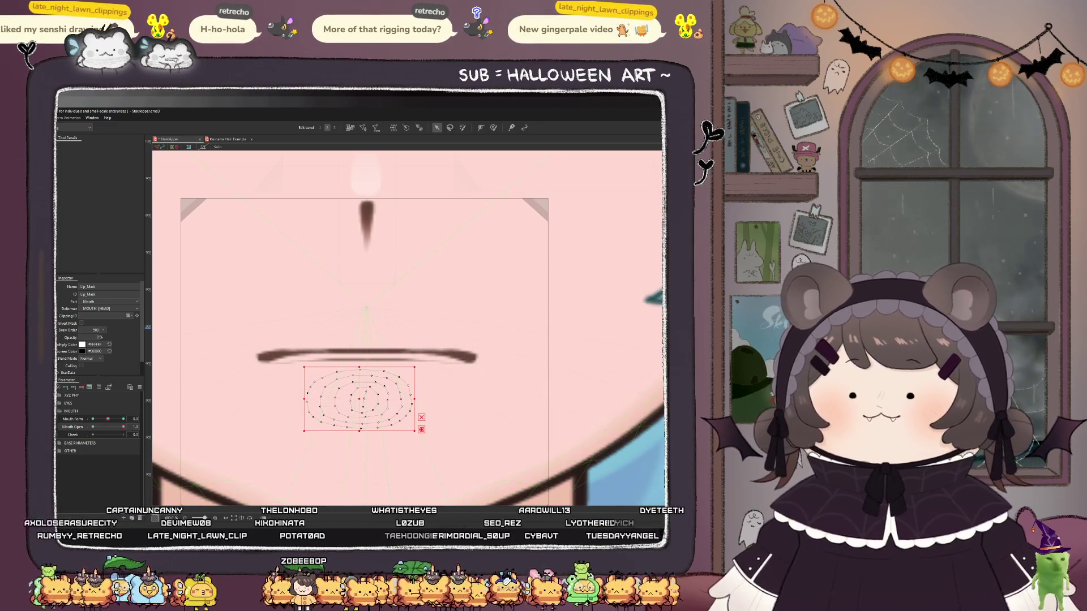
- Nudge the Top_Lip_Mask up slightly
left_click(181, 375)
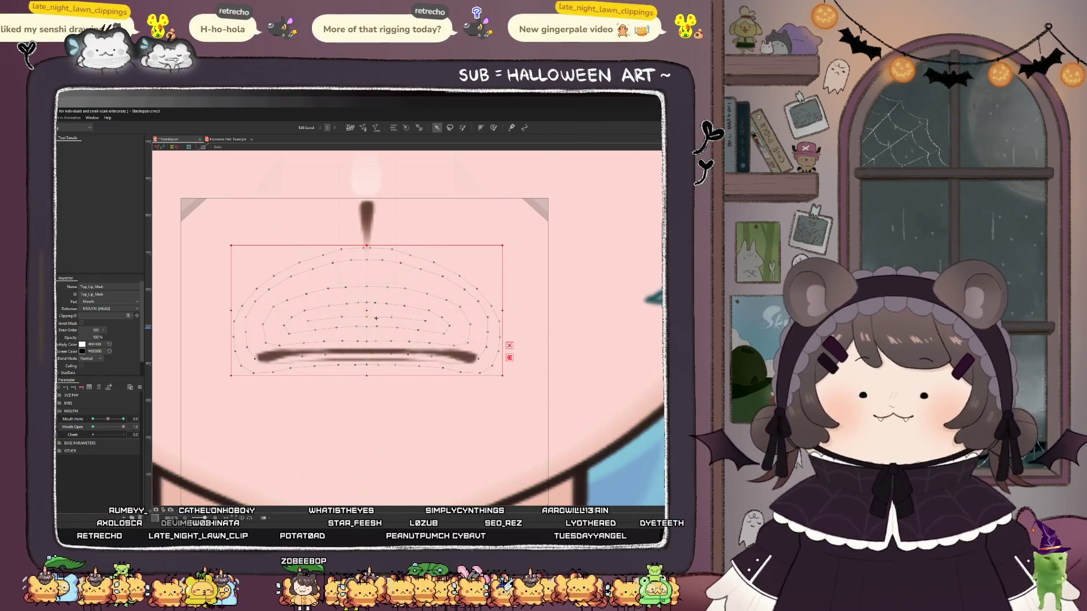
left_click_drag(368, 319, 368, 305)
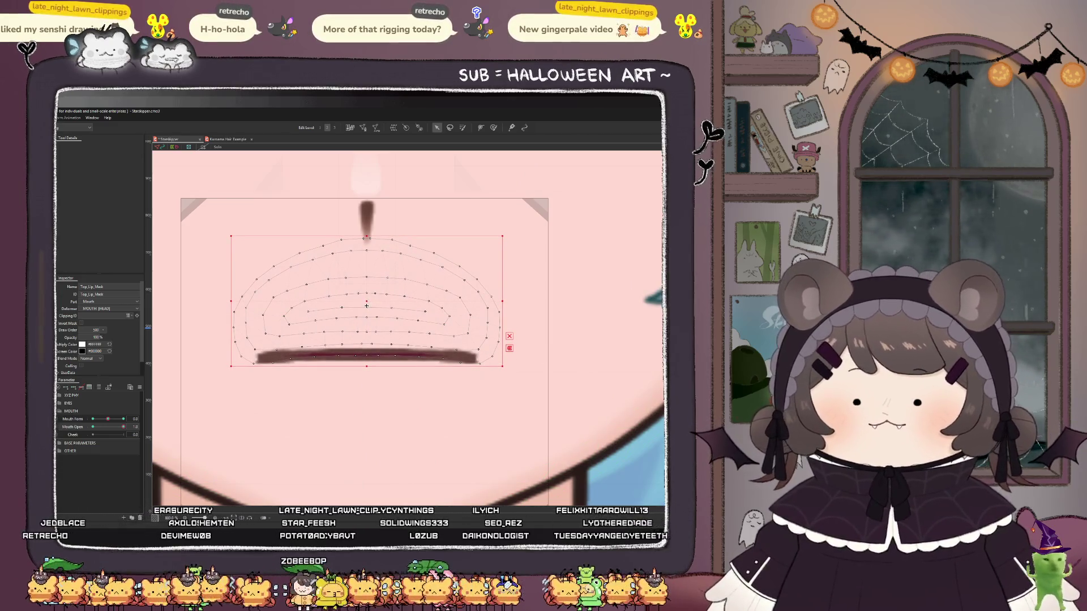
left_click(310, 359)
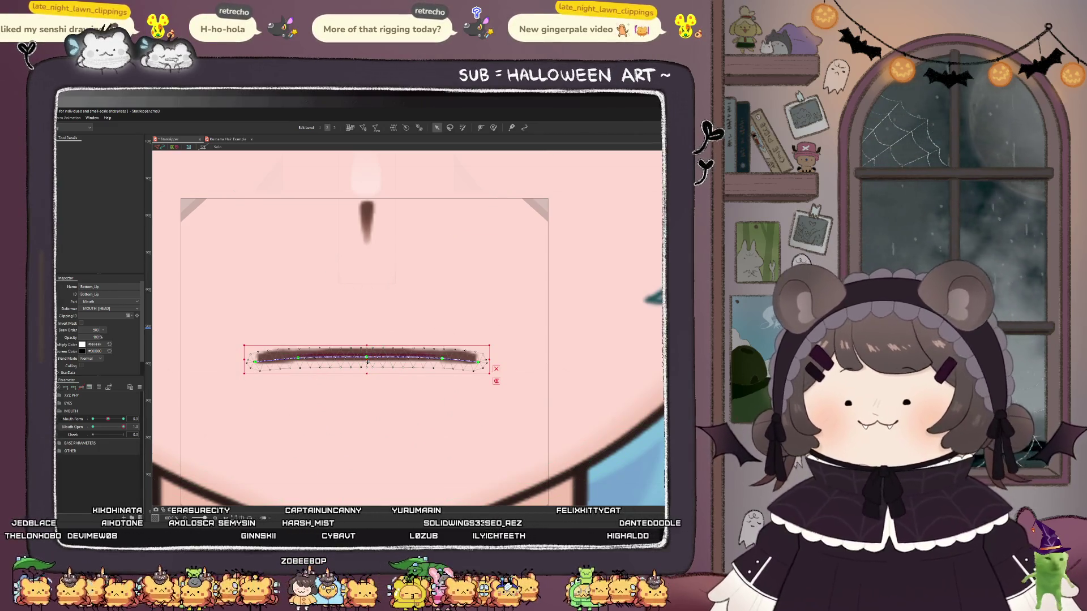
- Lower the Bottom_Lip and bend its ends up into a deep smile curve
left_click_drag(368, 362, 367, 407)
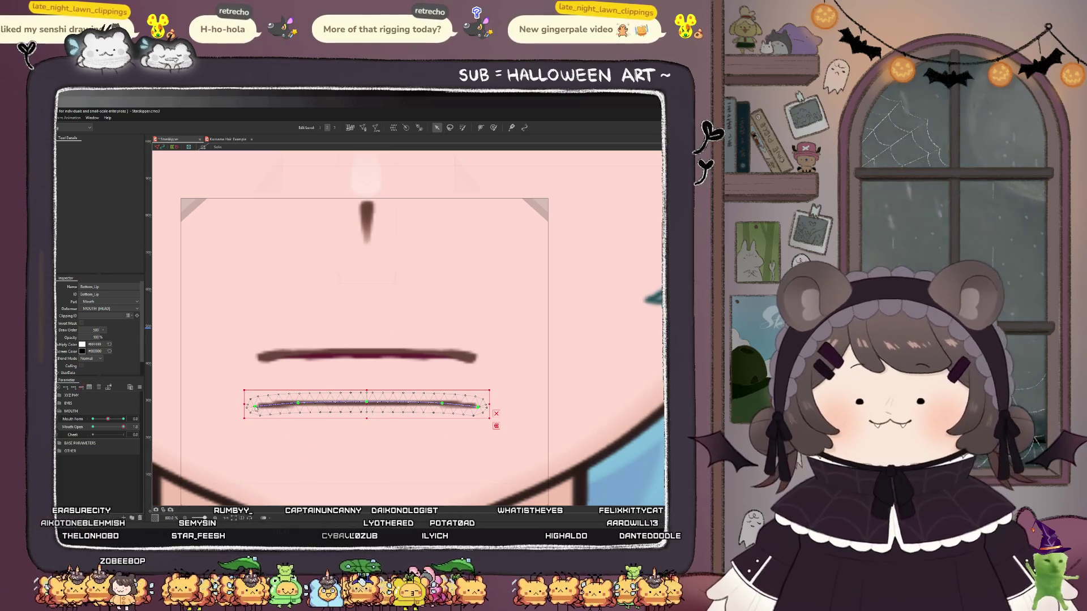
left_click_drag(255, 407, 265, 358)
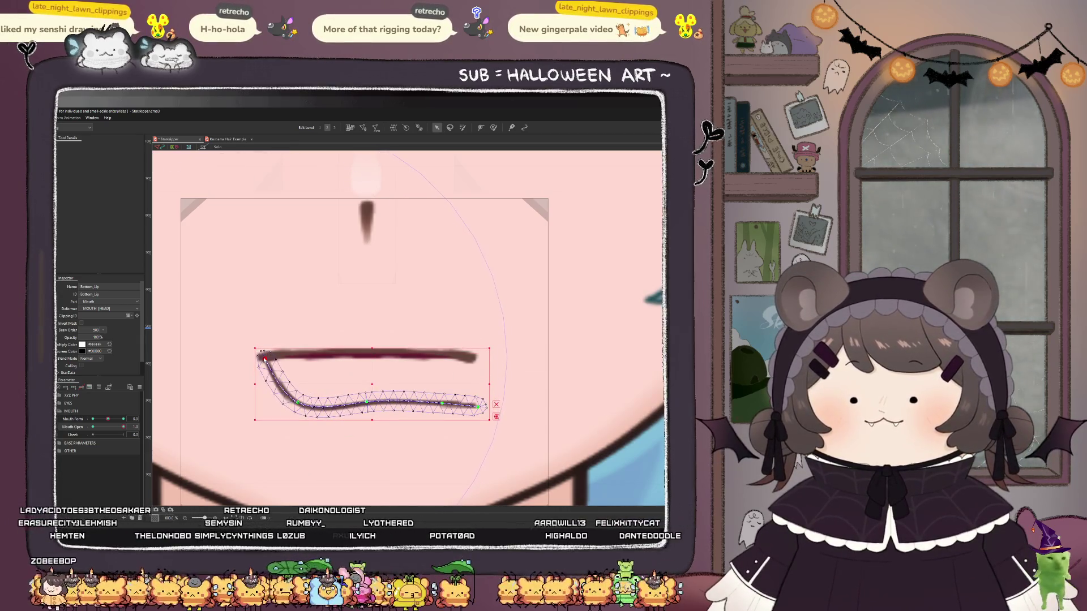
left_click_drag(479, 406, 468, 363)
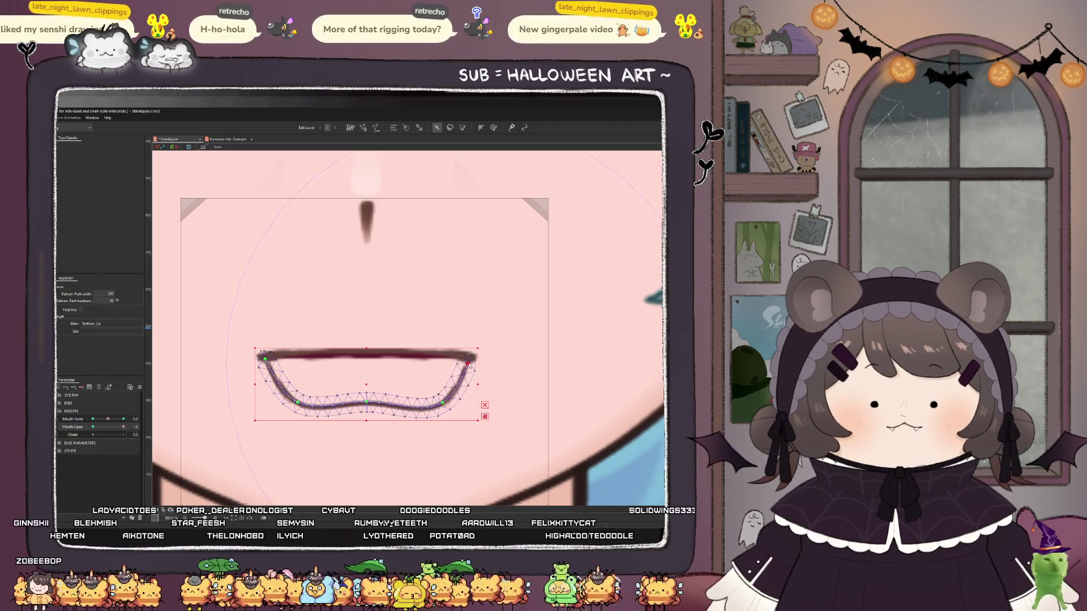
left_click_drag(365, 405, 352, 431)
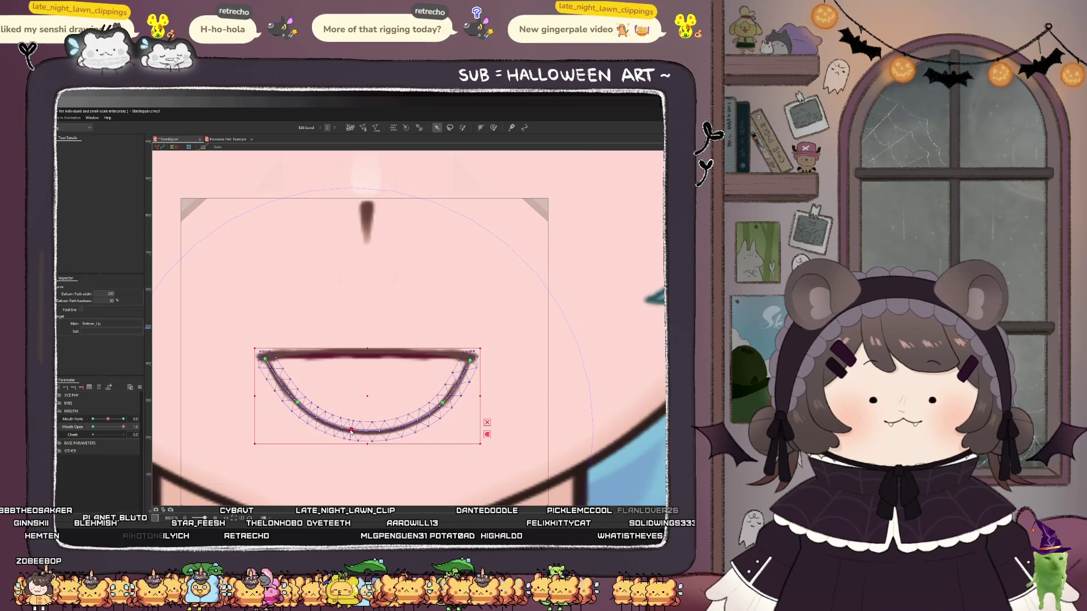
left_click(295, 405)
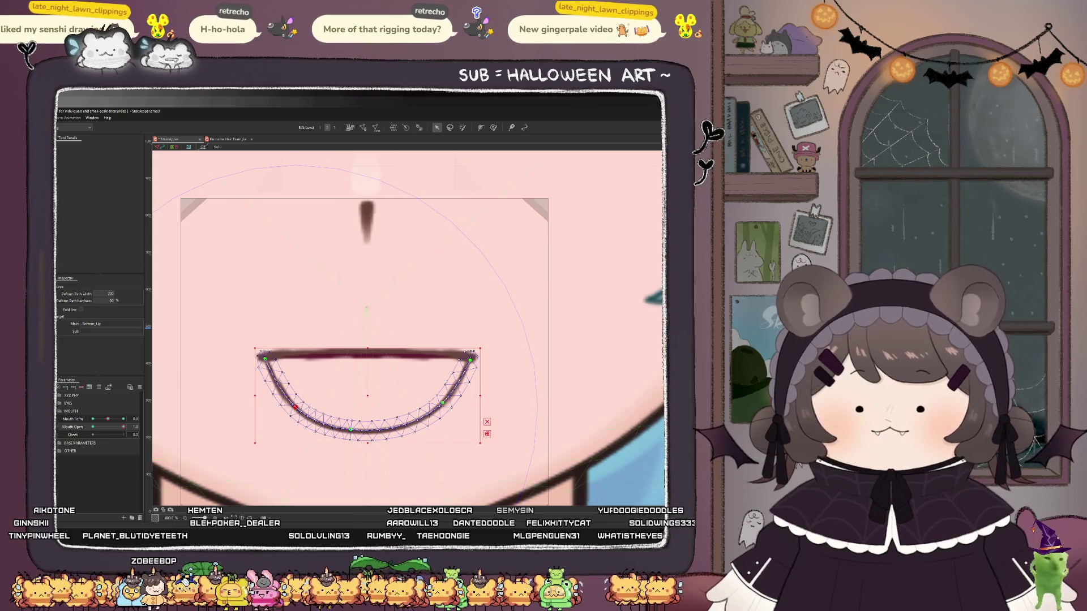
- Move the Bottom_Lip_Mask down to reveal the mouth interior
left_click(319, 419)
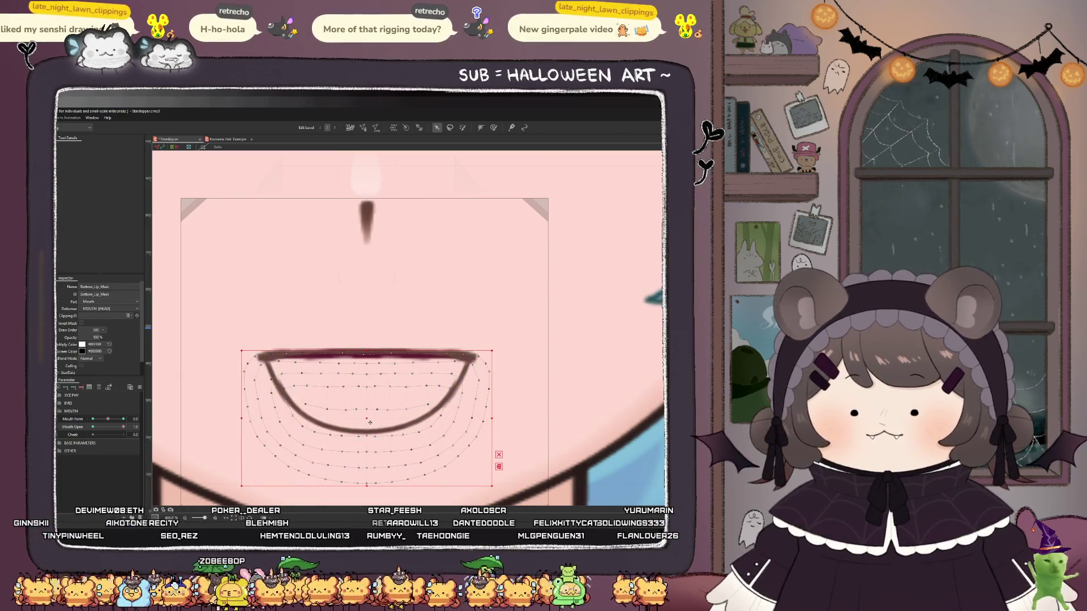
left_click_drag(367, 420, 367, 451)
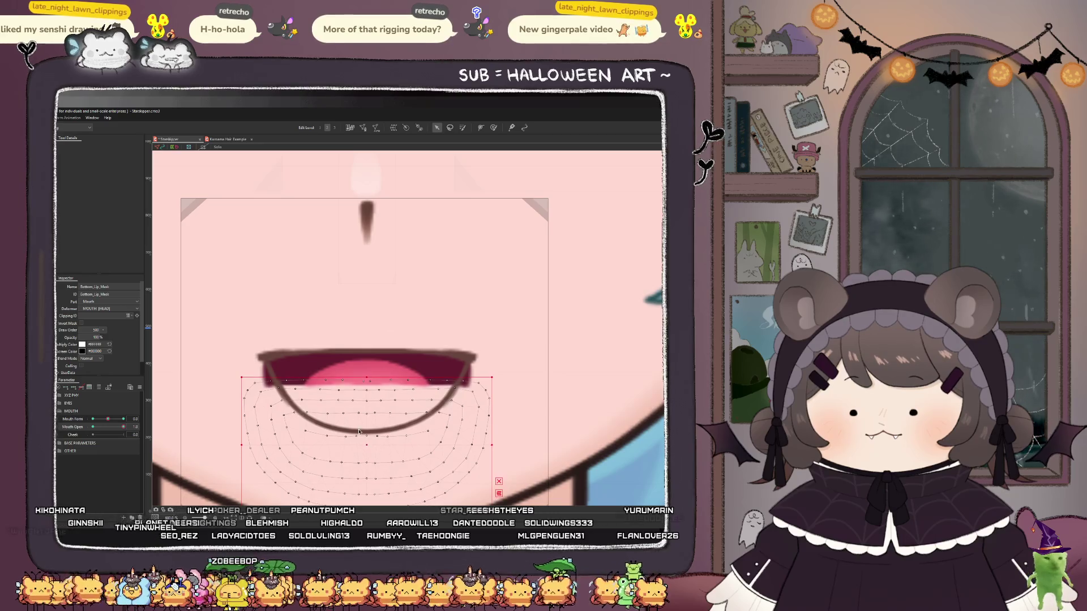
scroll(367, 451, "down", 6)
scroll(312, 393, "up", 5)
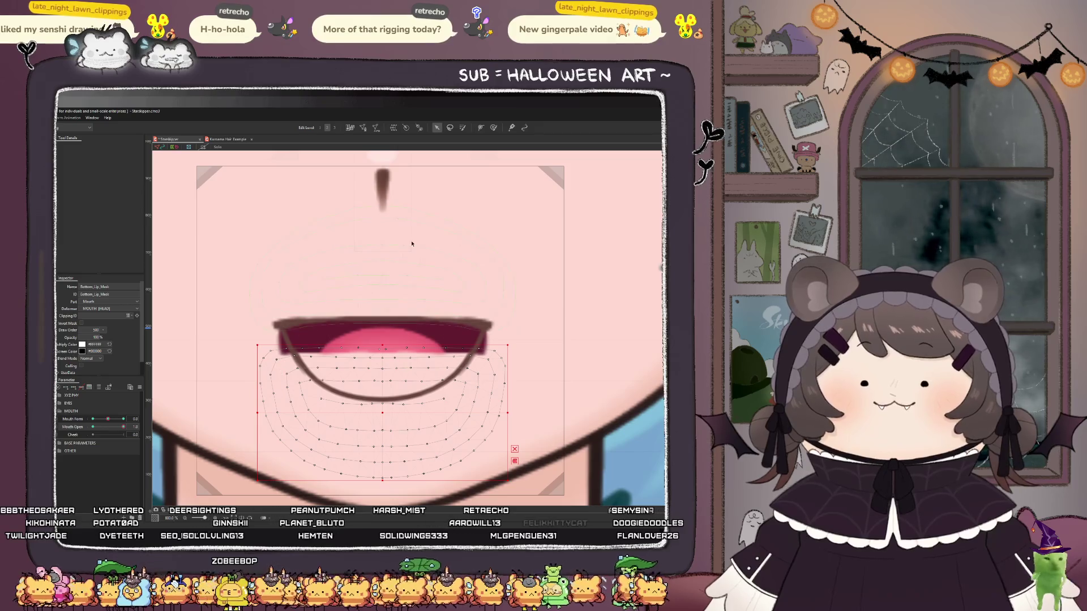
left_click(494, 127)
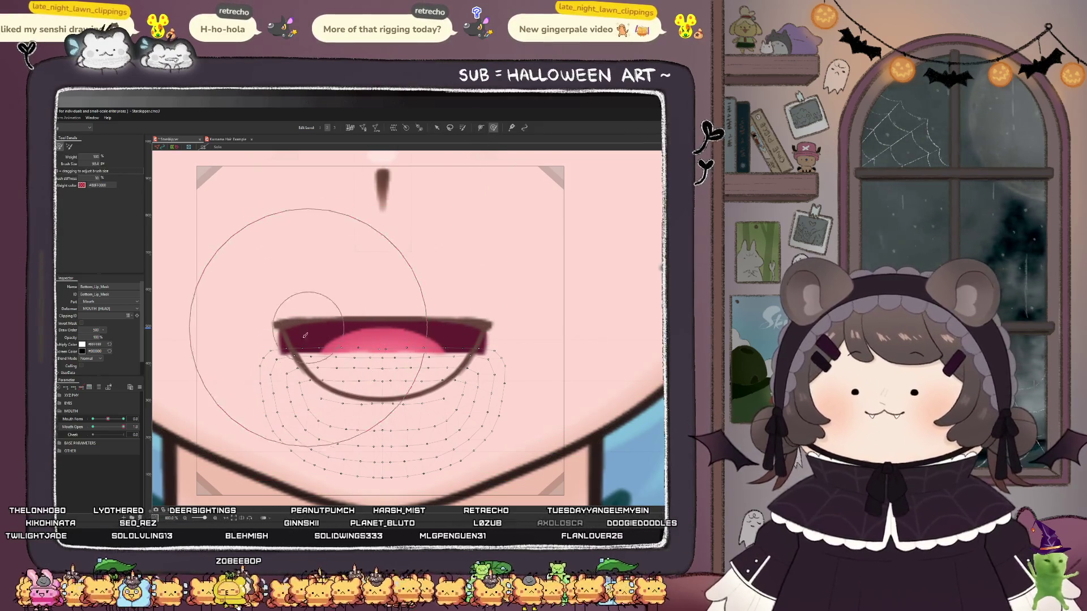
- Lift the Bottom_Lip_Mask's corners and paint weight over the lower lip with a larger brush
left_click_drag(240, 384, 224, 335)
mouse_move(479, 371)
left_mouse_down()
mouse_move(490, 374)
mouse_move(470, 365)
left_mouse_up()
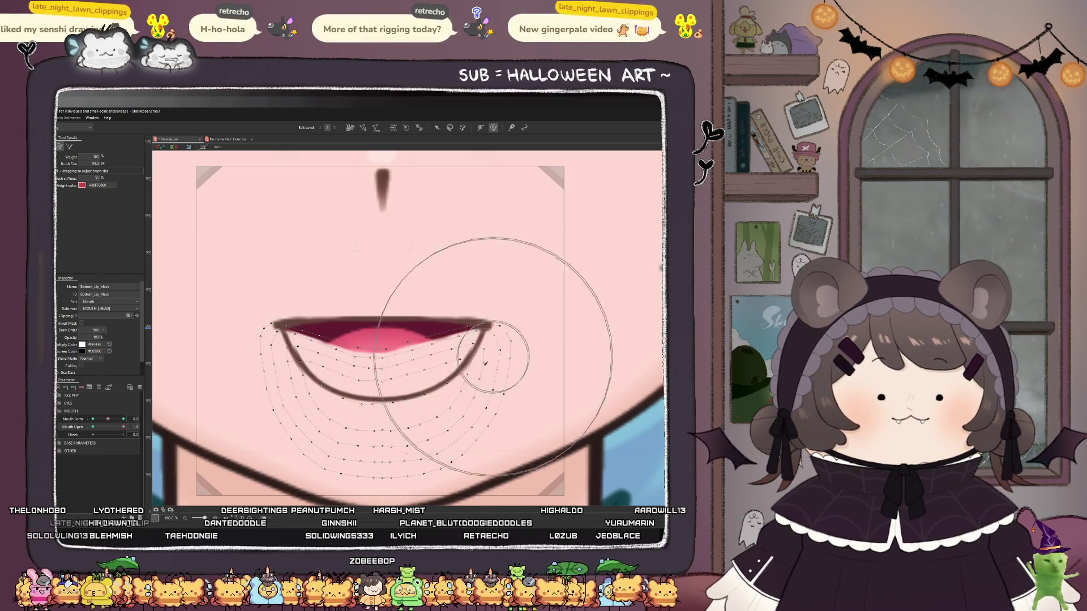
scroll(362, 409, "up", 2)
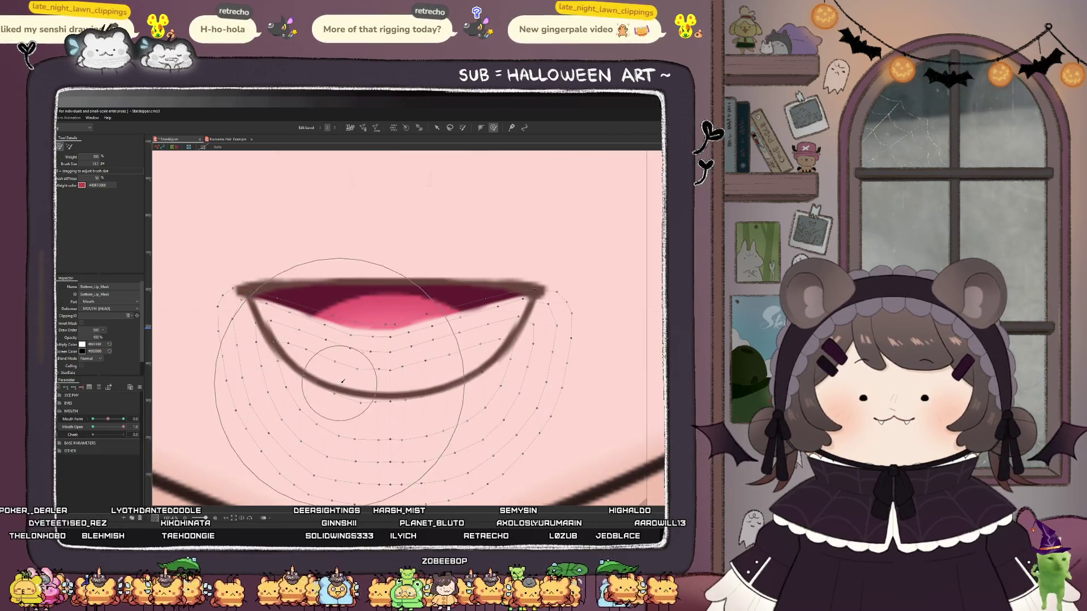
mouse_move(354, 399)
left_mouse_down()
mouse_move(357, 345)
mouse_move(376, 317)
mouse_move(472, 315)
mouse_move(414, 347)
mouse_move(379, 345)
mouse_move(319, 286)
mouse_move(325, 321)
mouse_move(287, 303)
left_mouse_up()
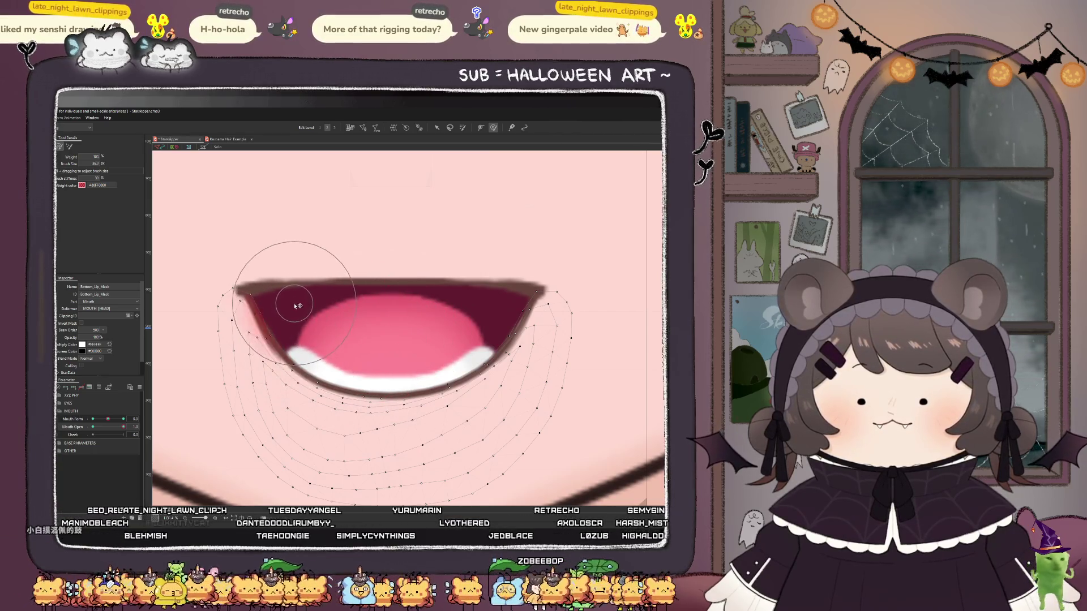
scroll(356, 387, "down", 5)
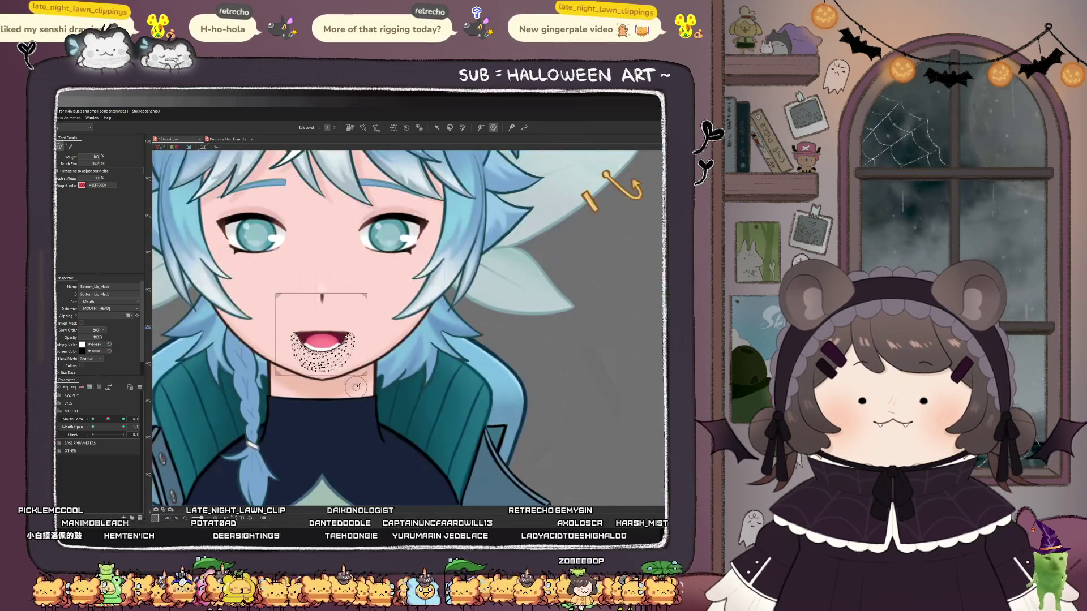
scroll(351, 381, "down", 3)
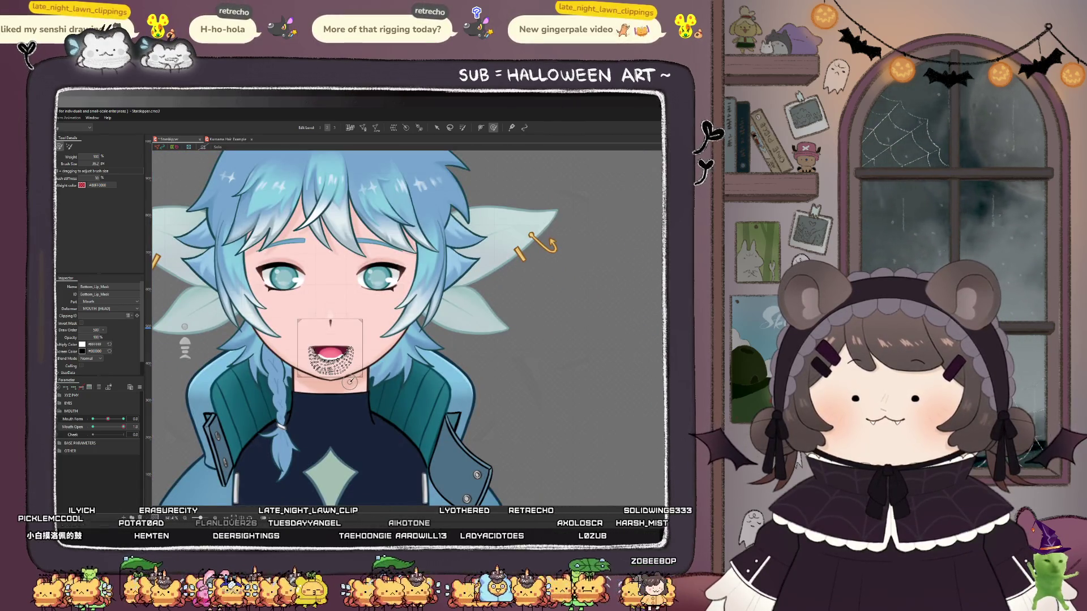
scroll(321, 361, "up", 3)
scroll(321, 365, "up", 5)
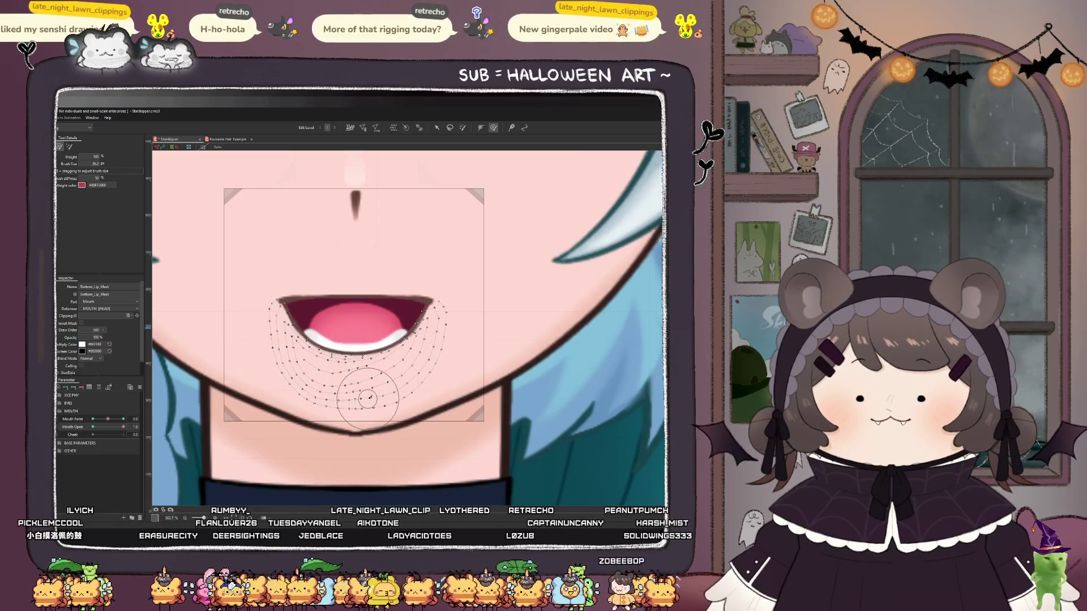
mouse_move(383, 389)
left_mouse_down()
mouse_move(337, 421)
mouse_move(314, 392)
left_mouse_up()
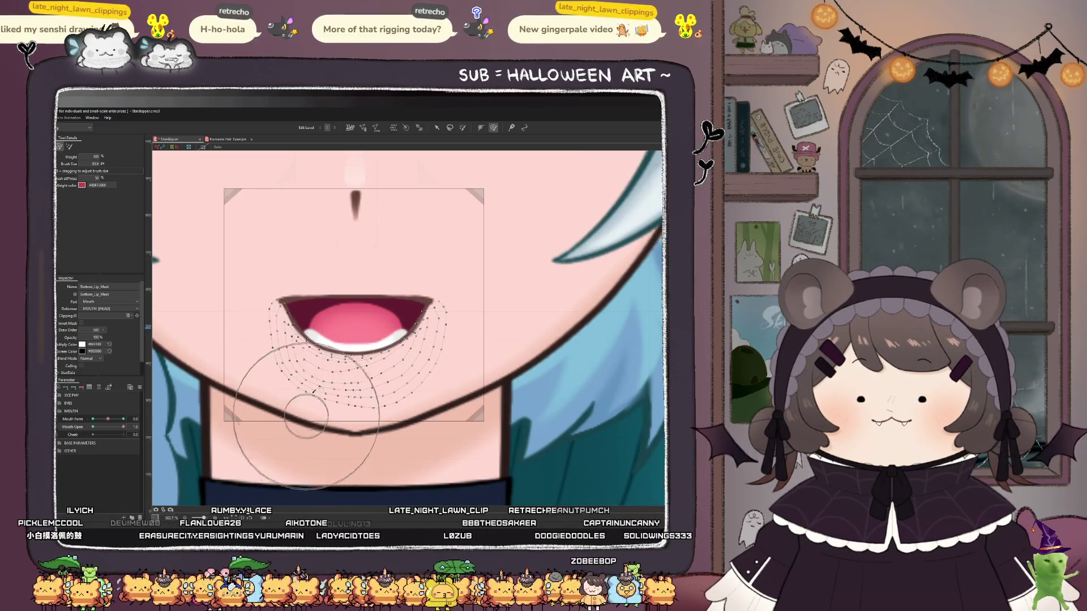
mouse_move(399, 446)
left_mouse_down()
mouse_move(385, 447)
mouse_move(411, 408)
mouse_move(473, 416)
mouse_move(262, 451)
mouse_move(416, 418)
mouse_move(388, 431)
left_mouse_up()
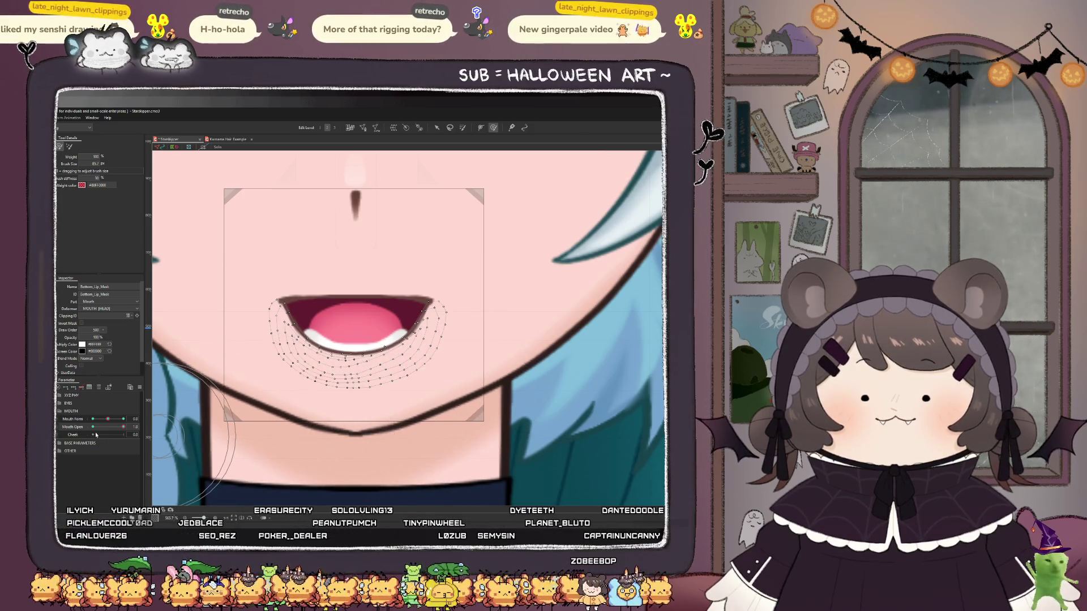
- Test the Mouth Open slider, leave weight painting, and preview the fully open mouth
mouse_move(124, 427)
left_mouse_down()
mouse_move(84, 423)
mouse_move(185, 425)
mouse_move(92, 427)
left_mouse_up()
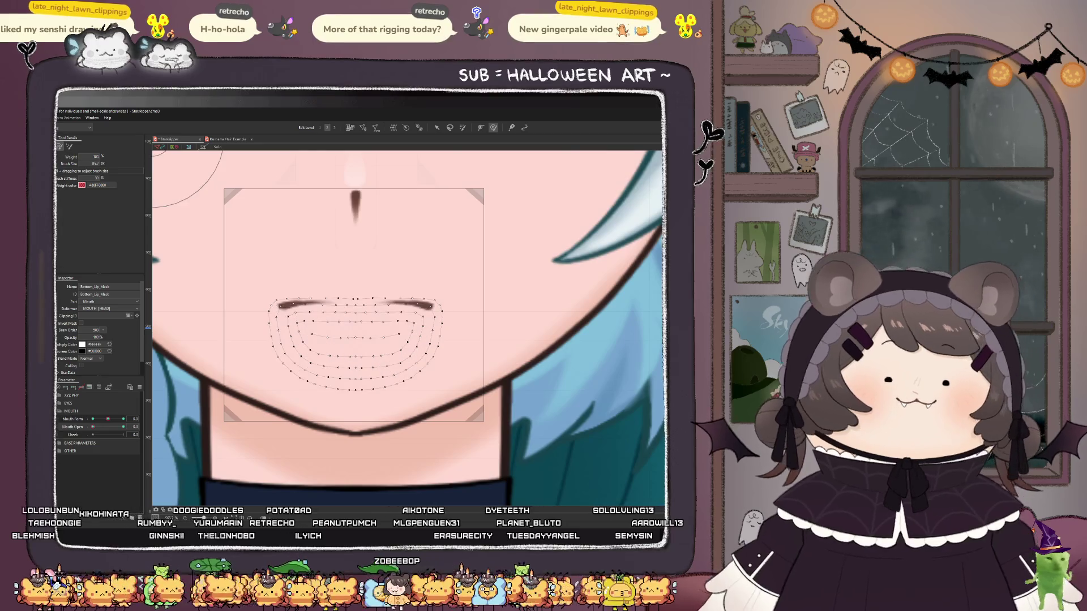
scroll(411, 396, "down", 5)
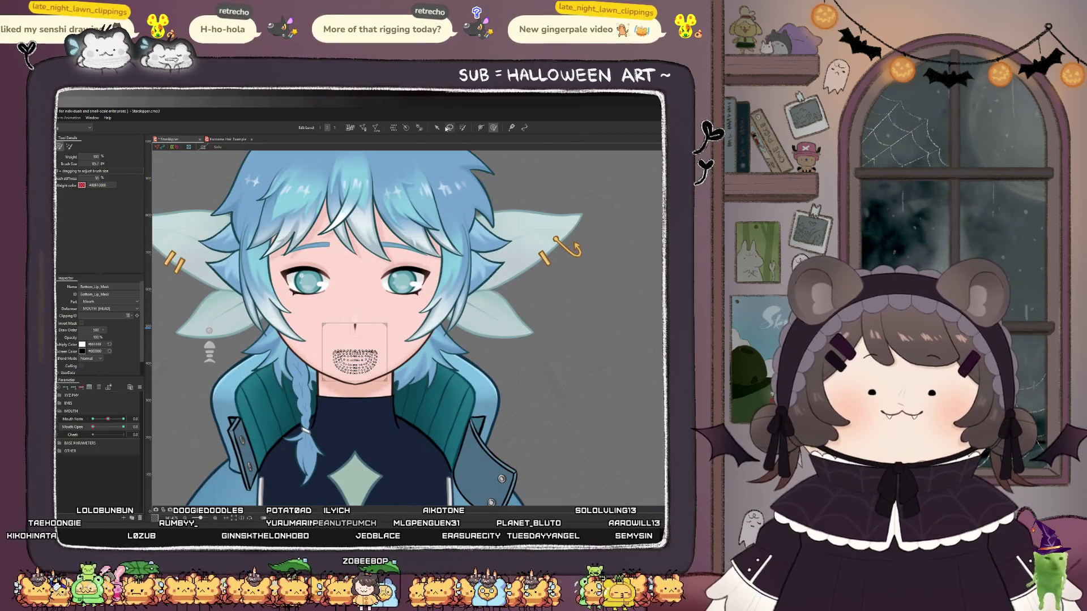
left_click(436, 127)
scroll(417, 429, "down", 3)
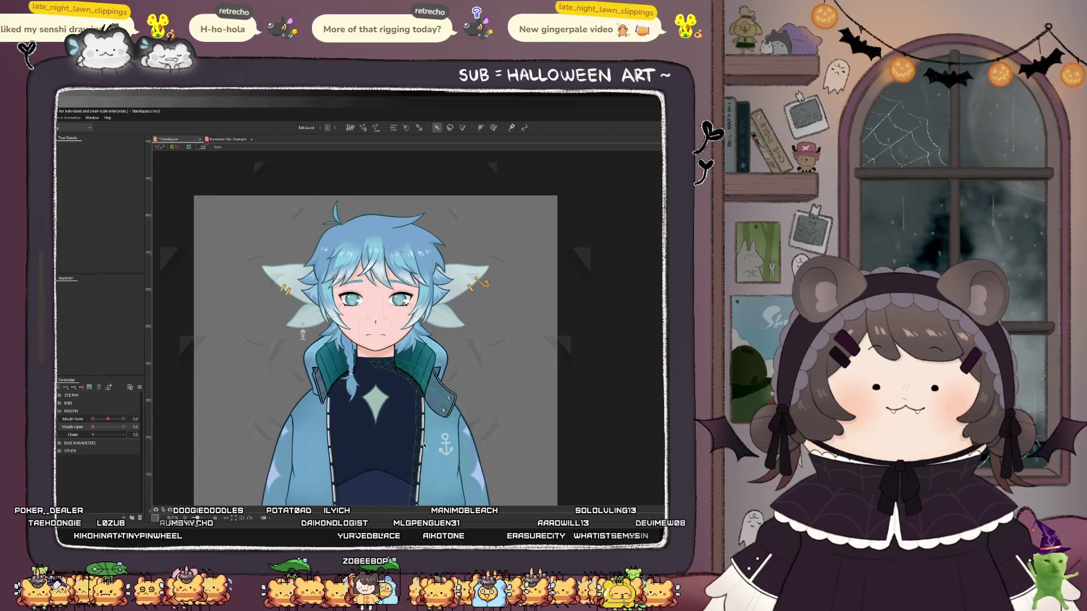
scroll(382, 334, "up", 10)
left_click_drag(93, 427, 123, 427)
scroll(392, 395, "down", 4)
- Move the Lip_Mask up above the open mouth and set Mouth Open to 0.6
scroll(368, 386, "up", 2)
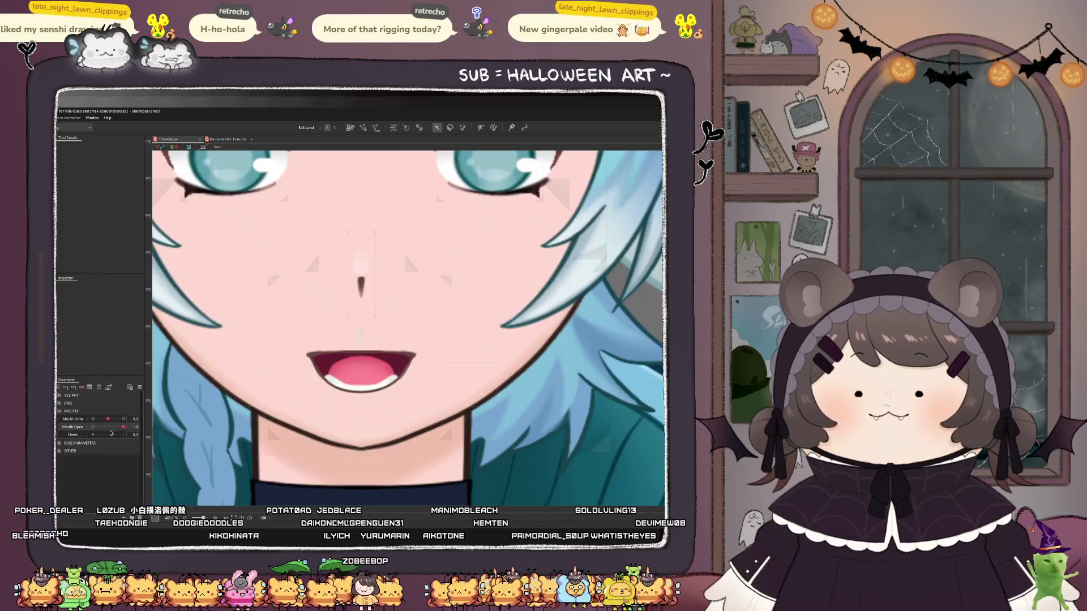
left_click(358, 374)
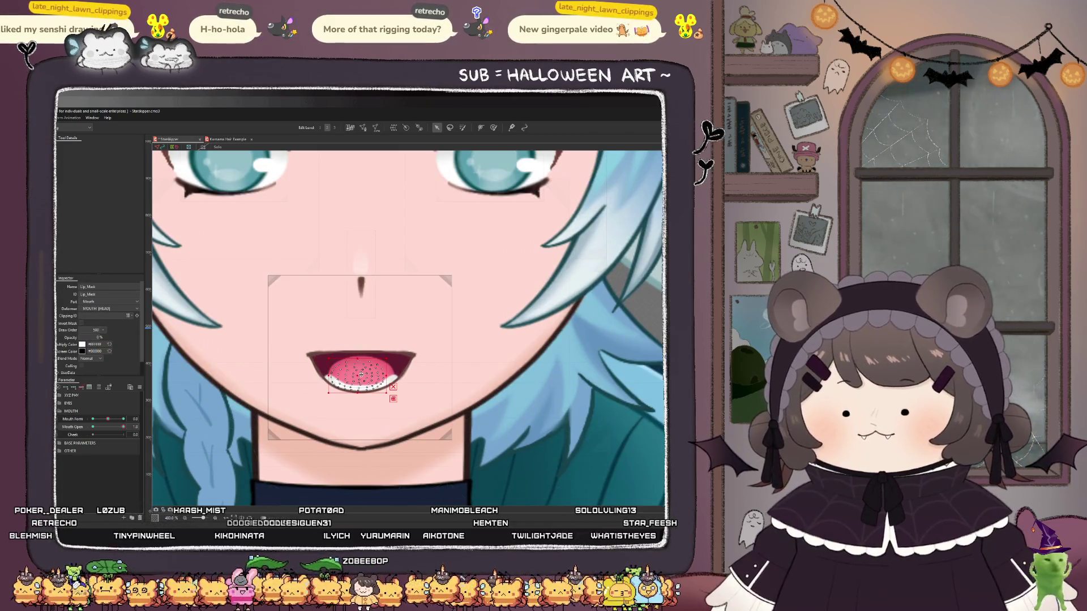
left_click_drag(360, 374, 363, 332)
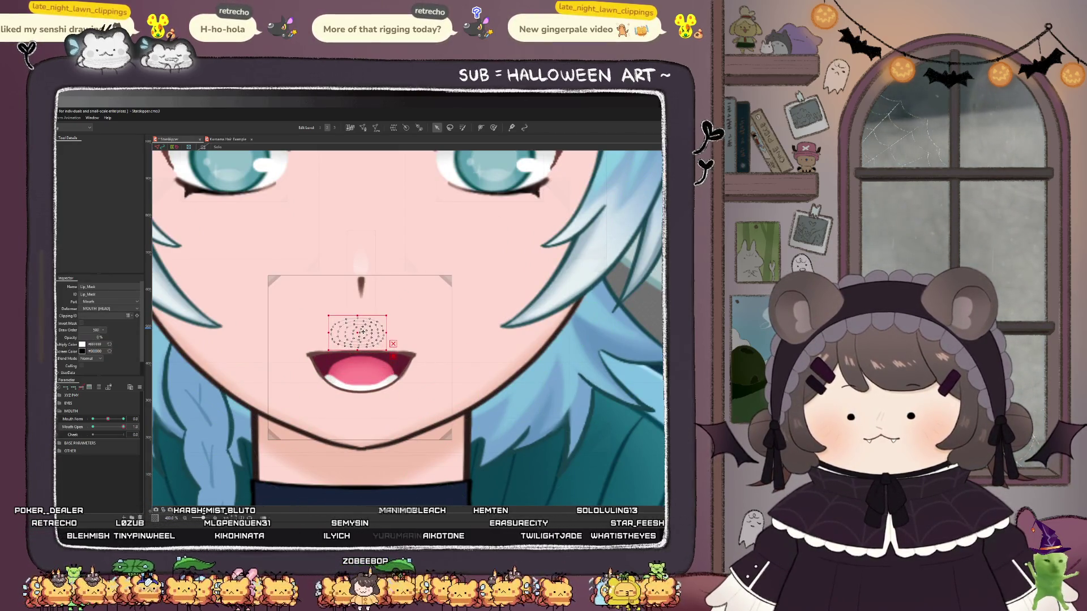
mouse_move(109, 425)
left_mouse_down()
mouse_move(83, 428)
mouse_move(122, 428)
mouse_move(63, 429)
left_mouse_up()
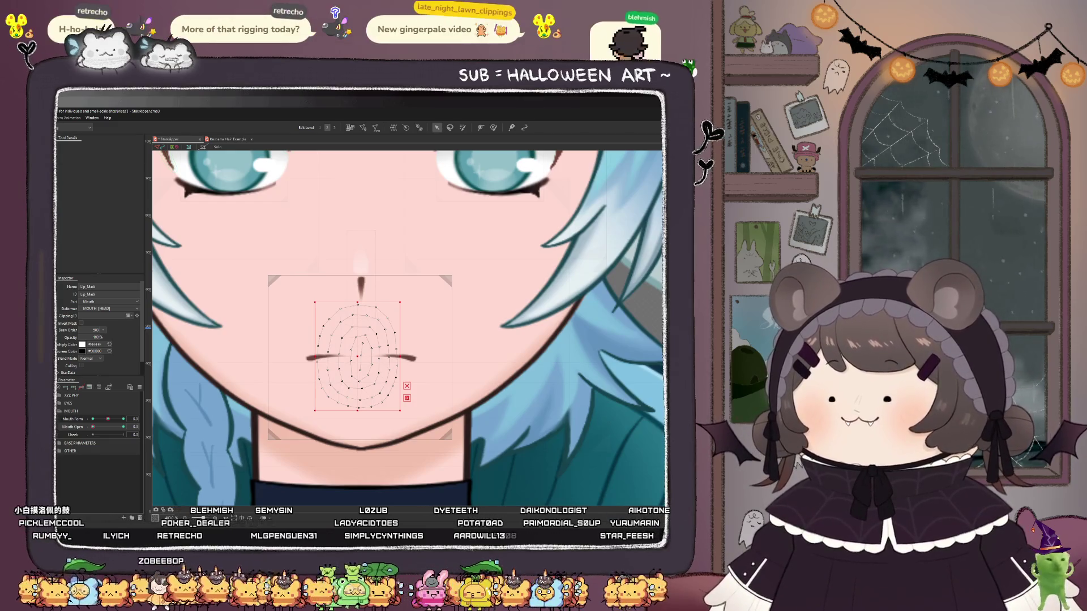
- Confirm Top_Lip's Clipping ID is Lip_Mask, then select Top_Lip_Mask
left_click(361, 356)
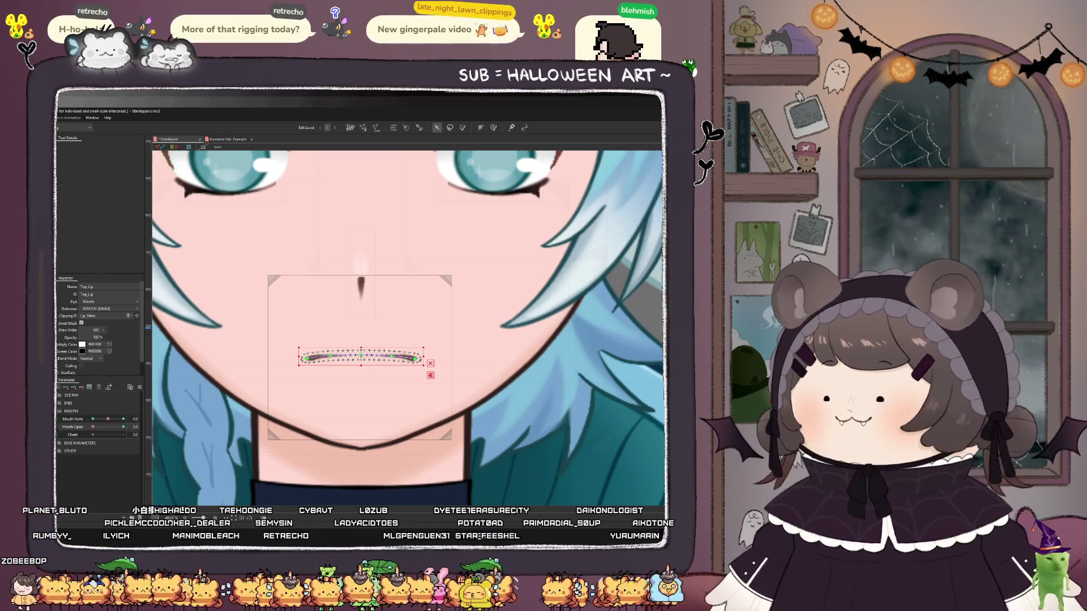
left_click(358, 357)
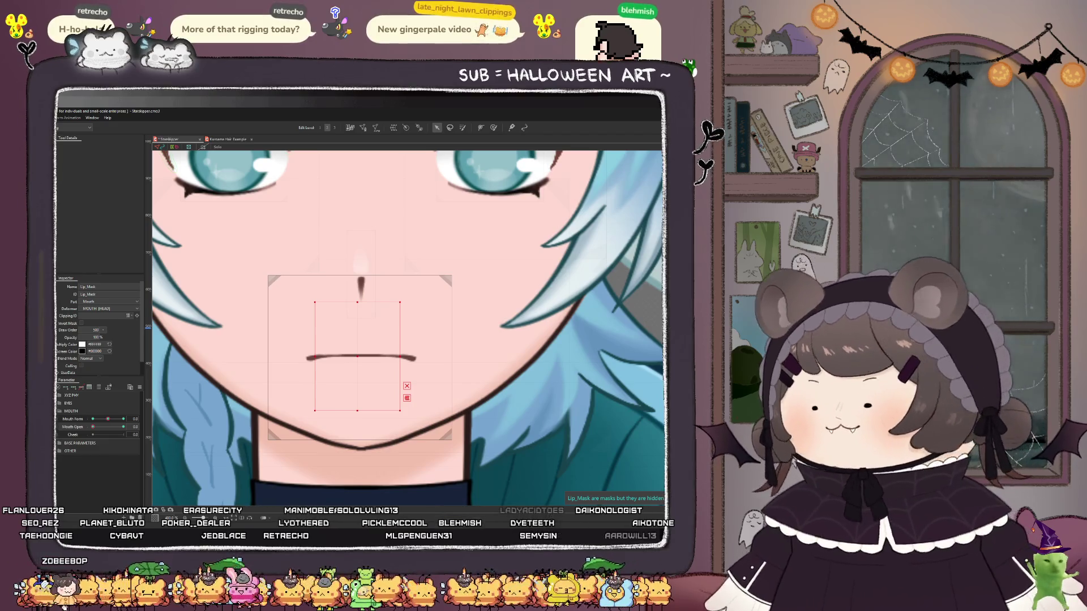
left_click(361, 357)
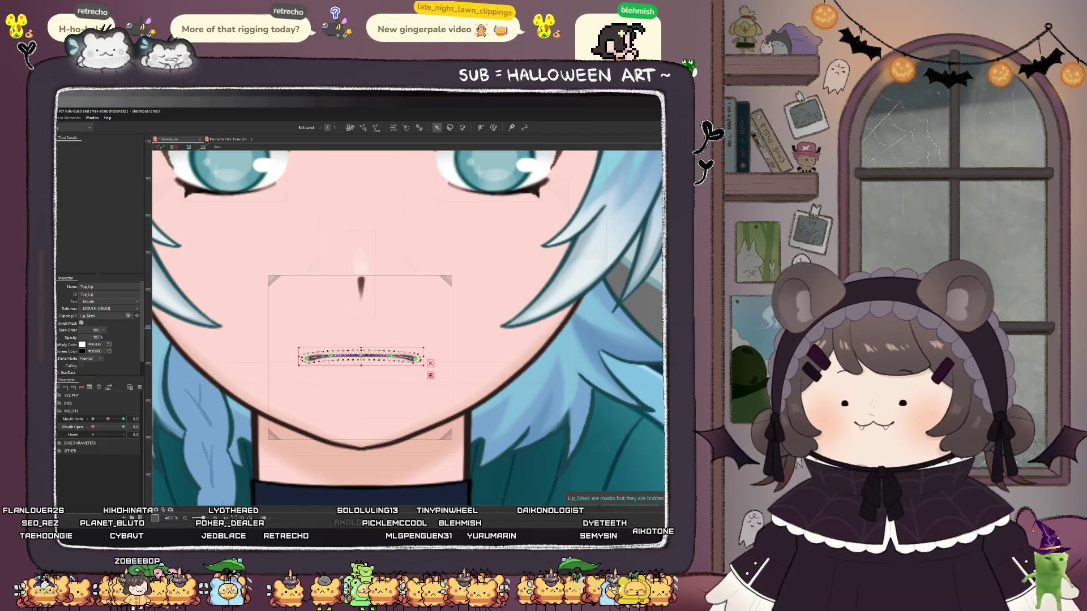
double_click(103, 317)
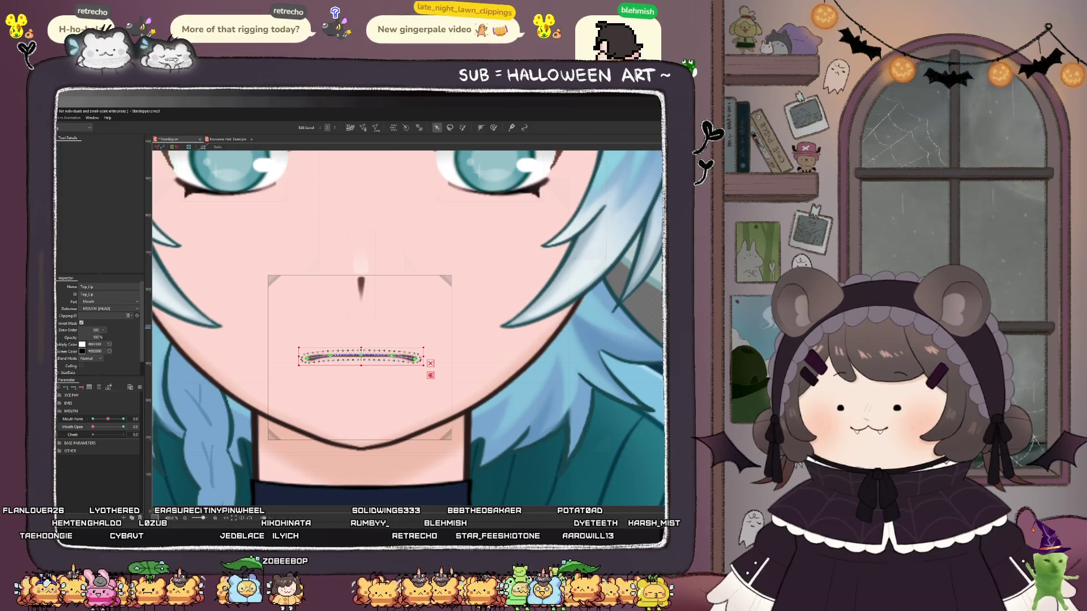
left_click(361, 329)
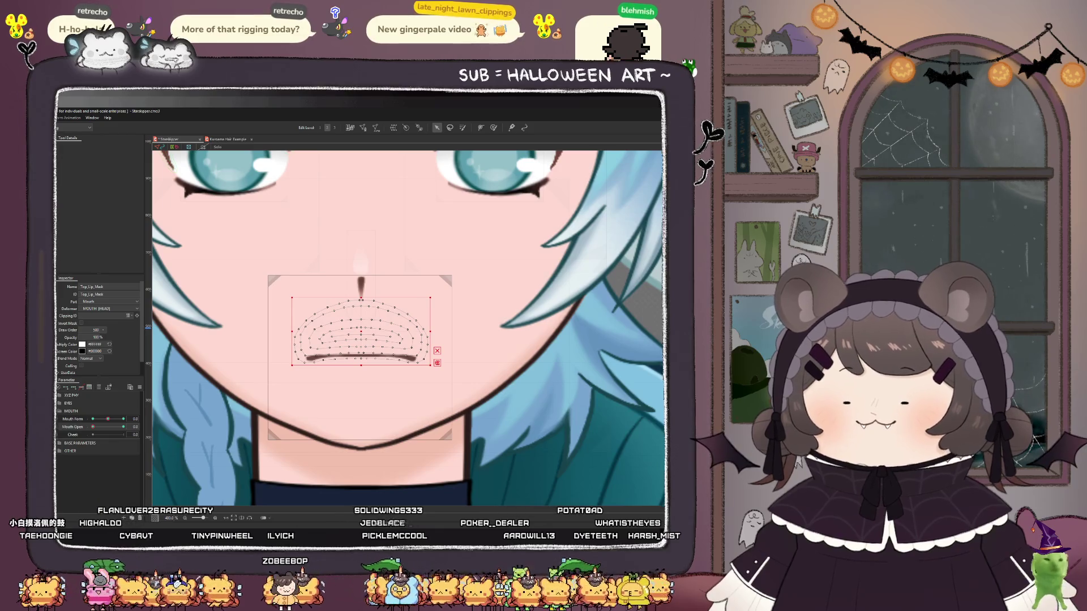
- At Mouth Open 1, pull the Top_Lip curve's middle down over the teeth, then close to check
scroll(373, 341, "up", 2)
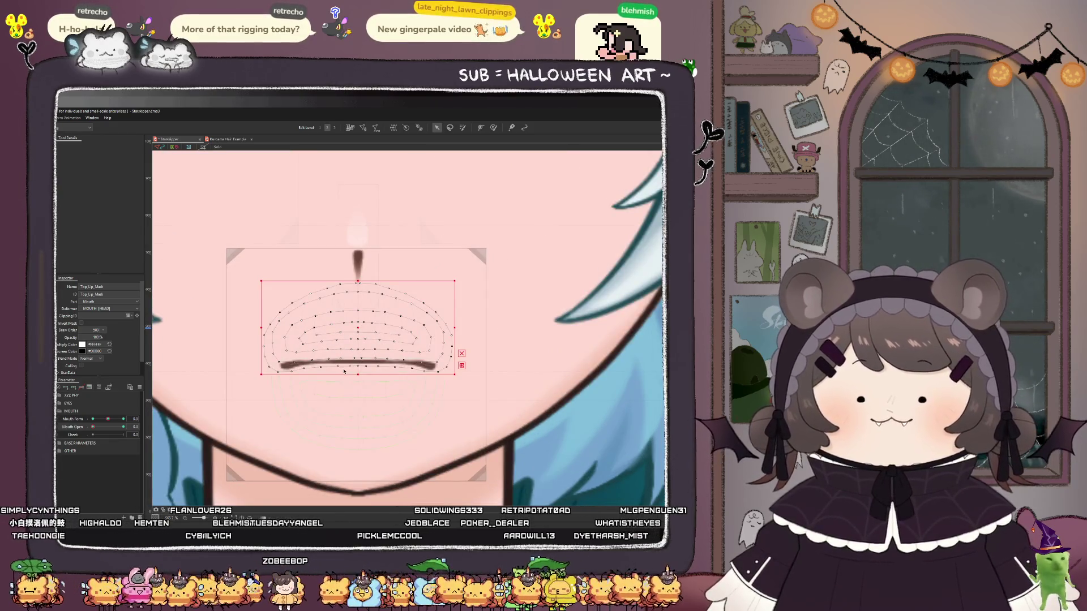
left_click(123, 427)
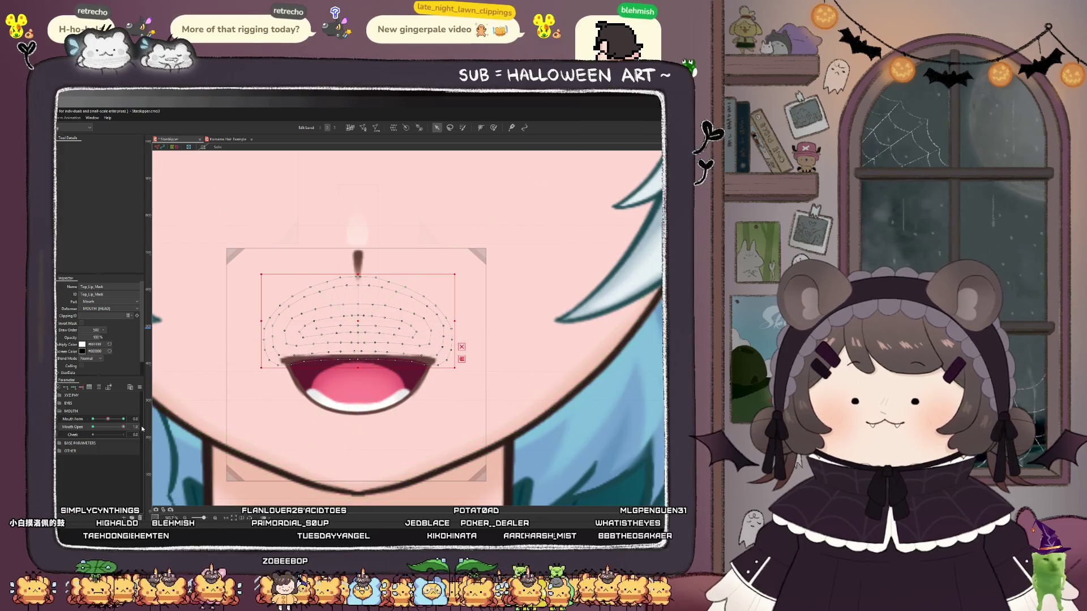
mouse_move(117, 426)
left_mouse_down()
mouse_move(94, 427)
mouse_move(129, 426)
left_mouse_up()
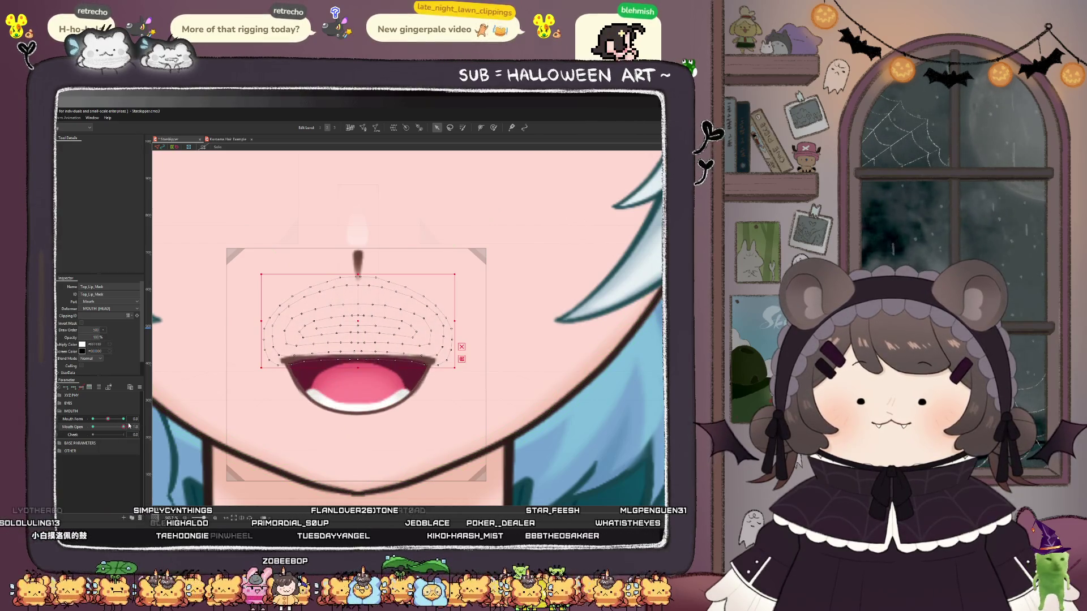
left_click(358, 358)
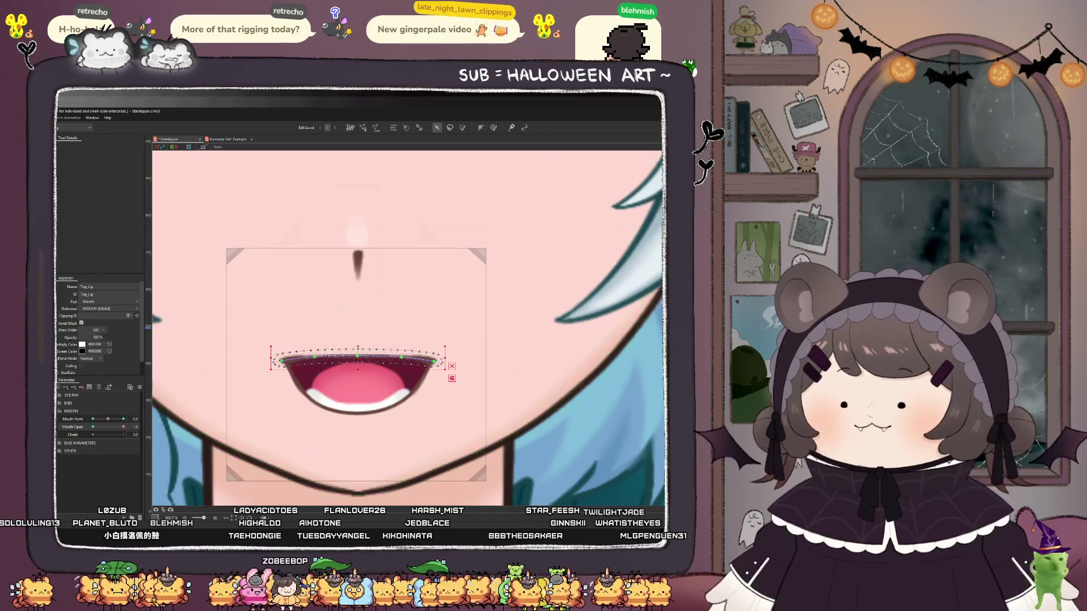
scroll(350, 364, "up", 3)
scroll(363, 353, "up", 5)
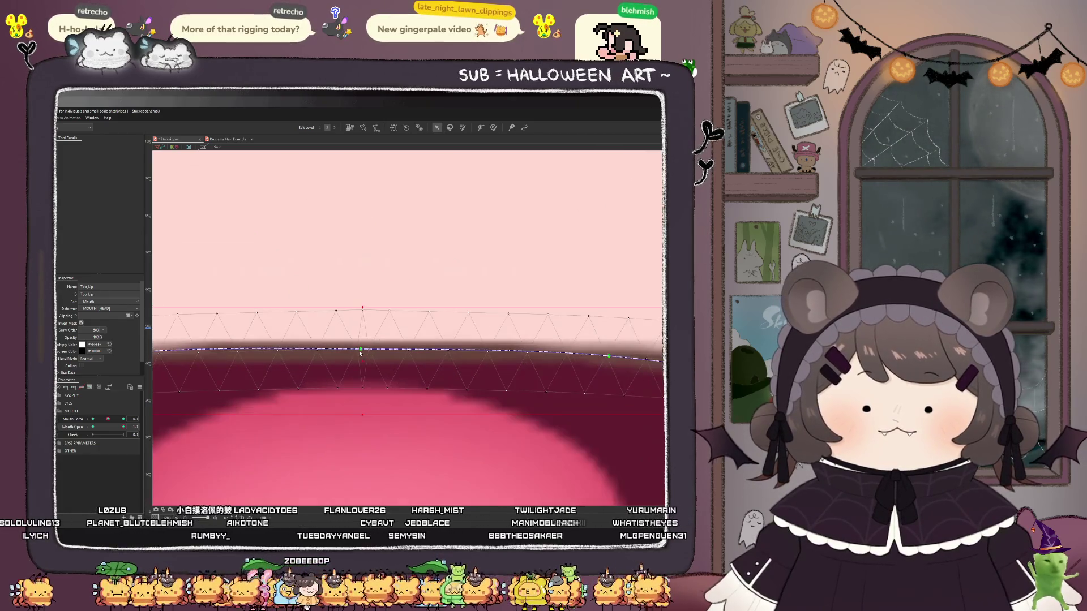
left_click_drag(362, 354, 359, 378)
scroll(309, 378, "down", 6)
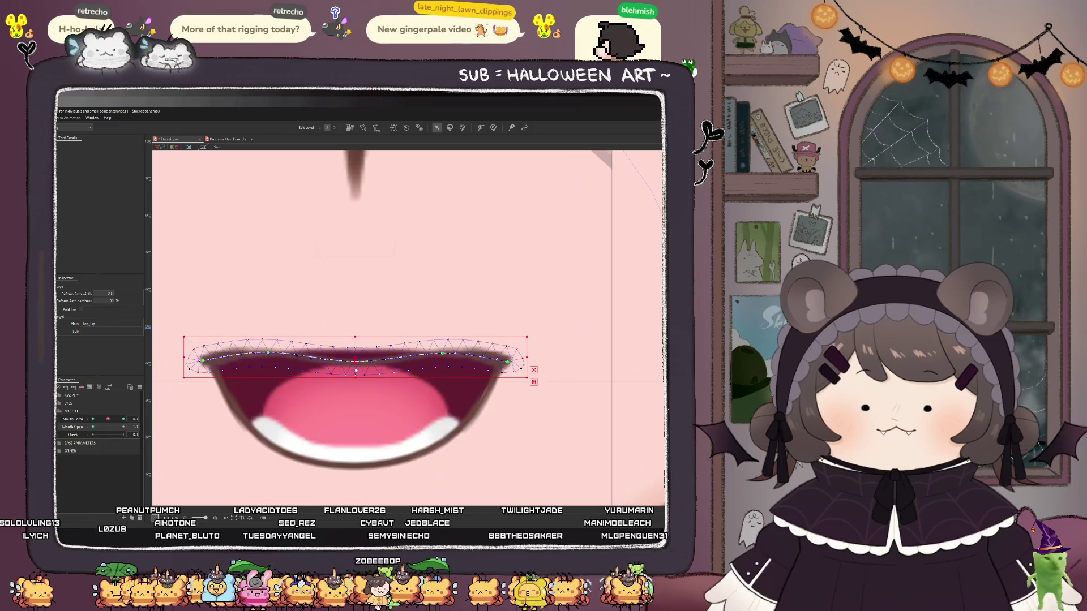
scroll(309, 378, "down", 4)
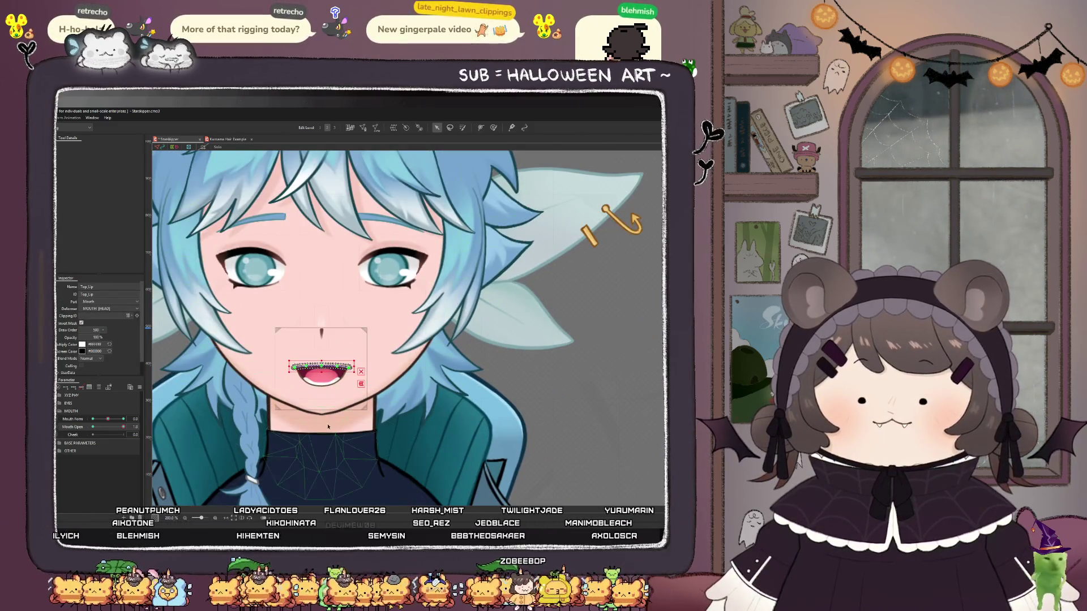
left_click_drag(122, 429, 92, 427)
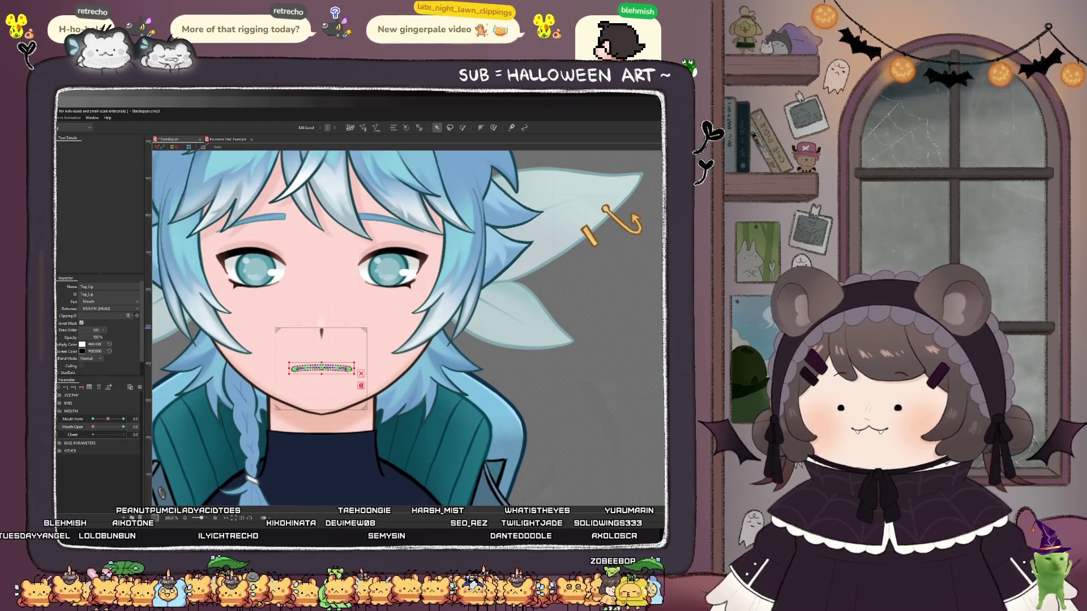
left_click(307, 359)
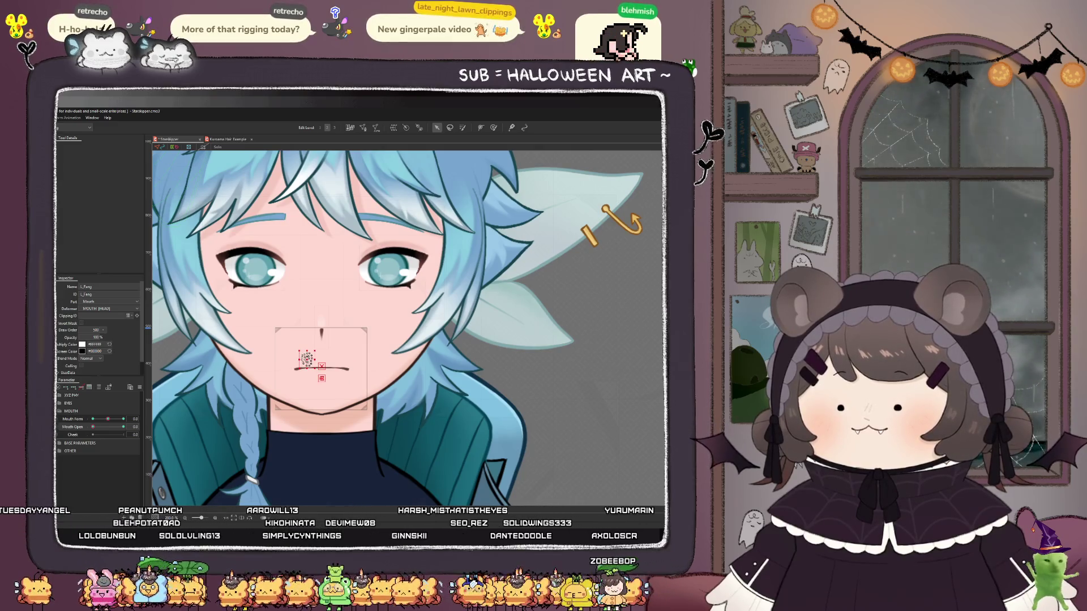
- Move L_Fang and R_Fang down at both Mouth Open 0 and 1
left_click_drag(356, 343, 178, 419)
scroll(321, 371, "up", 5)
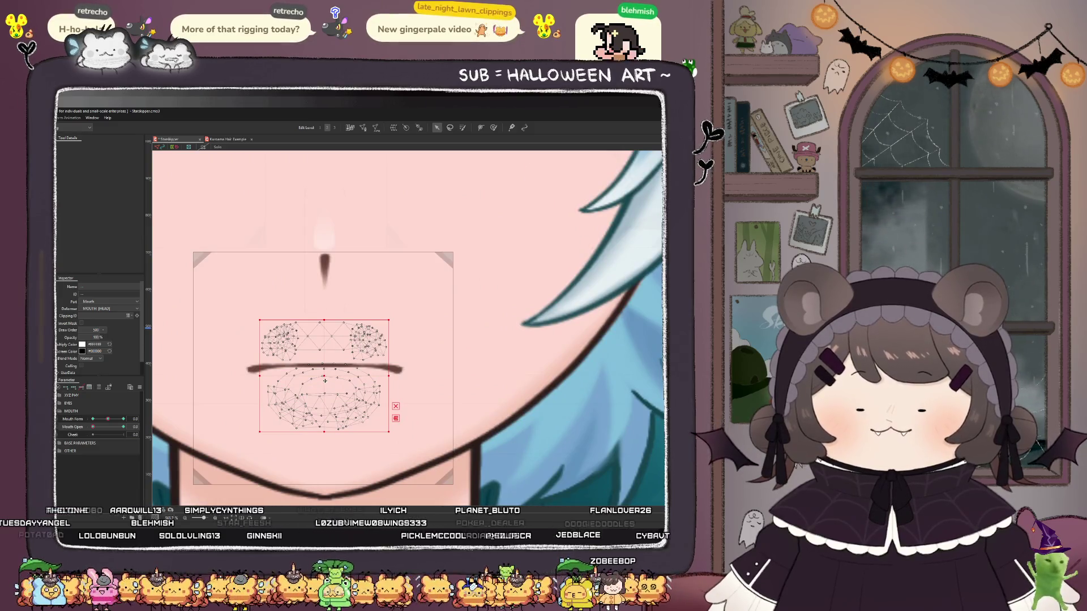
left_click(283, 342)
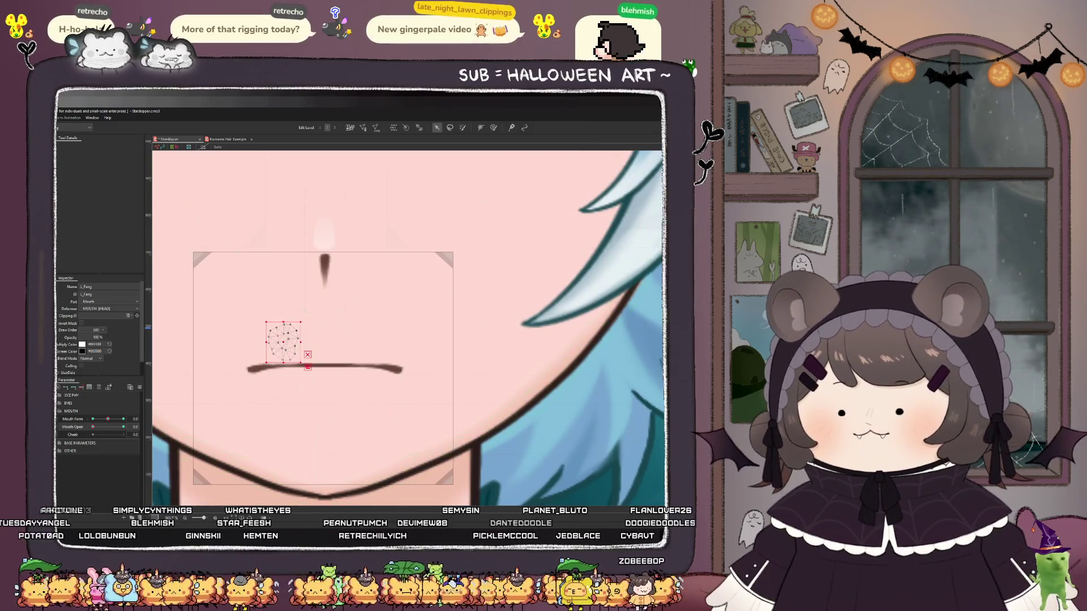
left_click(365, 341, "shift")
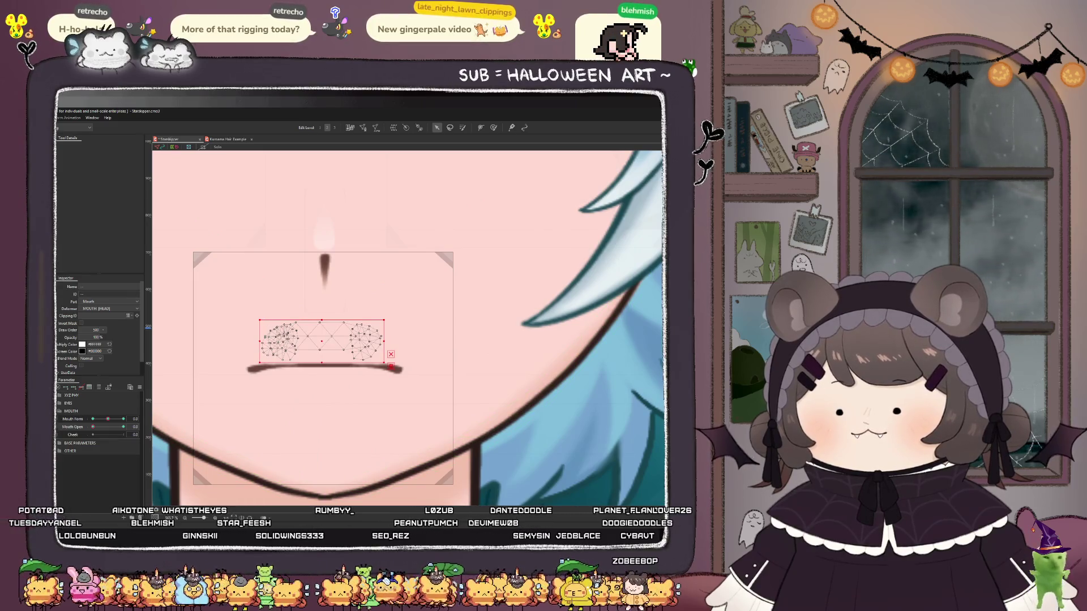
left_click_drag(324, 340, 323, 365)
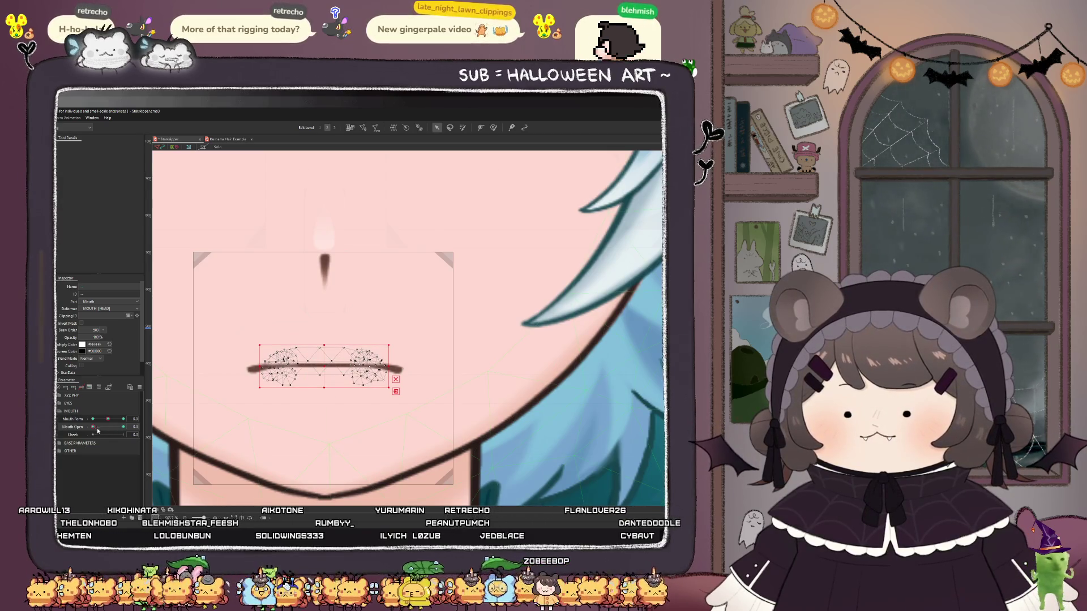
left_click_drag(94, 427, 279, 379)
left_click_drag(326, 343, 323, 360)
- Preview the fangs by closing and reopening the mouth, undoing a trial teeth nudge
scroll(319, 368, "down", 3)
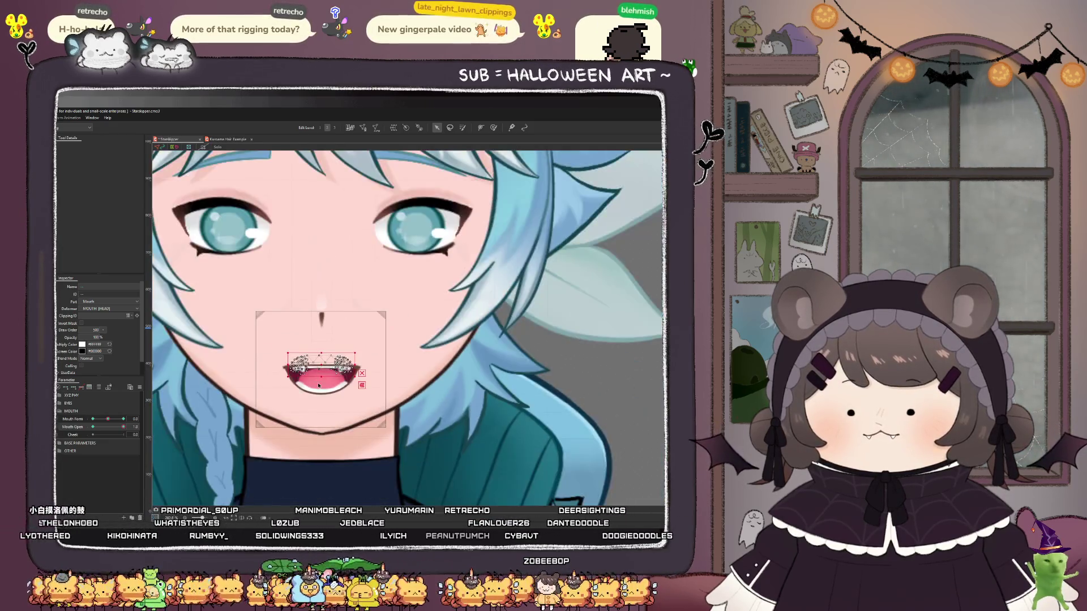
scroll(311, 375, "up", 2)
scroll(306, 376, "down", 3)
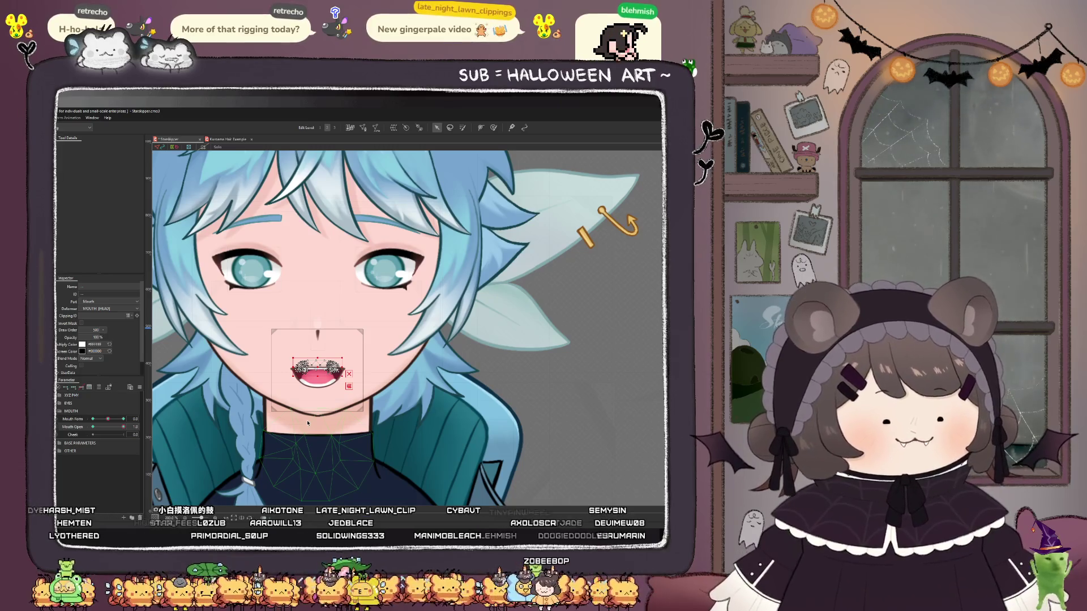
scroll(312, 384, "up", 3)
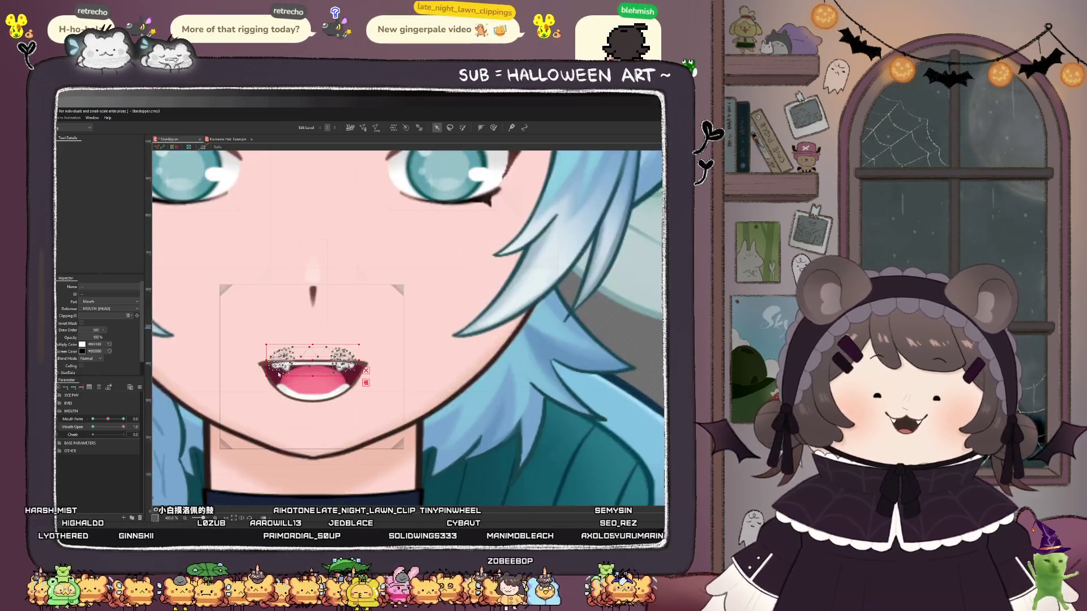
mouse_move(122, 429)
left_mouse_down()
mouse_move(93, 428)
mouse_move(124, 432)
left_mouse_up()
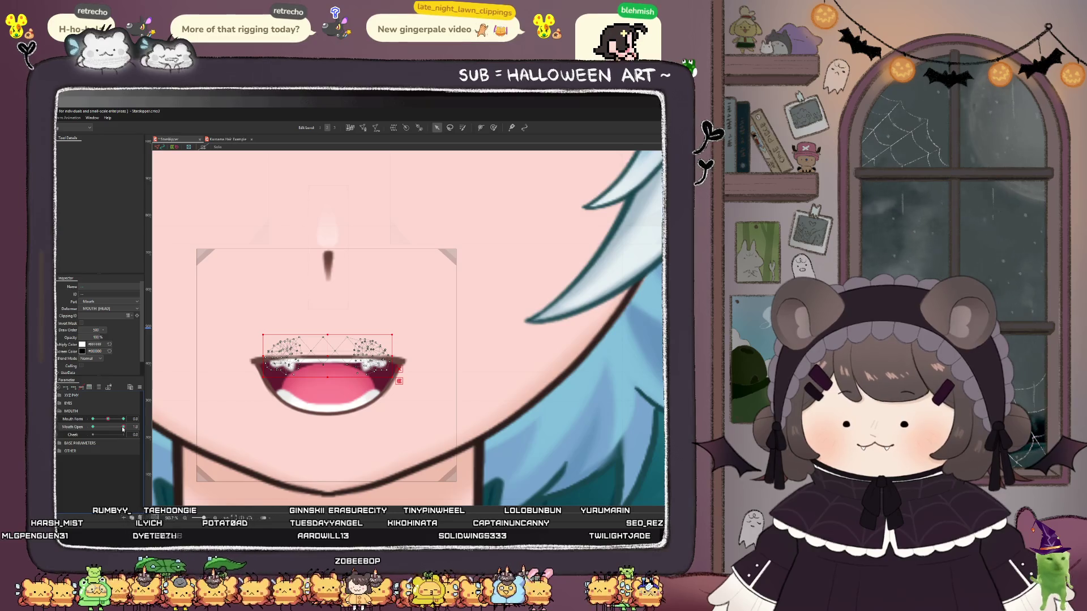
left_click_drag(378, 391, 378, 398)
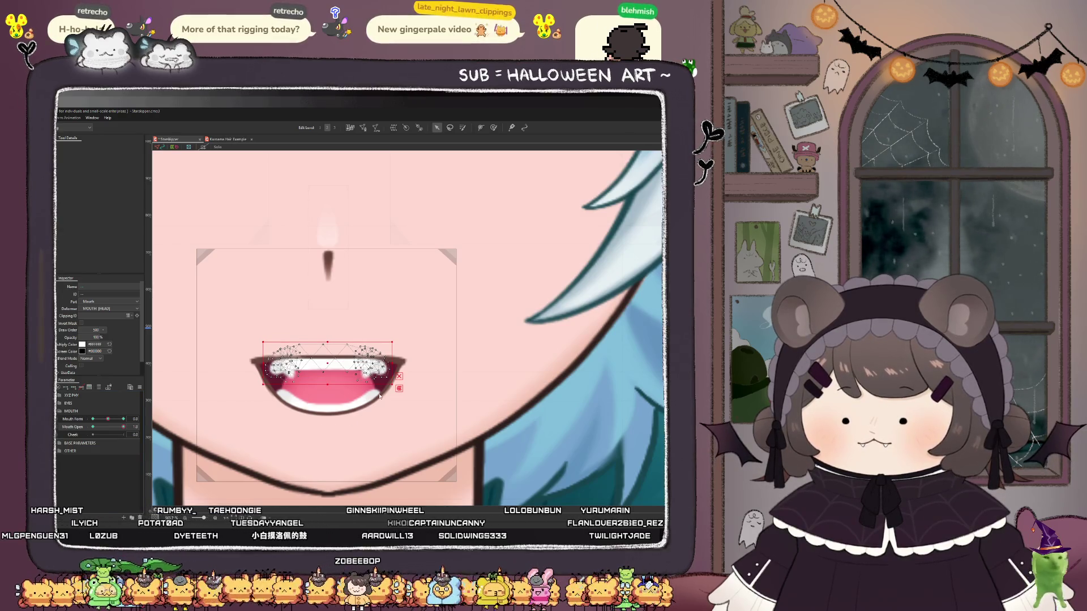
key("ctrl+z")
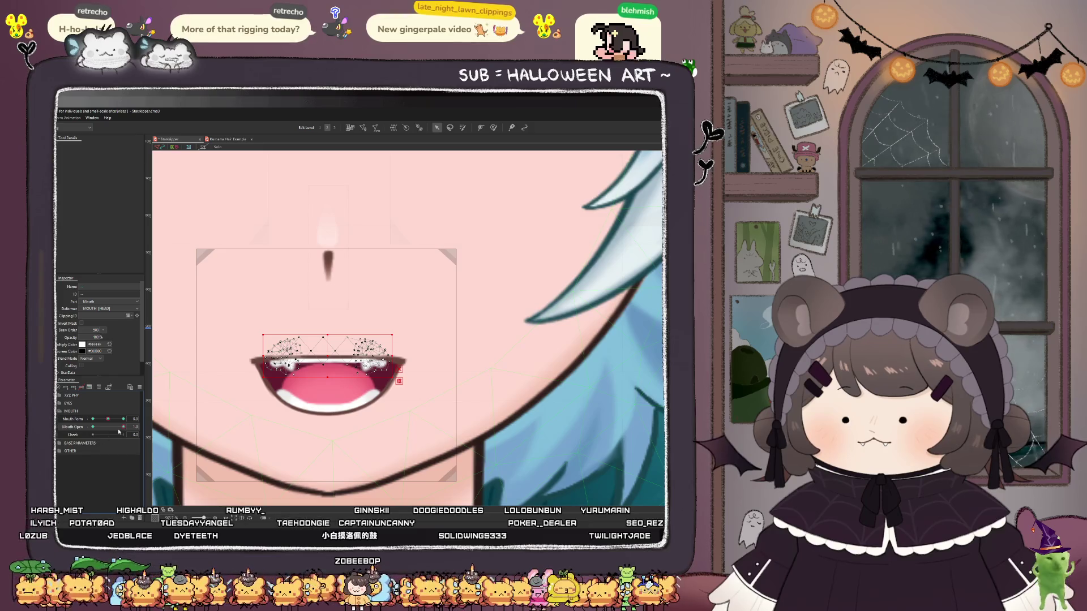
left_click_drag(119, 429, 69, 431)
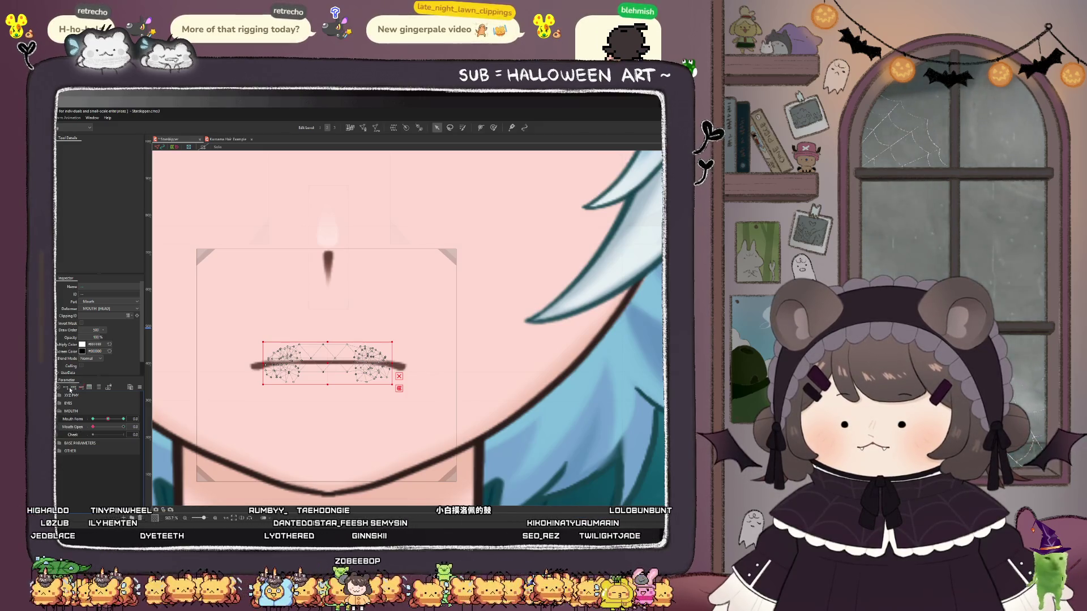
left_click_drag(94, 430, 123, 427)
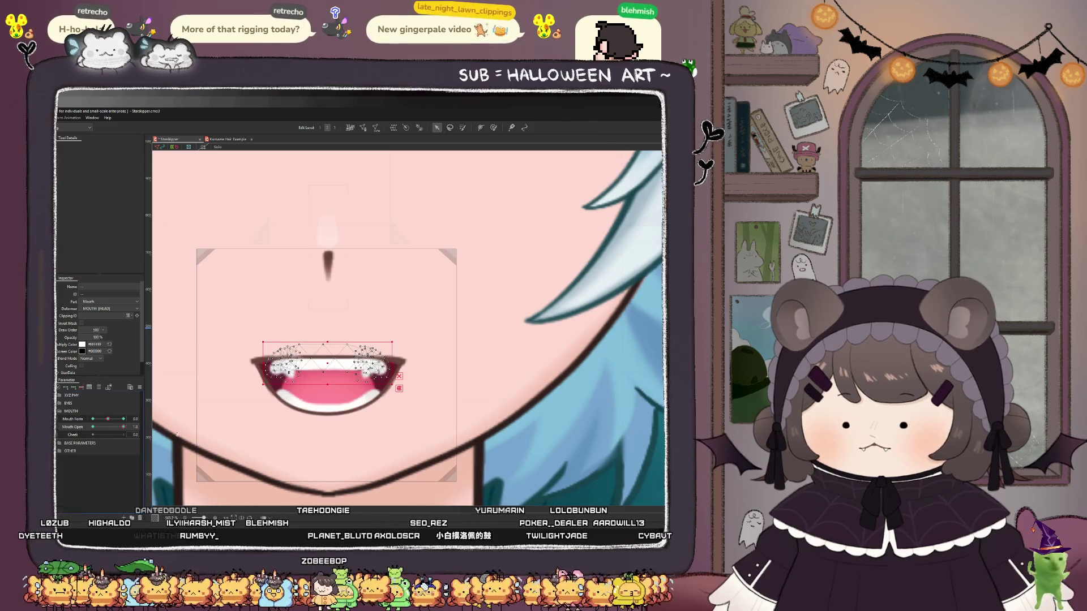
scroll(331, 399, "down", 5)
scroll(317, 320, "up", 5)
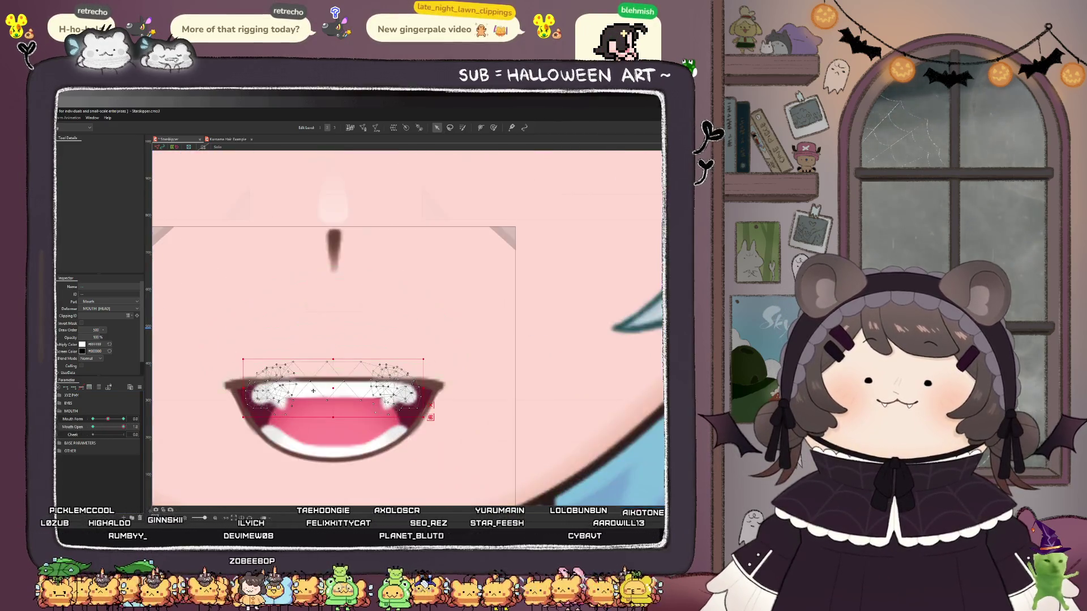
mouse_move(123, 427)
left_mouse_down()
mouse_move(93, 427)
mouse_move(175, 428)
mouse_move(93, 428)
mouse_move(153, 427)
left_mouse_up()
left_click(337, 237)
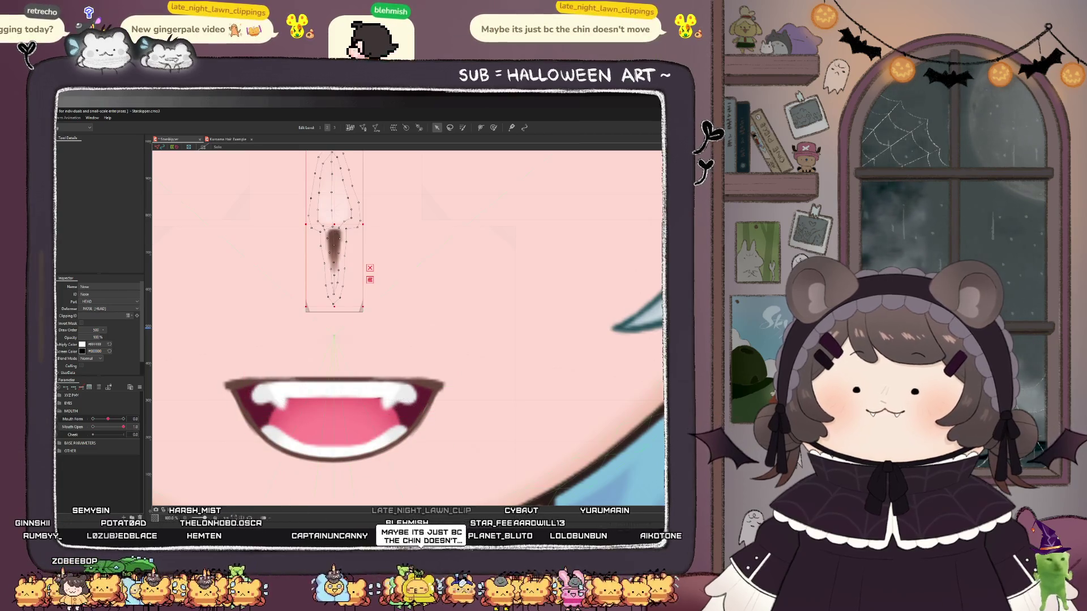
- Raise the nose's draw order from 500 to 501 and check it with the mouth closed
left_click_drag(92, 331, 96, 330)
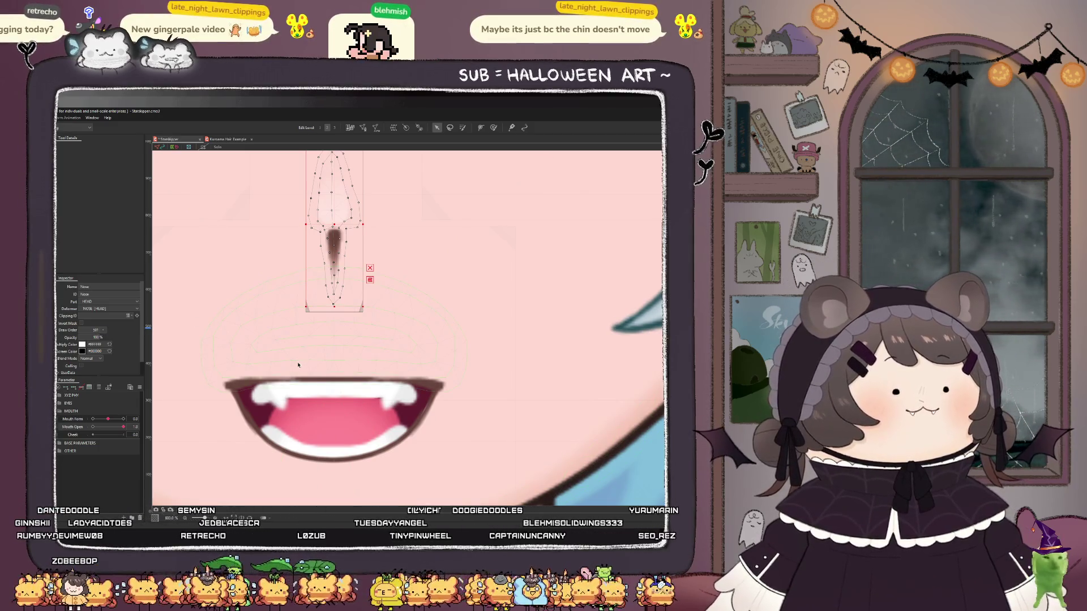
scroll(325, 339, "down", 5)
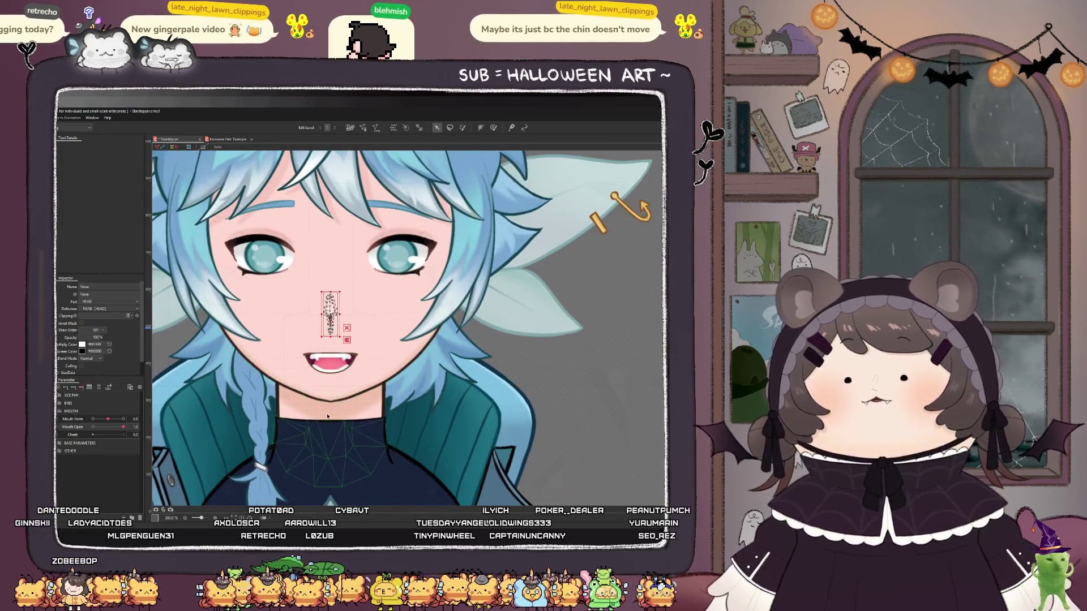
left_click_drag(132, 427, 93, 427)
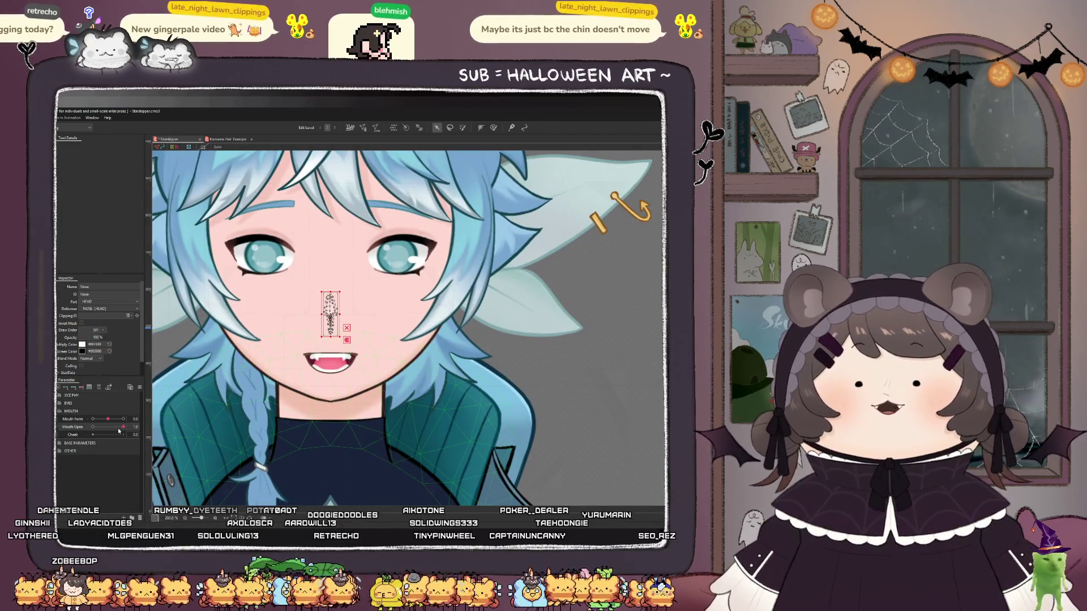
scroll(564, 368, "down", 3)
left_click(564, 368)
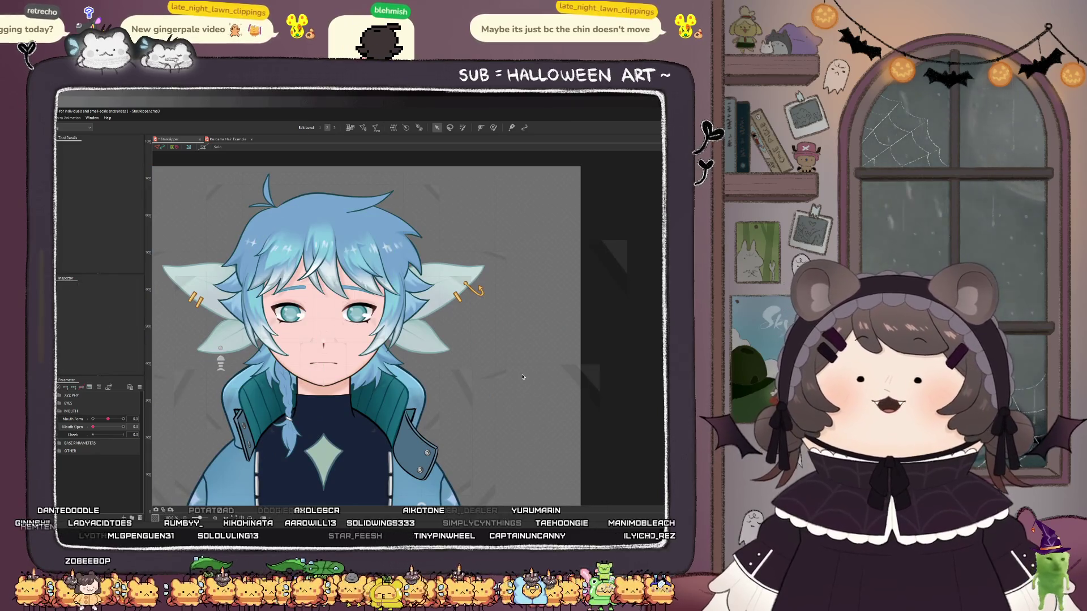
- Reopen the mouth fully and select the Top_Lip mesh
scroll(443, 290, "up", 1)
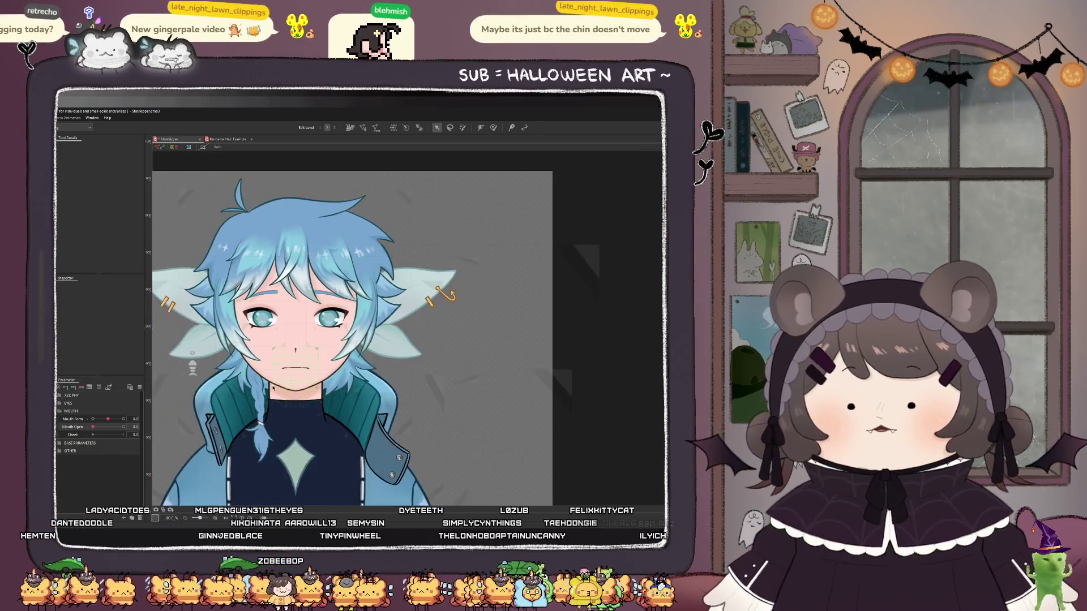
scroll(346, 305, "up", 2)
mouse_move(92, 426)
left_mouse_down()
mouse_move(125, 427)
mouse_move(67, 425)
mouse_move(152, 422)
left_mouse_up()
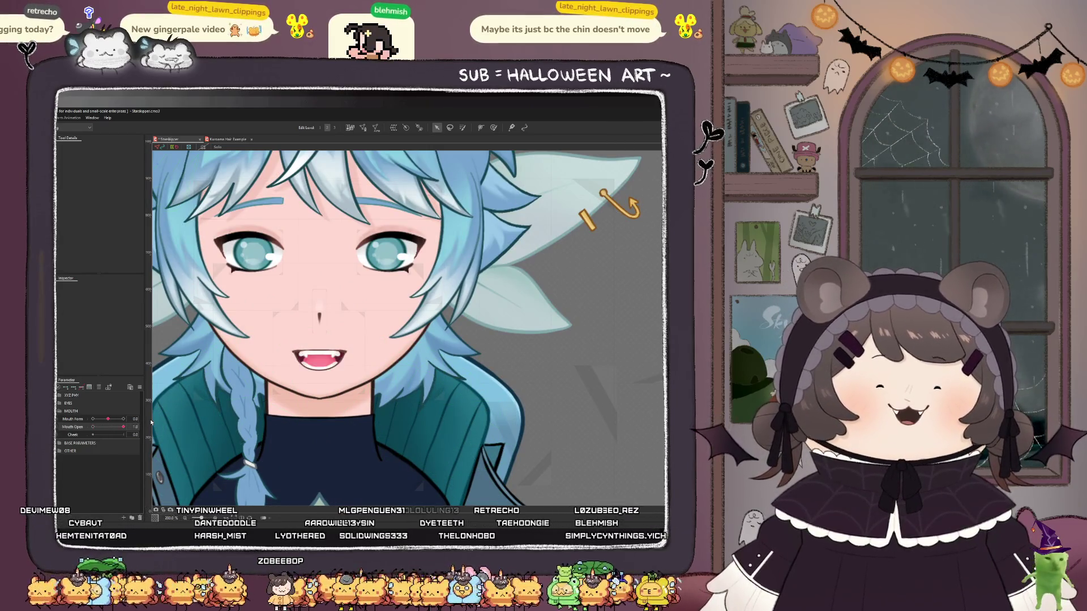
scroll(270, 435, "down", 2)
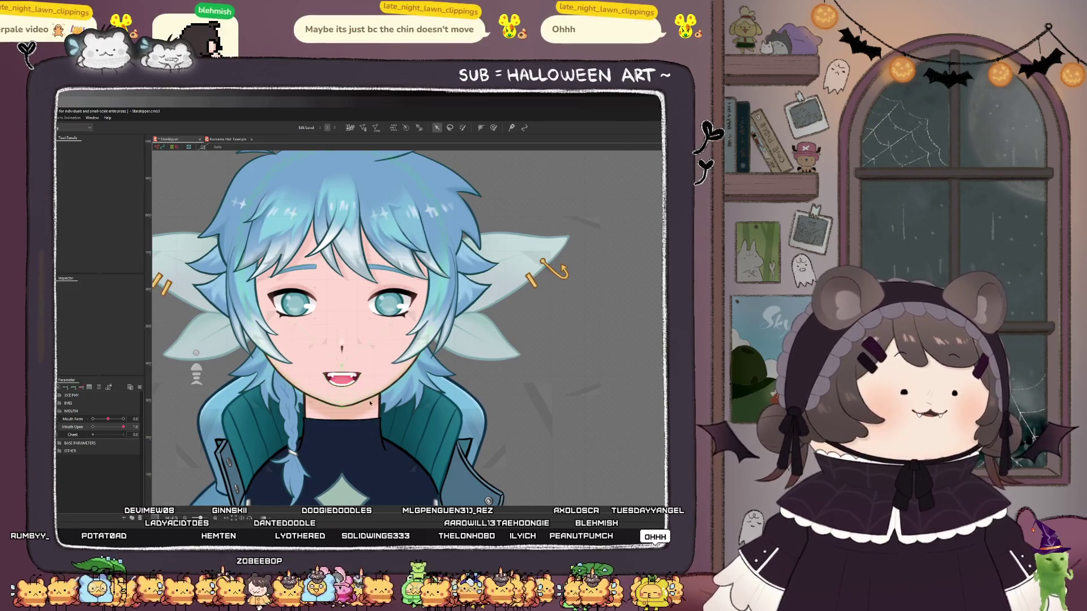
scroll(346, 396, "up", 5)
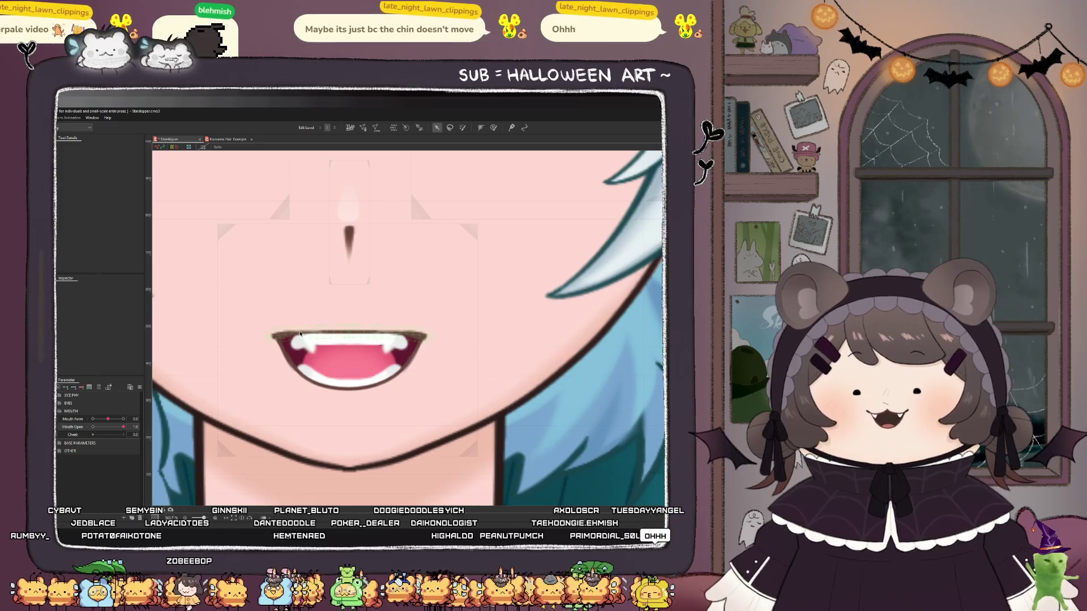
left_click(348, 334)
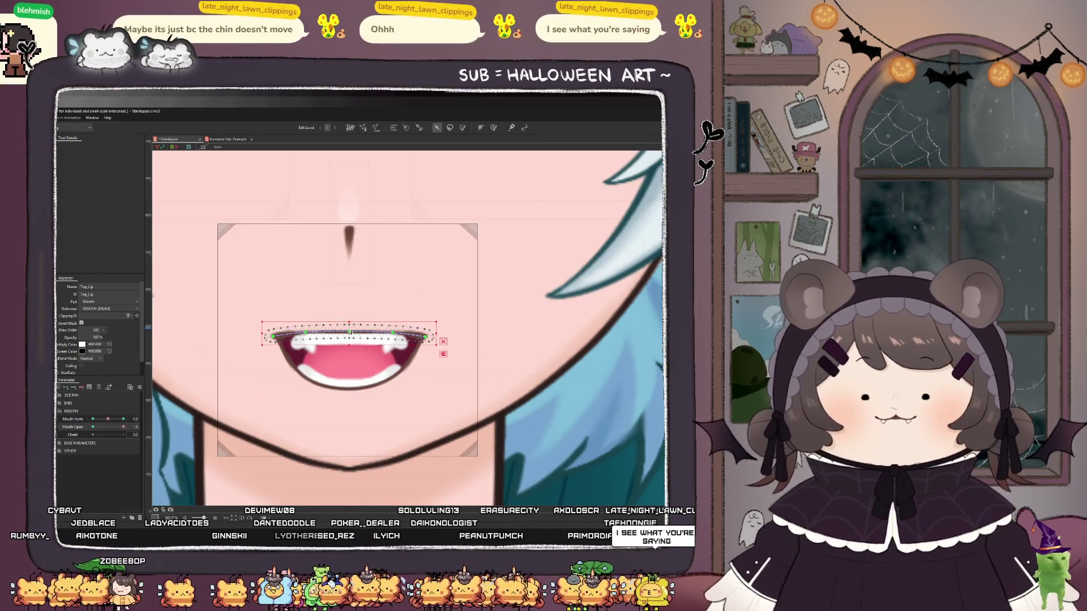
- Move the Top_Lip_Mask slightly lower, then test the mouth closing and reopening
scroll(340, 341, "up", 3)
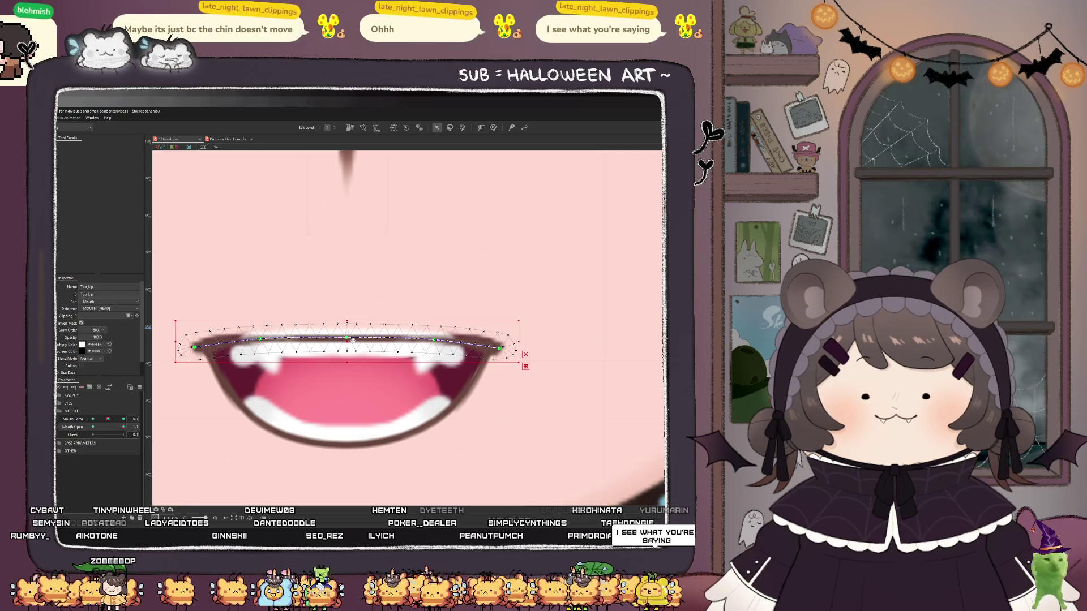
left_click(366, 249)
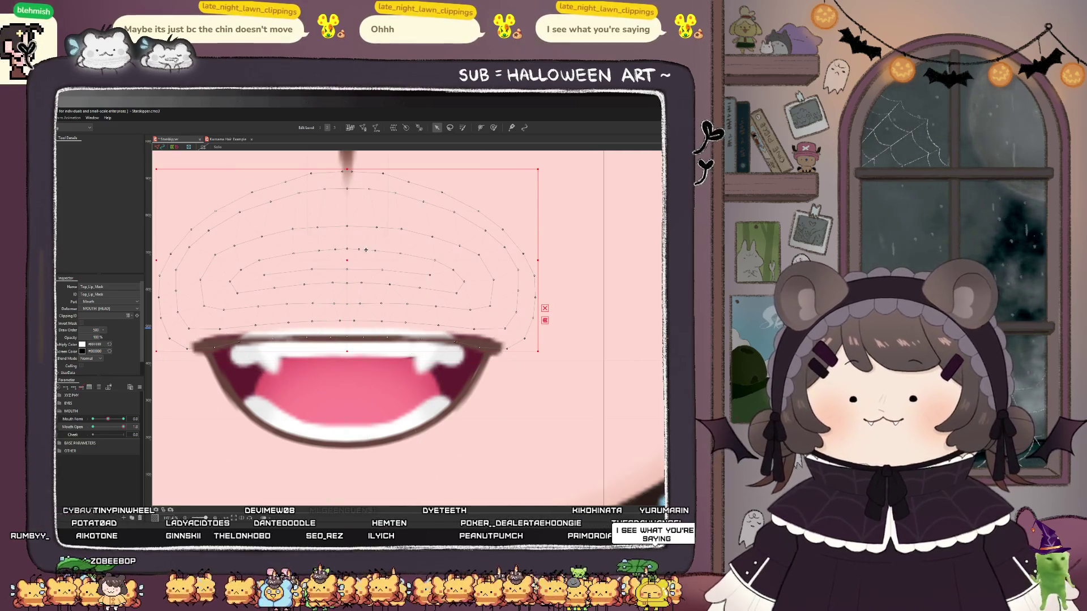
left_click_drag(352, 265, 349, 272)
scroll(327, 334, "down", 5)
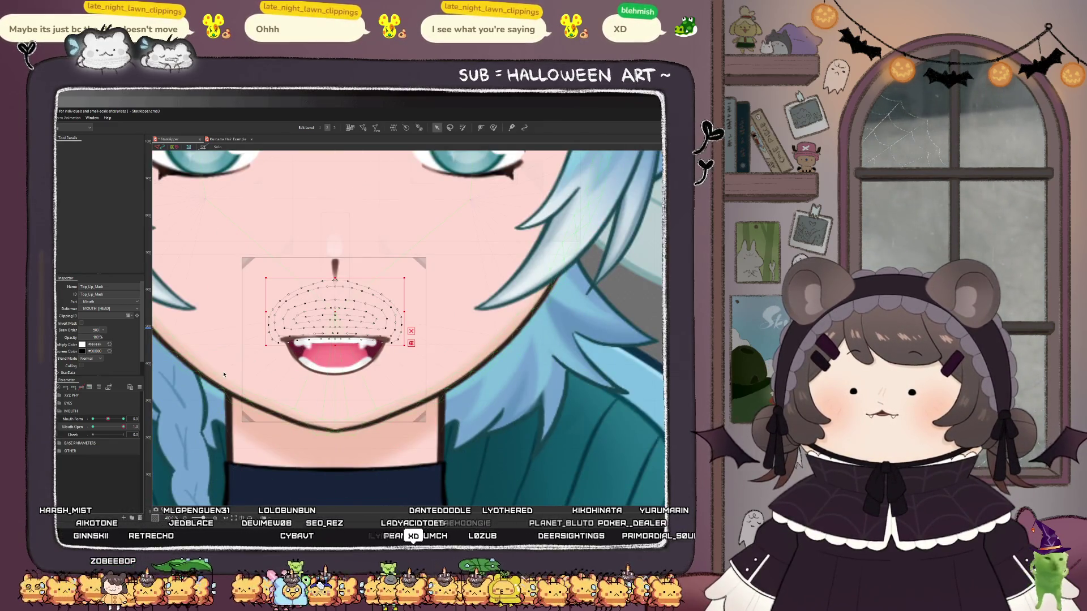
mouse_move(123, 427)
left_mouse_down()
mouse_move(67, 433)
mouse_move(123, 427)
left_mouse_up()
- Select the mouth art mesh and raise it higher on the face
left_click(339, 397)
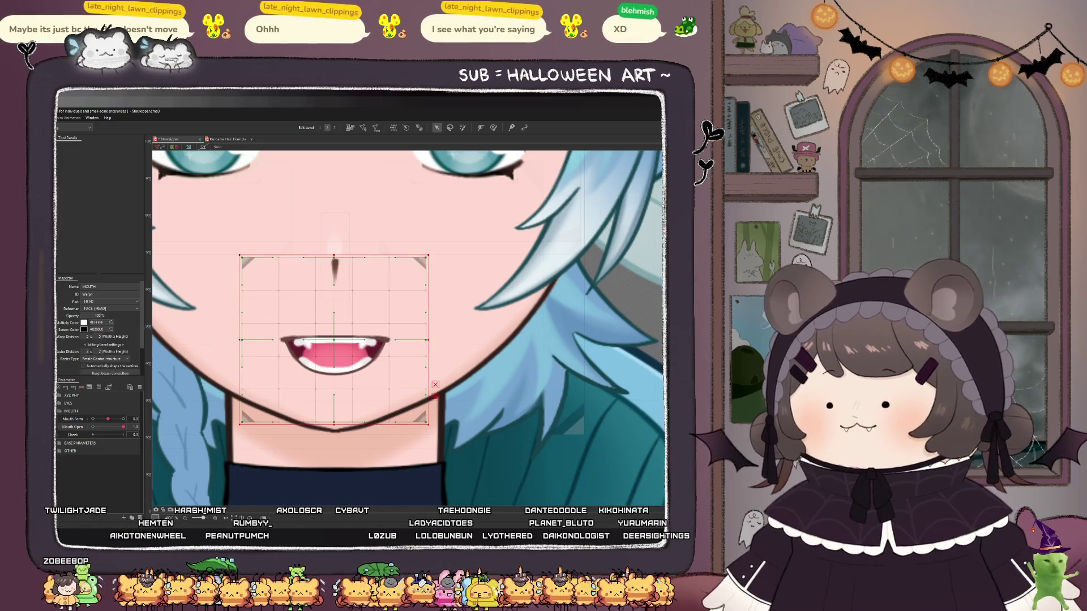
left_click(339, 396)
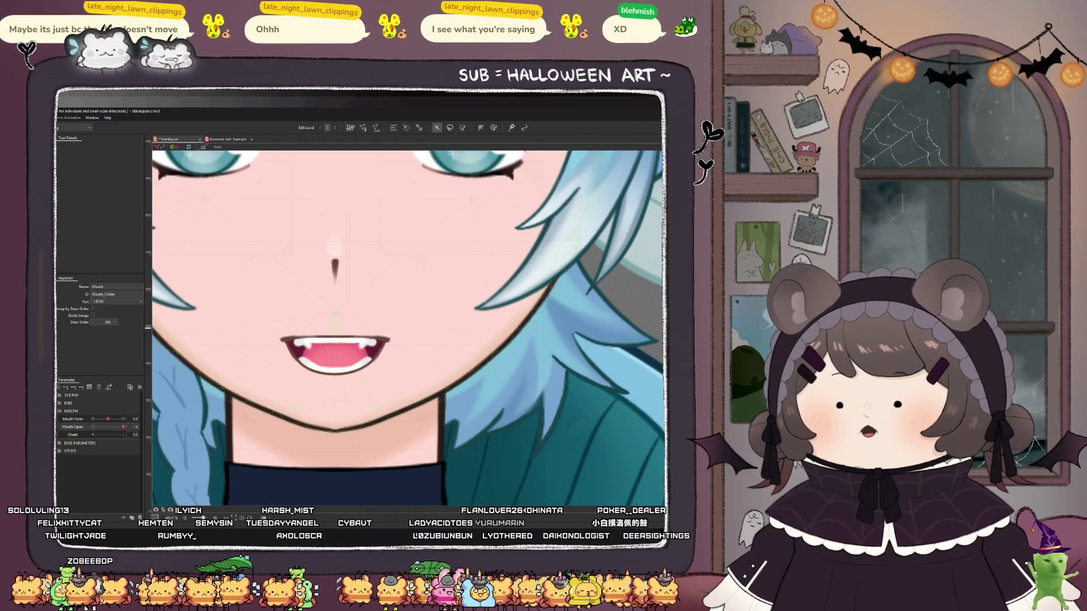
left_click(338, 346)
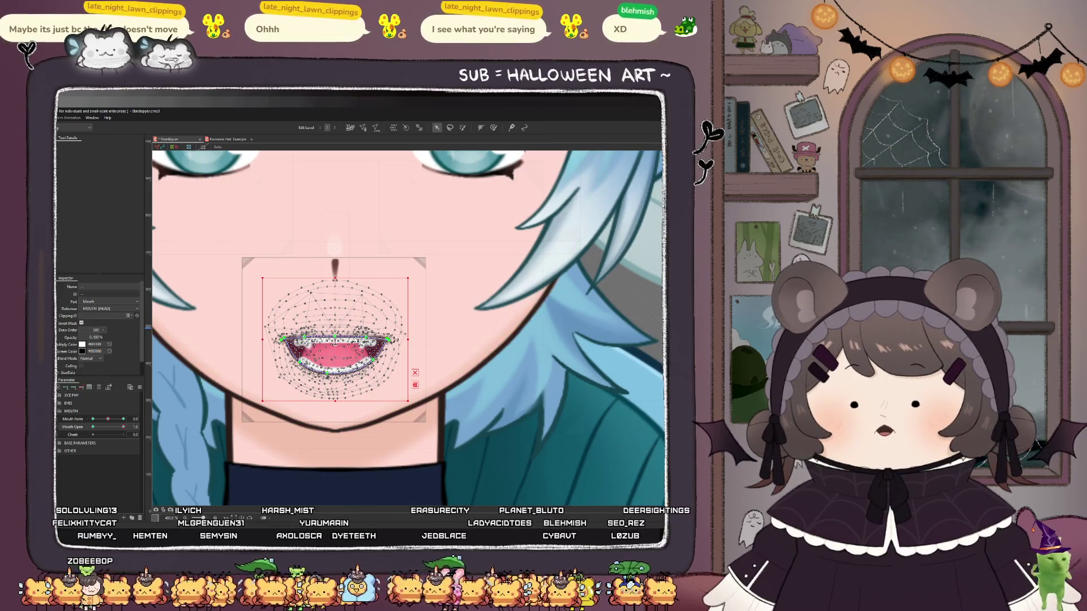
key("Up")
key("Up")
key("Up")
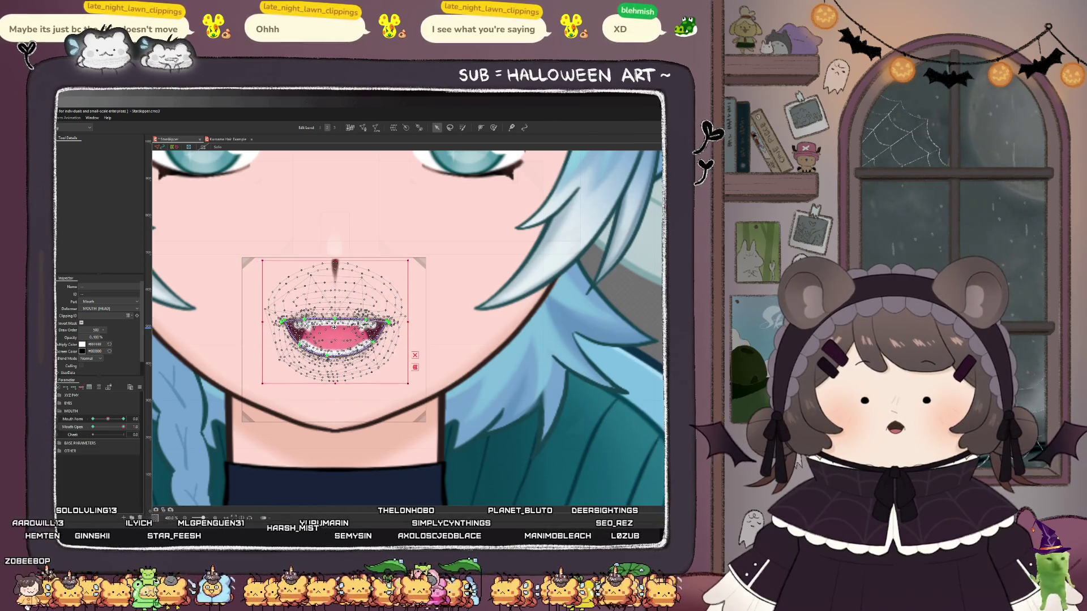
scroll(320, 368, "down", 3)
scroll(322, 334, "up", 3)
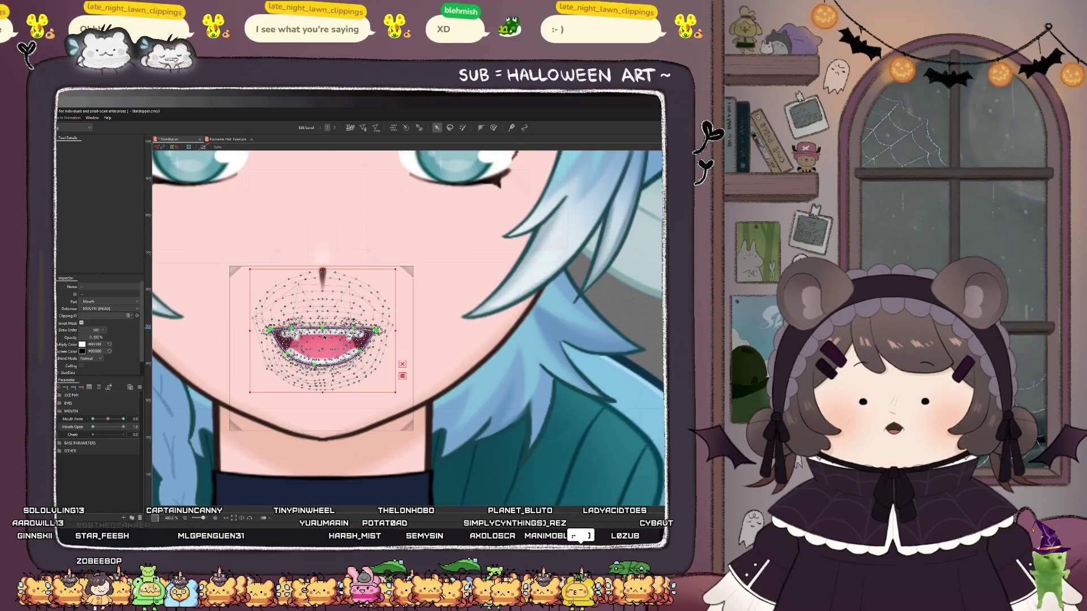
scroll(322, 338, "up", 2)
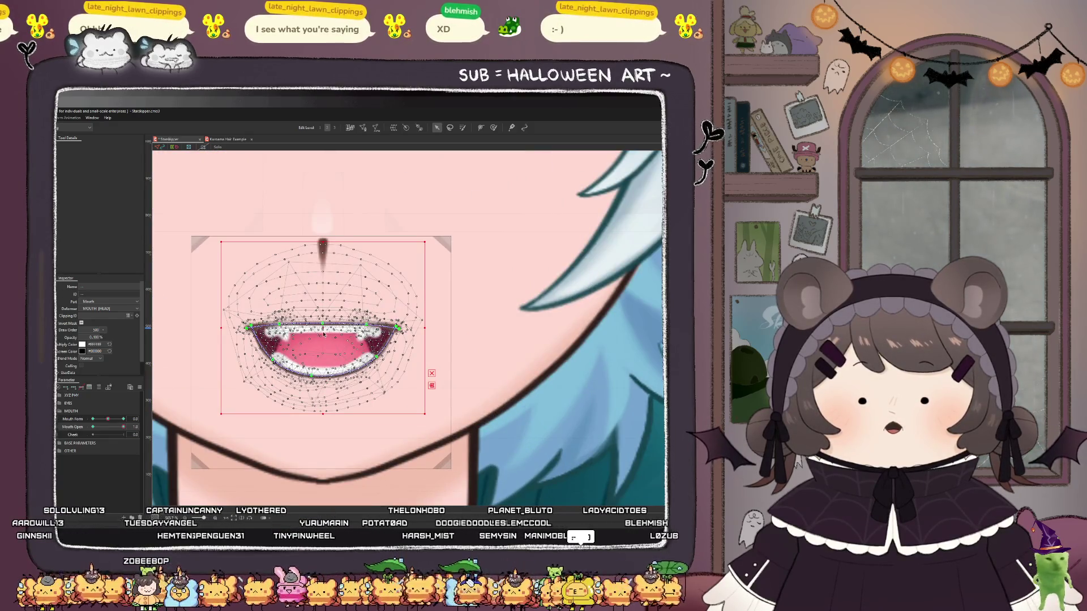
left_click_drag(323, 331, 324, 319)
scroll(324, 321, "down", 5)
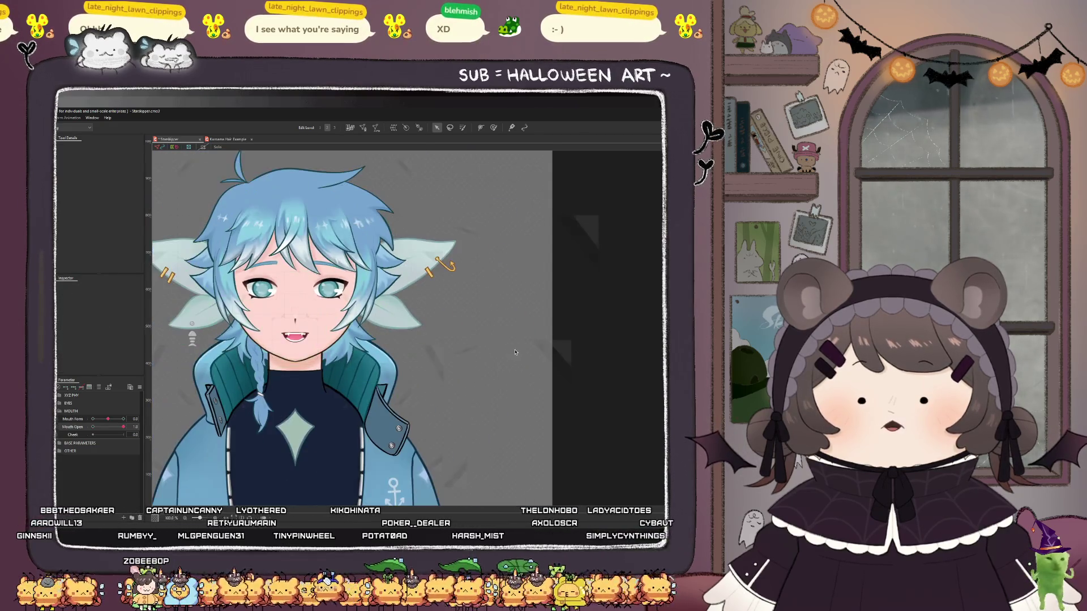
- Set Mouth Open to 0 and nudge the mouth art mesh up in its closed position
scroll(389, 367, "down", 2)
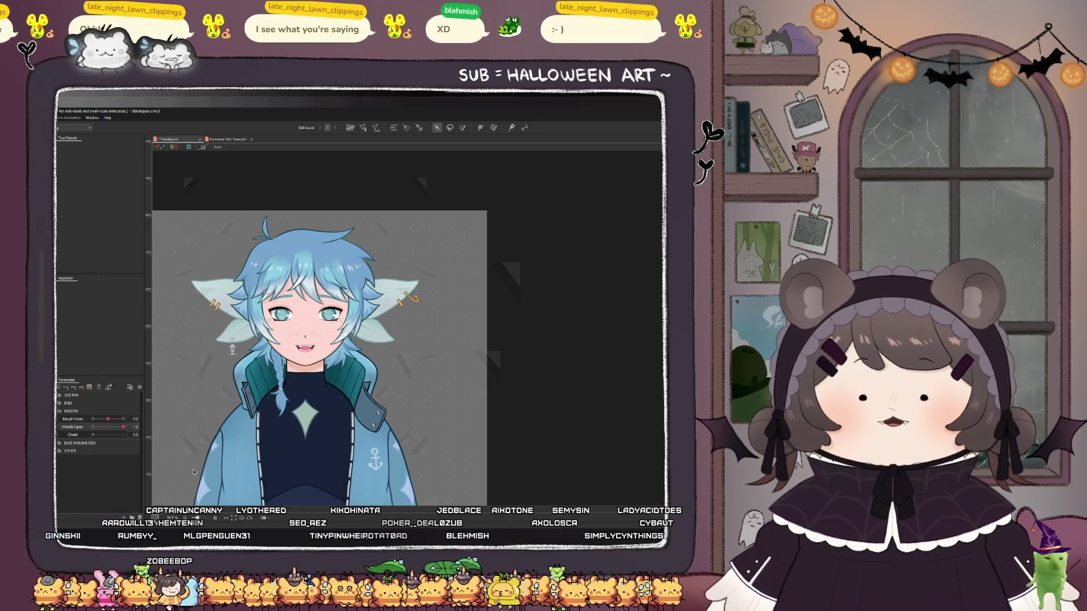
mouse_move(123, 427)
left_mouse_down()
mouse_move(92, 427)
mouse_move(135, 434)
left_mouse_up()
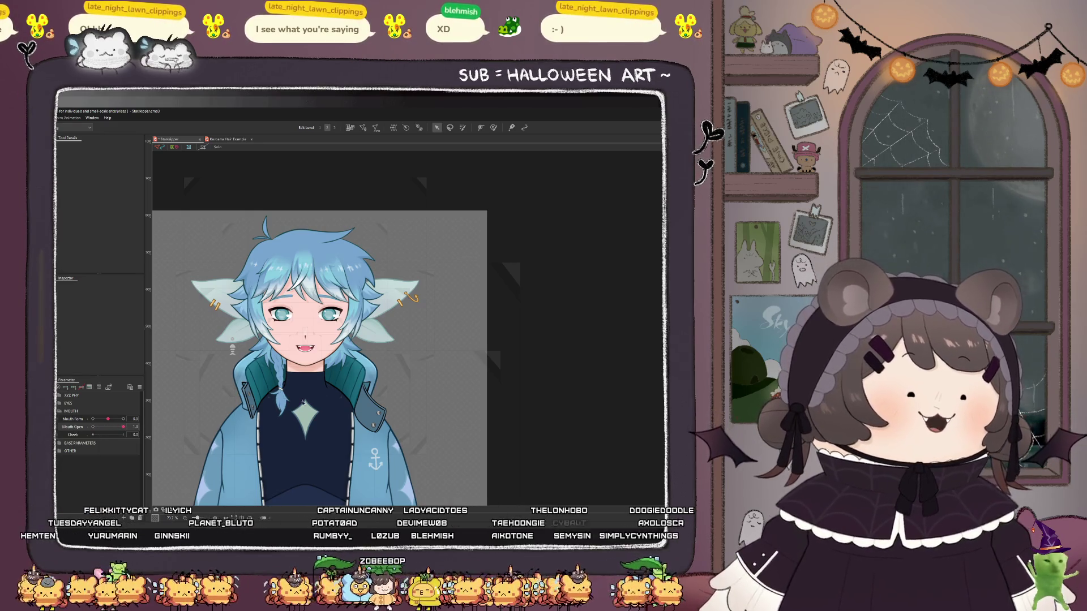
scroll(278, 358, "up", 4)
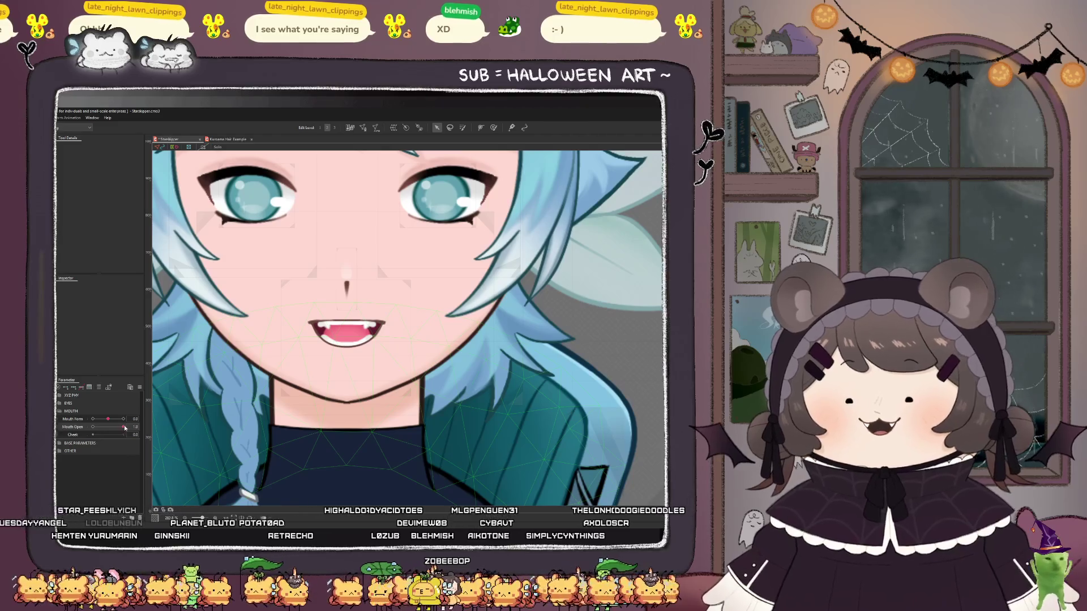
left_click_drag(123, 428, 93, 429)
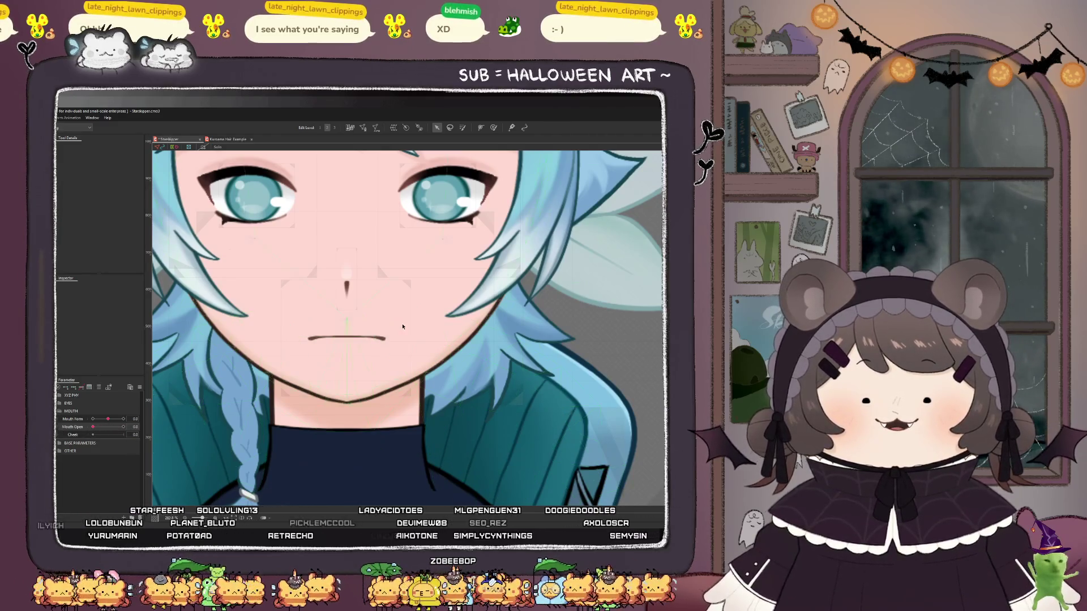
left_click(377, 338)
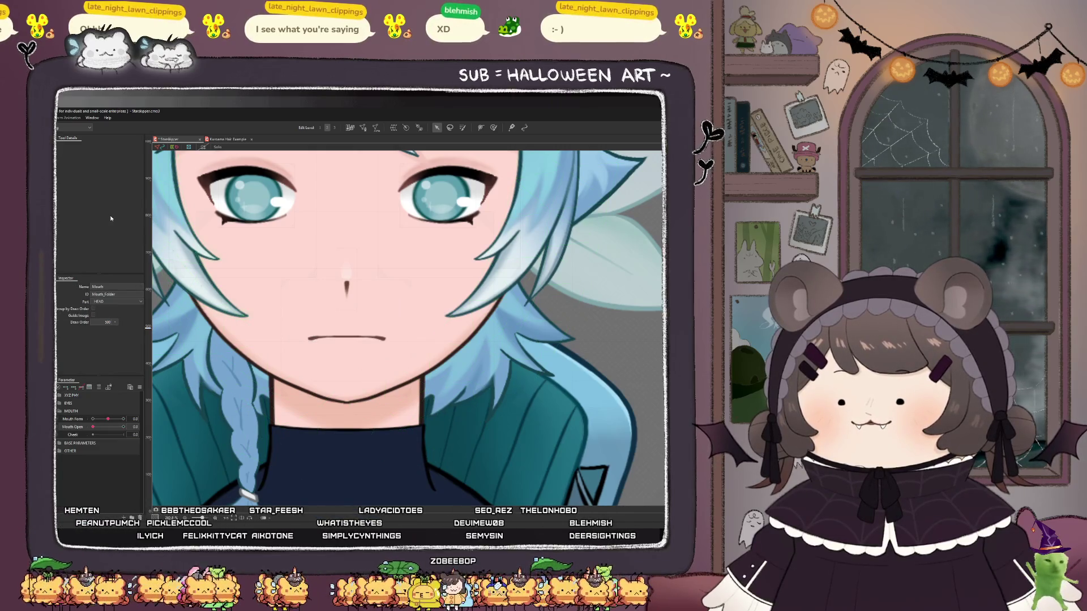
left_click(347, 338)
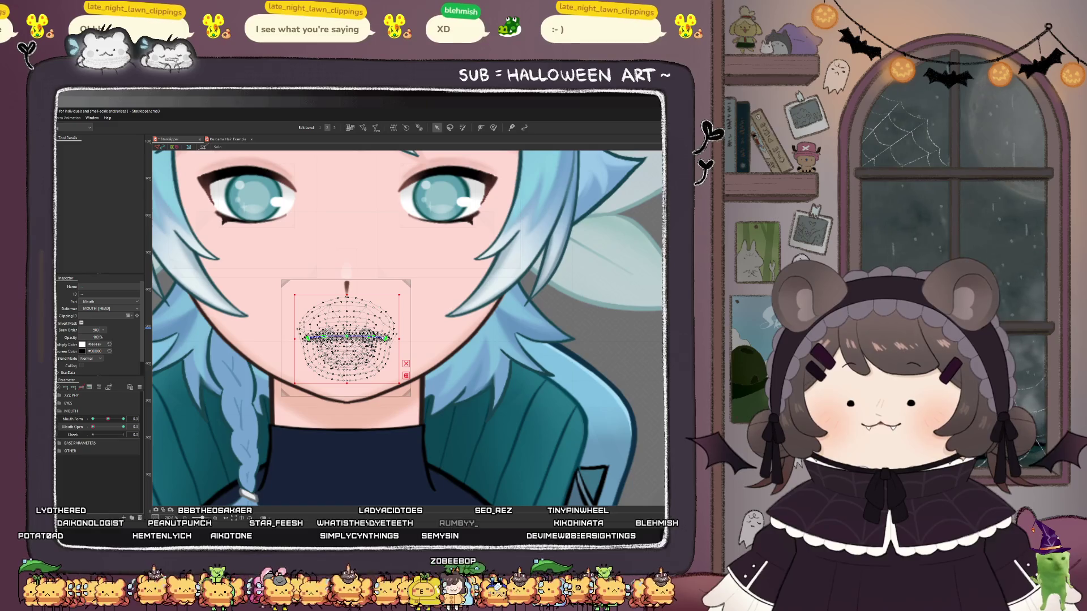
key("Up")
key("Up")
key("Up")
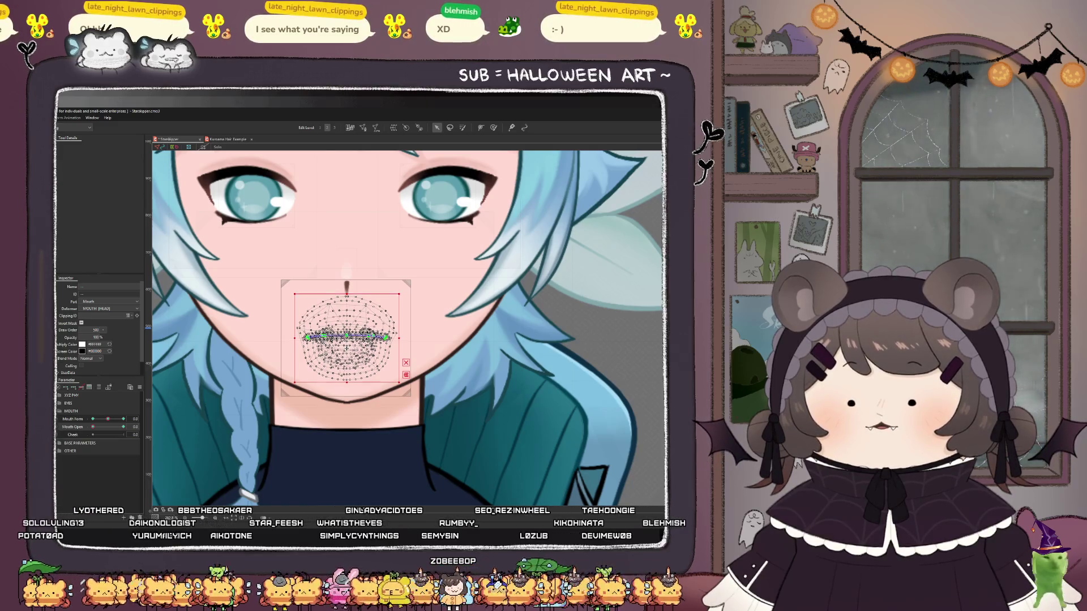
scroll(293, 449, "down", 3)
- Bring the whole character back into view, reselect the mouth art mesh, then select Head_Colour
key("Escape")
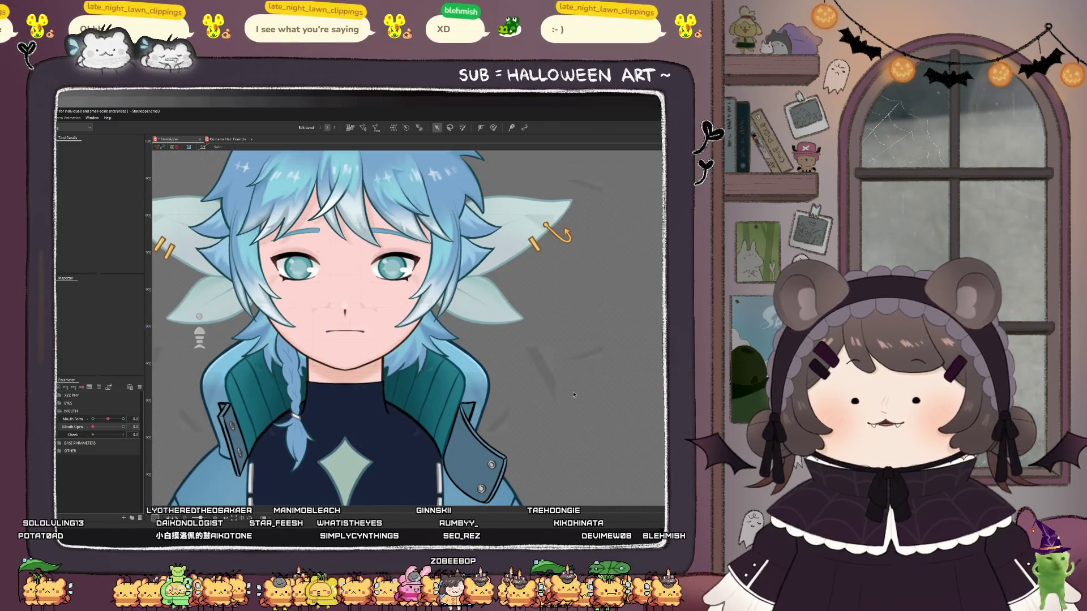
scroll(293, 449, "down", 2)
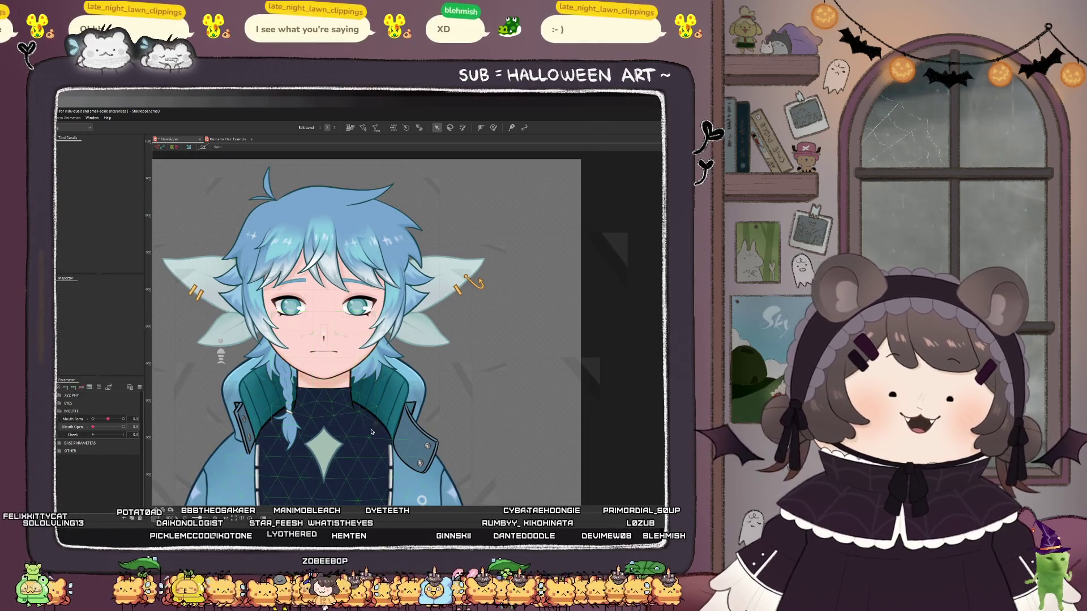
left_click(325, 352)
scroll(317, 385, "up", 5)
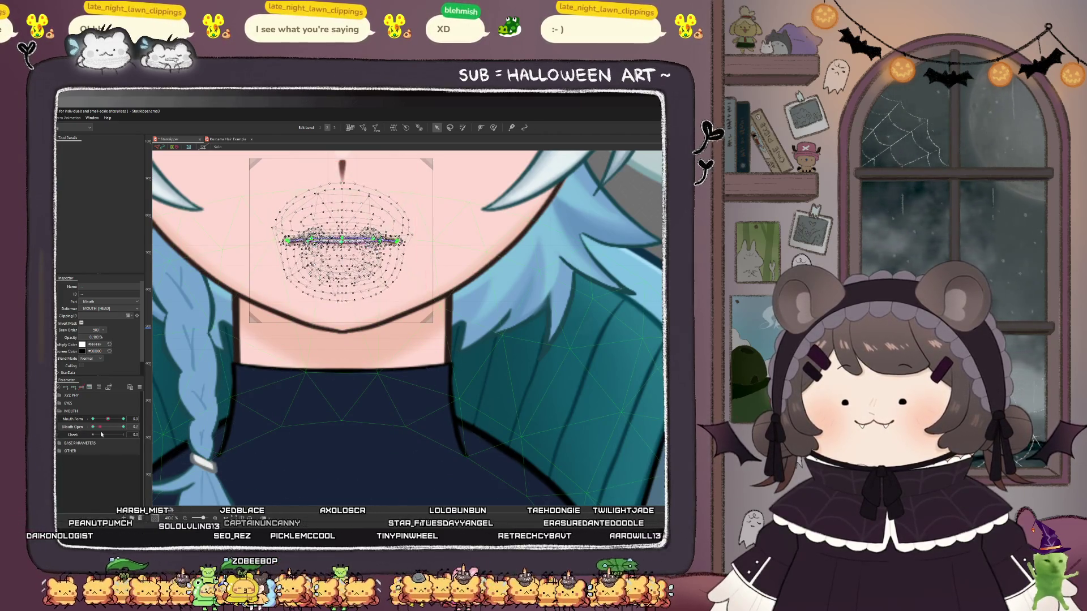
scroll(290, 423, "down", 3)
scroll(290, 423, "down", 1)
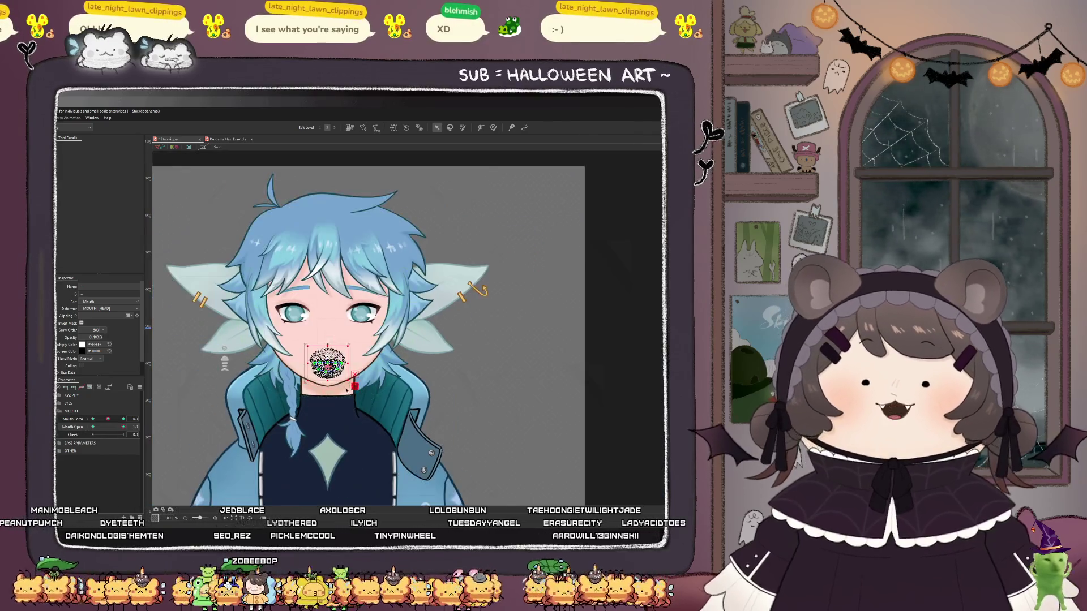
scroll(272, 385, "up", 2)
scroll(263, 362, "up", 1)
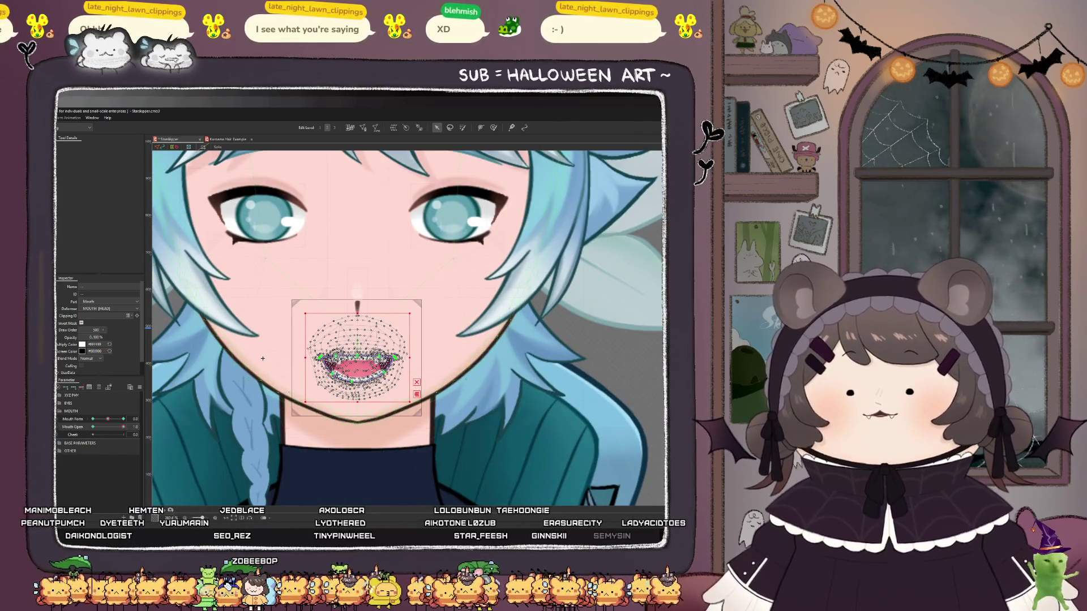
left_click(263, 361)
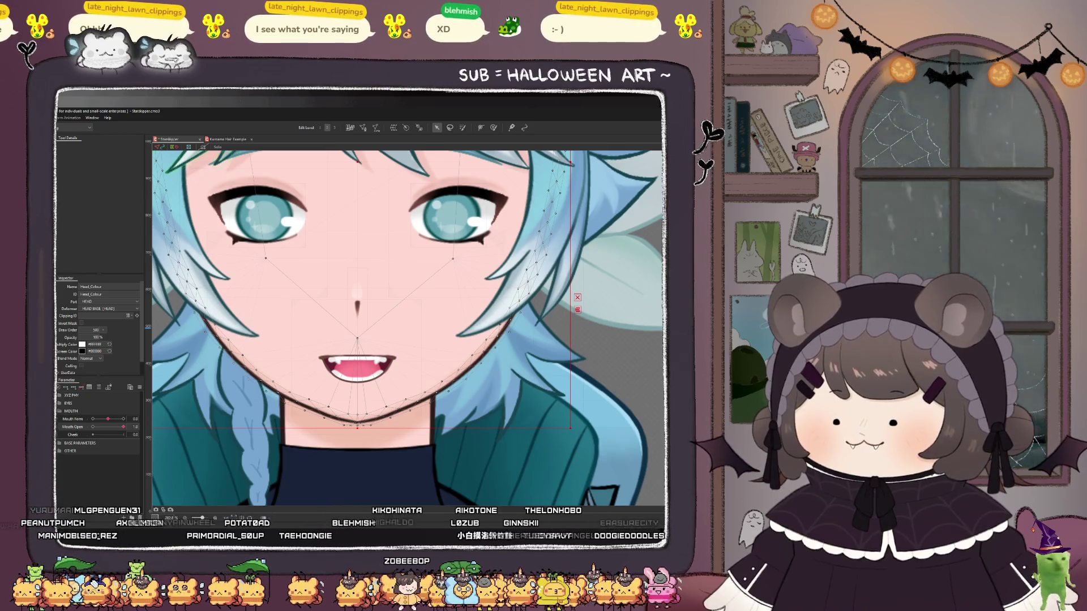
- Select all meshes with Ctrl+A, then pick the Chin Movement warp deformer on the canvas
key("ctrl+a")
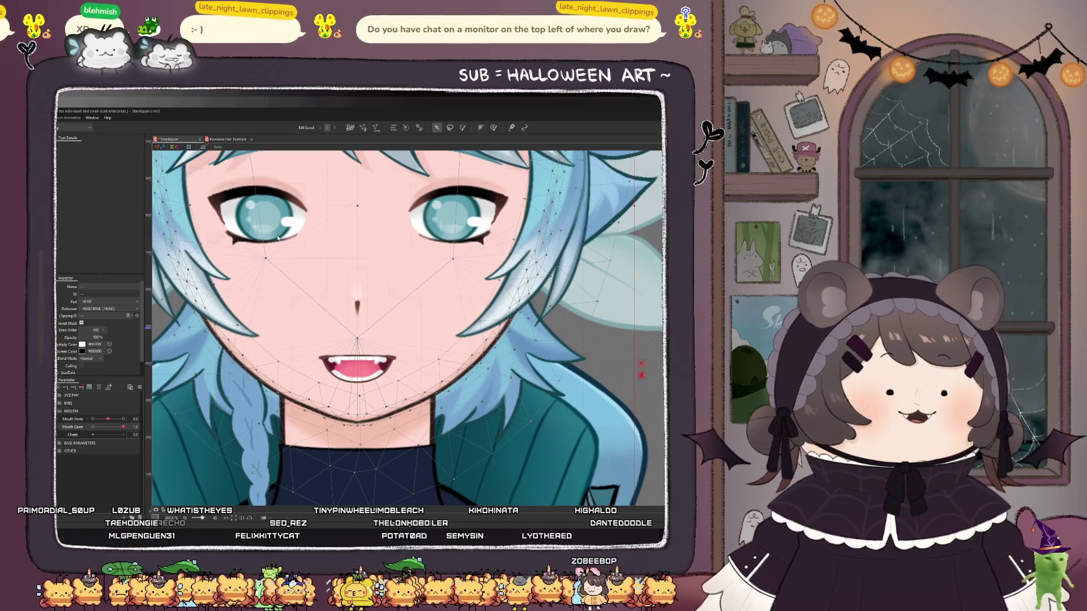
left_click(343, 317)
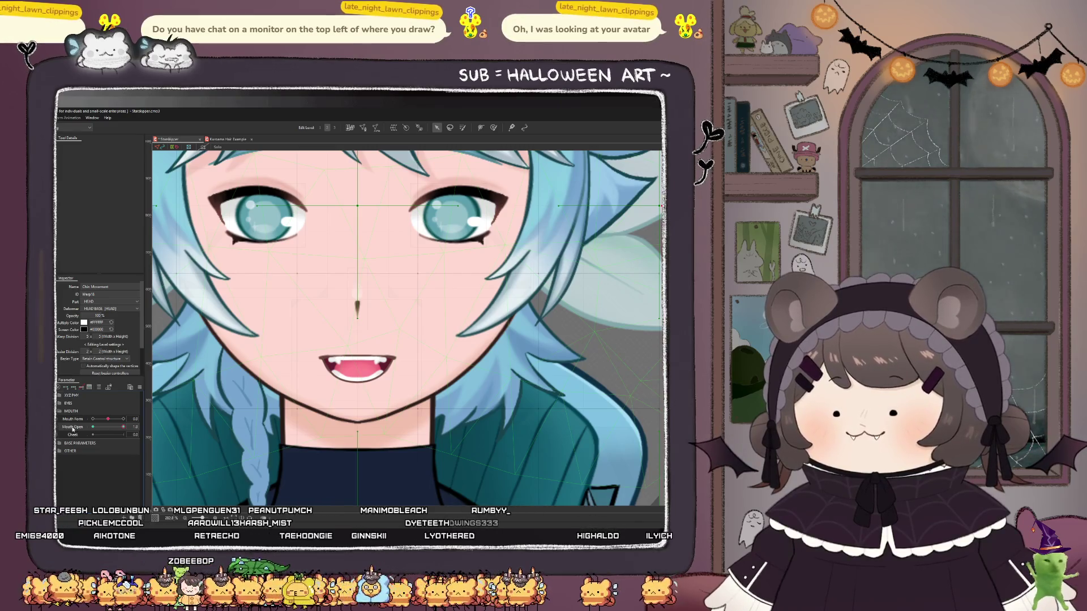
- With the mouth closed, drag the Chin Movement deformer's bottom control point down
scroll(331, 393, "down", 5)
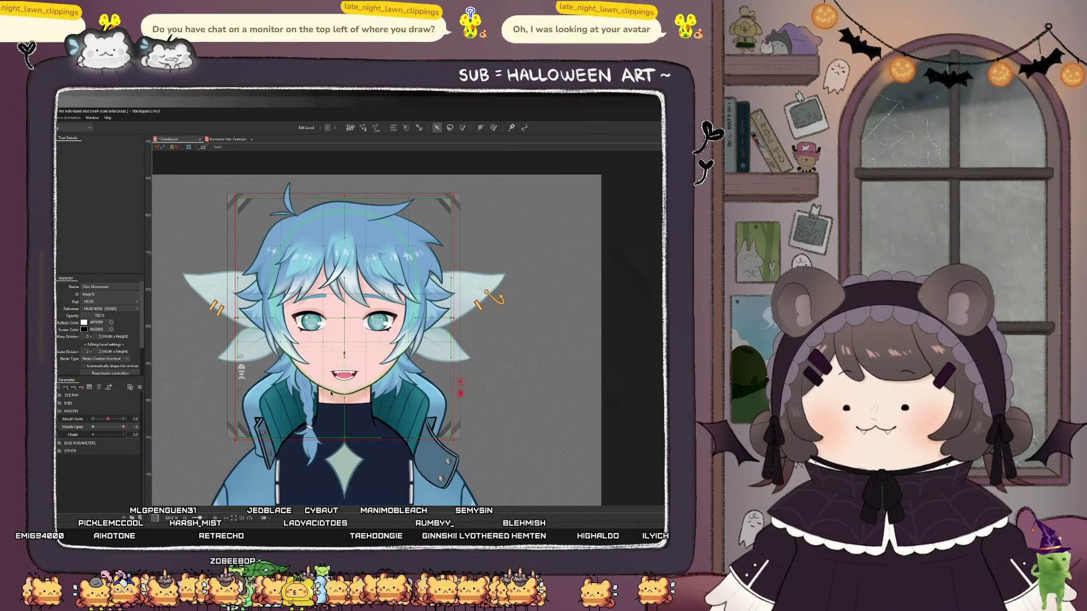
scroll(328, 400, "up", 2)
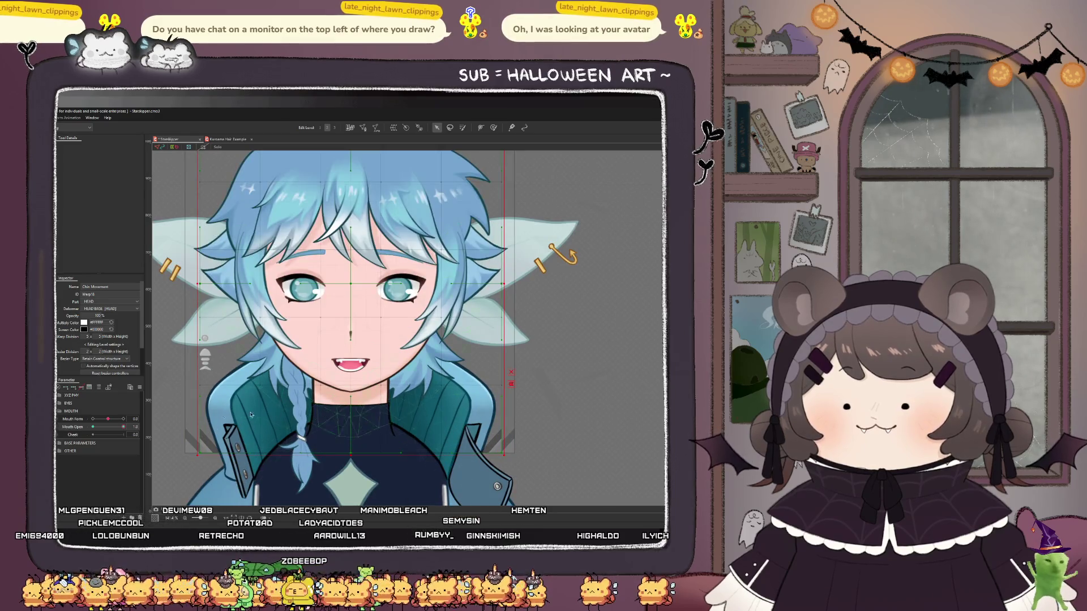
mouse_move(120, 429)
left_mouse_down()
mouse_move(89, 431)
mouse_move(124, 428)
left_mouse_up()
left_click(492, 129)
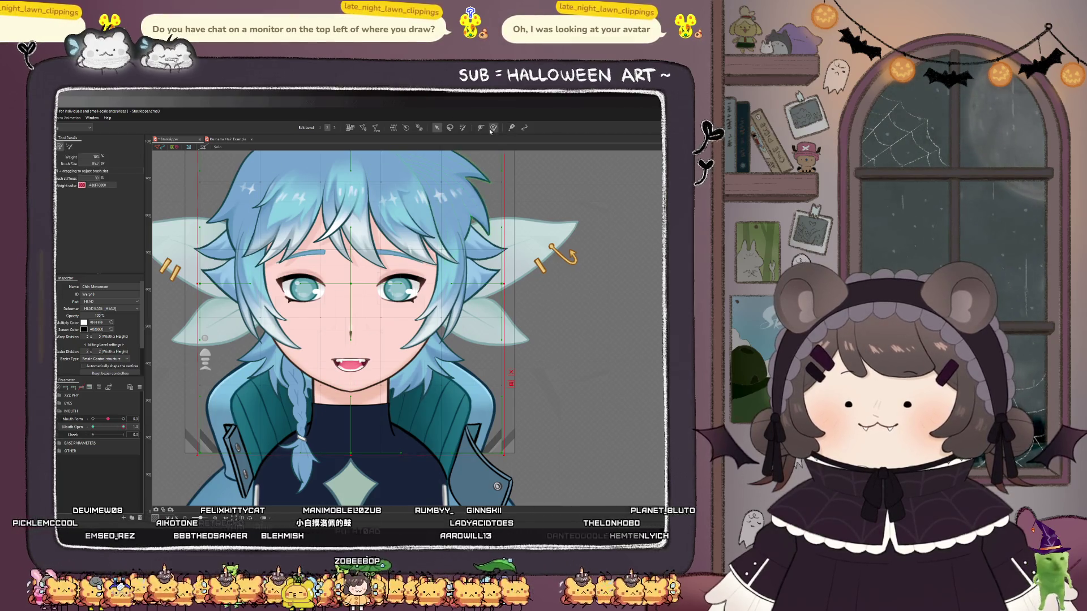
scroll(329, 420, "down", 4)
scroll(349, 400, "up", 4)
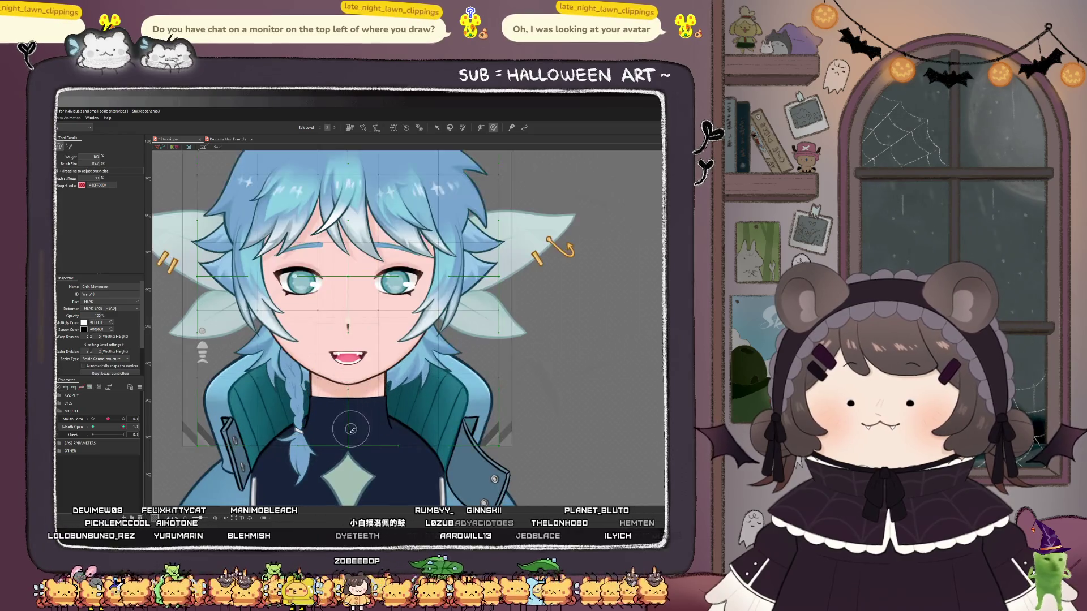
left_click(437, 127)
scroll(344, 428, "up", 4)
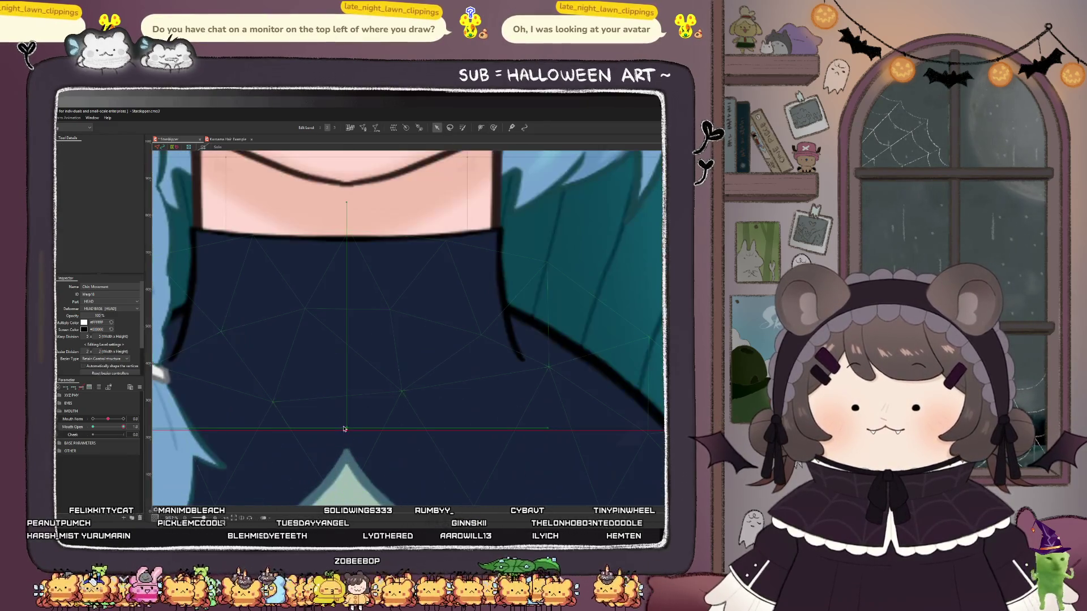
left_click_drag(350, 430, 351, 463)
- Scrub the Mouth Open slider to check how far the chin now drops
scroll(351, 463, "down", 5)
mouse_move(115, 433)
left_mouse_down()
mouse_move(133, 444)
mouse_move(87, 447)
mouse_move(128, 444)
left_mouse_up()
scroll(305, 436, "down", 5)
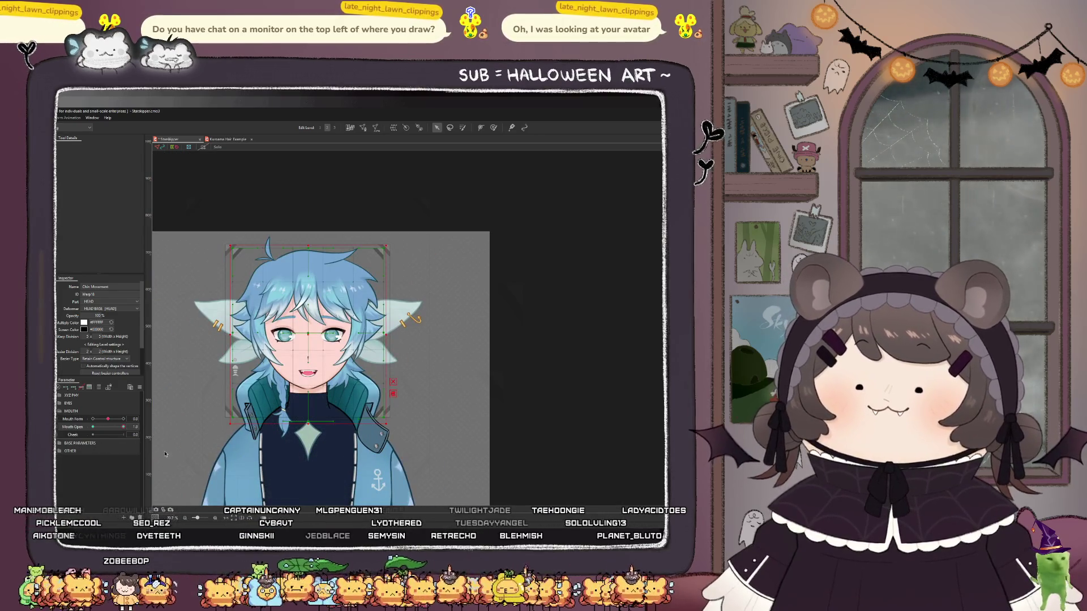
scroll(296, 376, "up", 6)
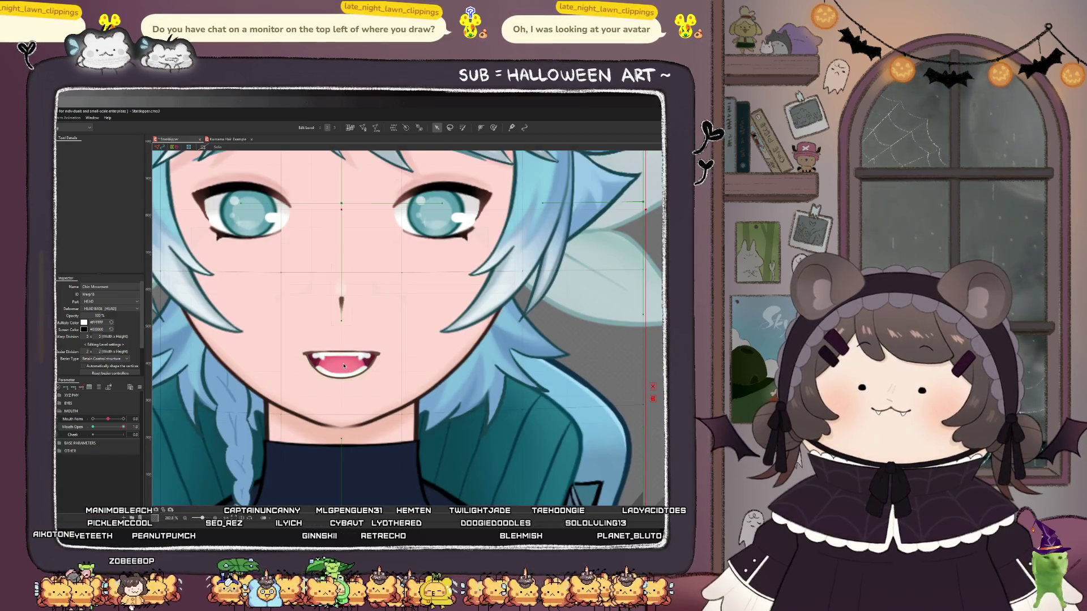
- Raise the Tongue mesh in the closed mouth, lower it in the fully open pose, and test
left_click(342, 365)
left_click_drag(118, 429, 90, 432)
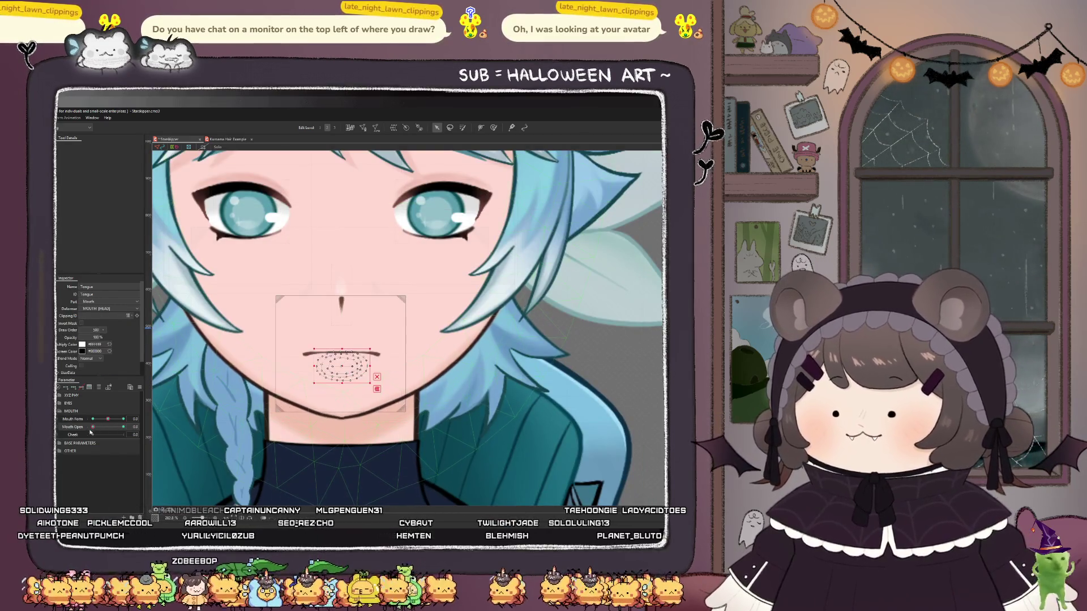
scroll(342, 367, "up", 4)
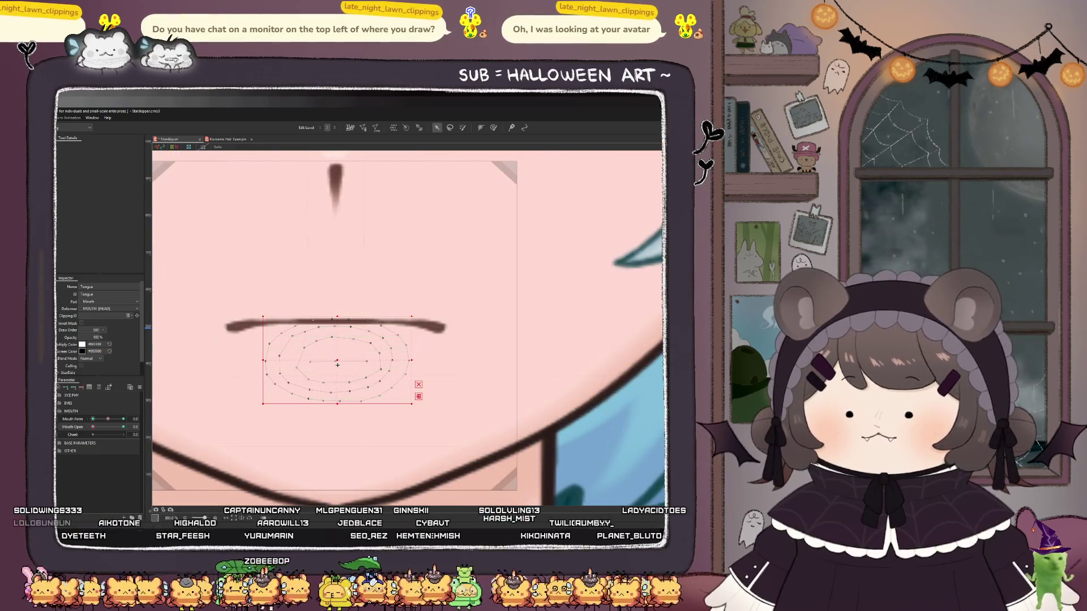
left_click_drag(341, 340, 341, 333)
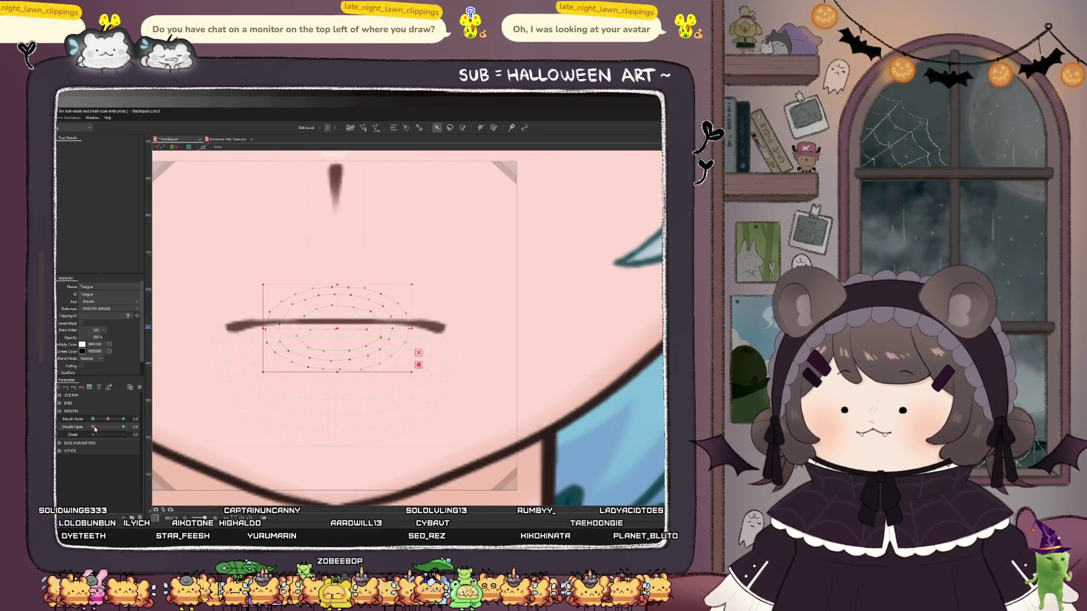
key("ctrl+z")
left_click_drag(338, 369, 338, 417)
scroll(338, 417, "down", 4)
scroll(338, 417, "down", 2)
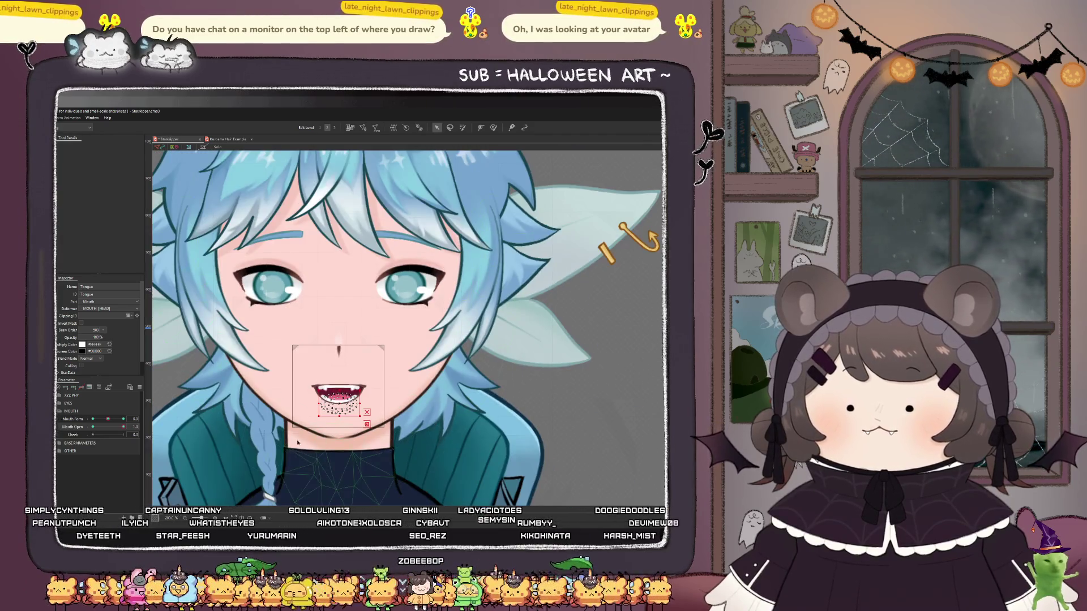
mouse_move(120, 428)
left_mouse_down()
mouse_move(94, 428)
mouse_move(130, 428)
mouse_move(64, 430)
mouse_move(137, 433)
left_mouse_up()
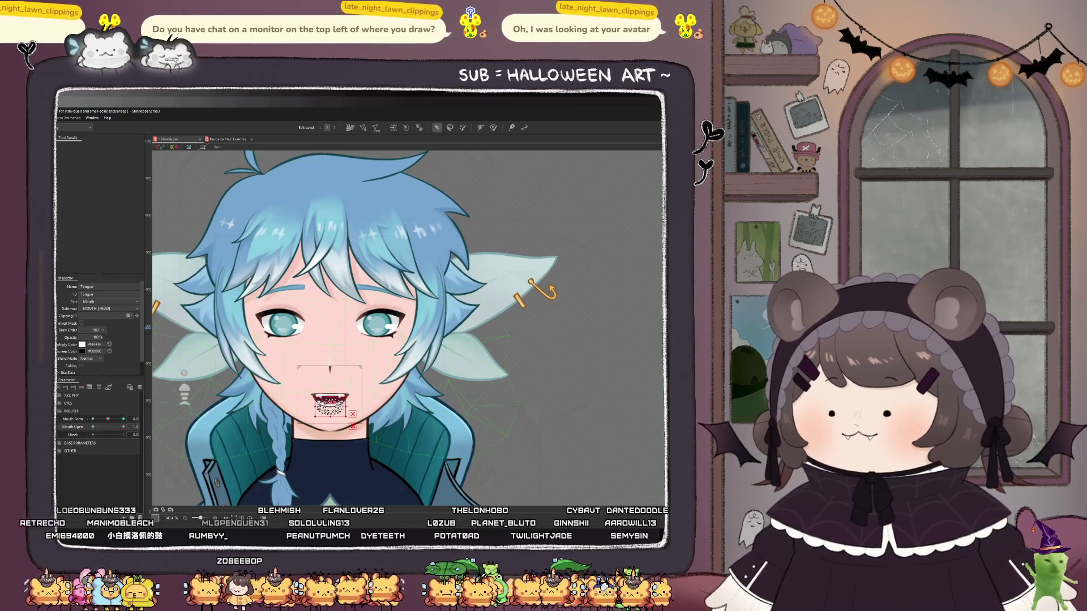
- Set the Chin Movement deformer's warp division to 15 by 15 in the Inspector
left_click(328, 351)
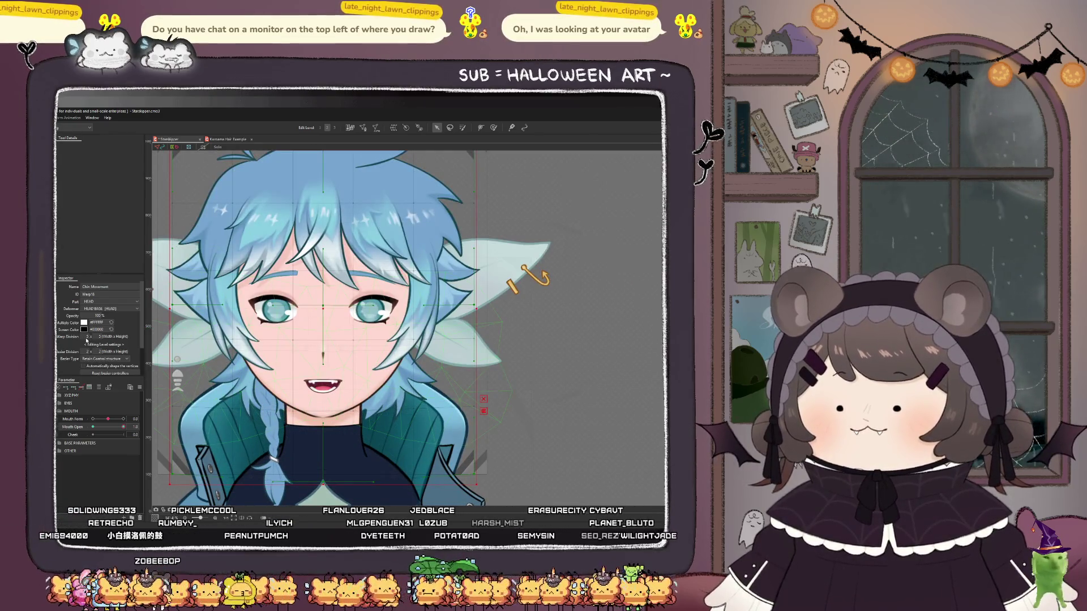
type("15")
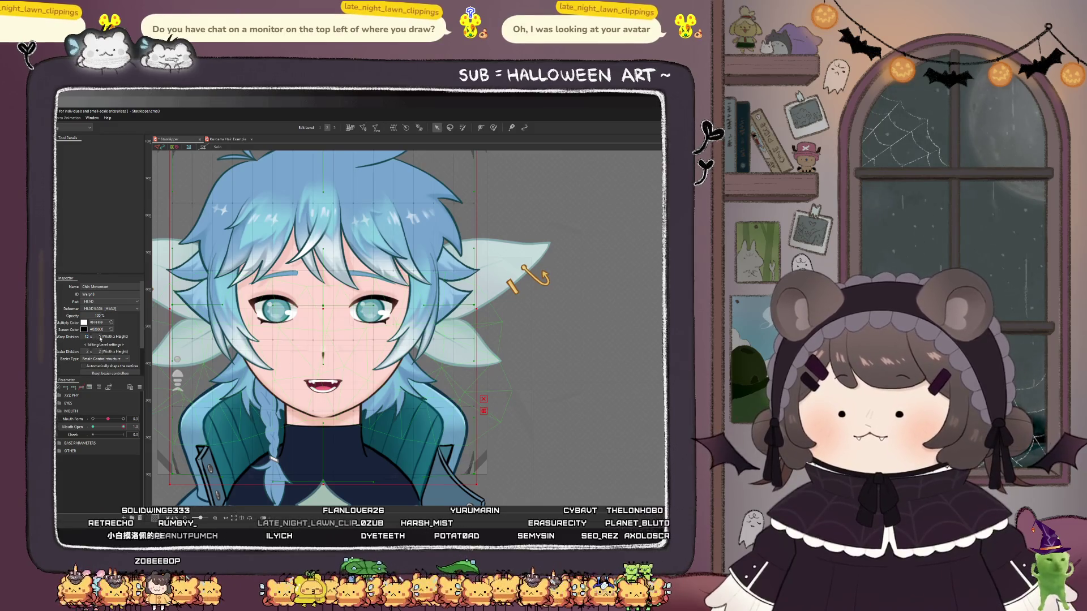
left_click(100, 336)
key("Return")
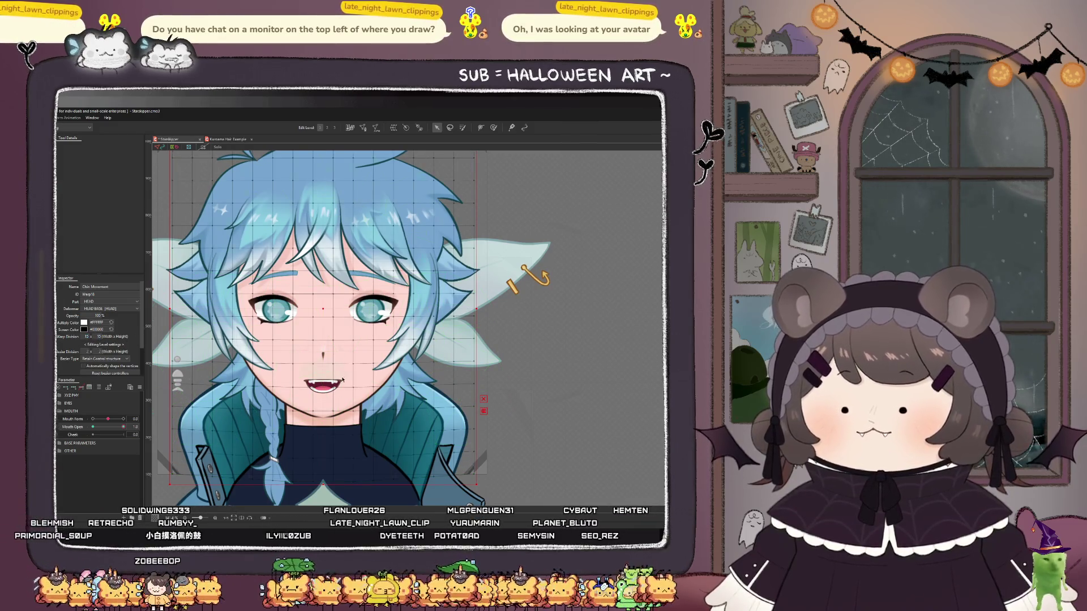
- Try weight painting both shoulders, undo it, and test the mouth with the denser grid
left_click(493, 127)
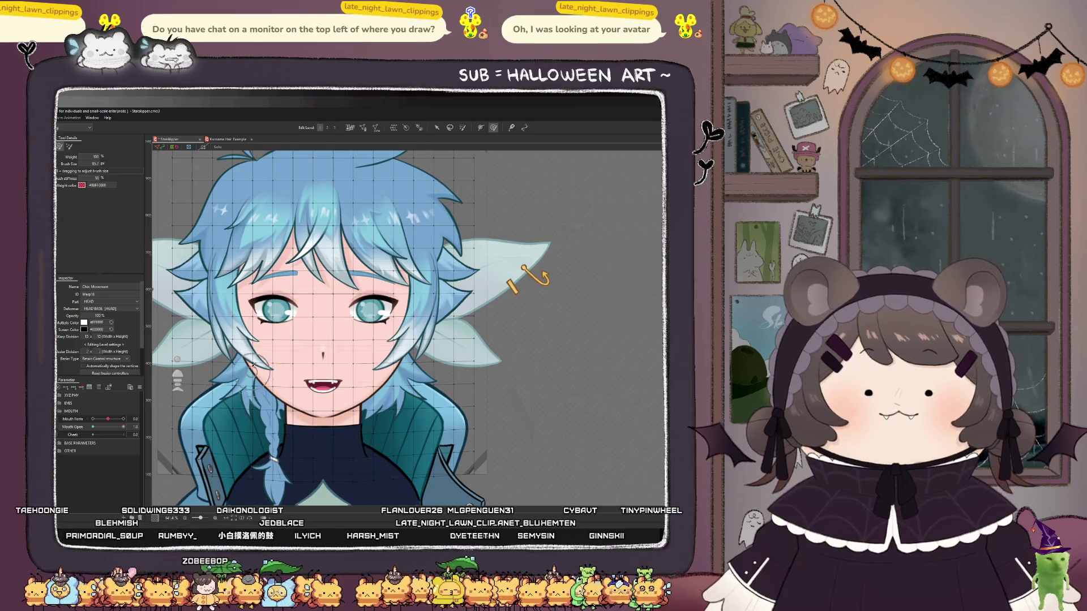
left_click_drag(221, 419, 223, 423)
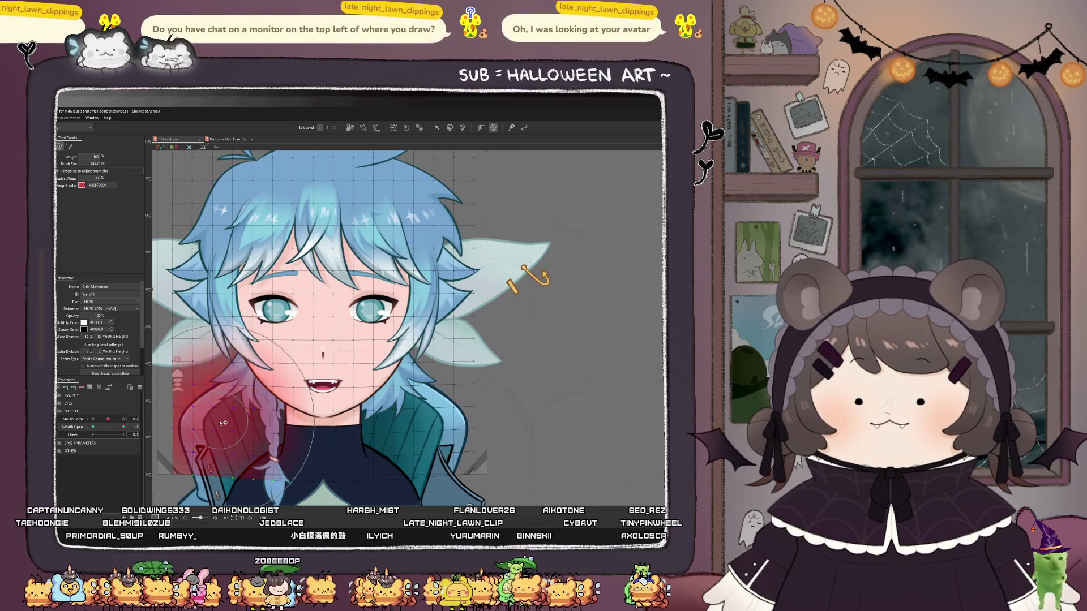
key("ctrl+z")
left_click_drag(448, 419, 447, 423)
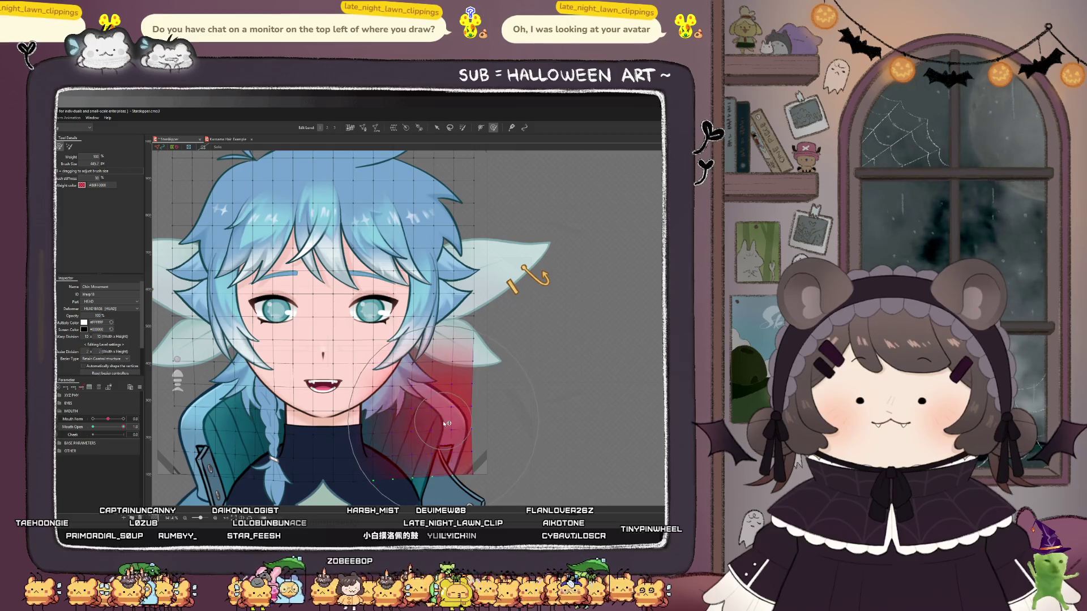
key("ctrl+z")
left_click_drag(126, 429, 93, 428)
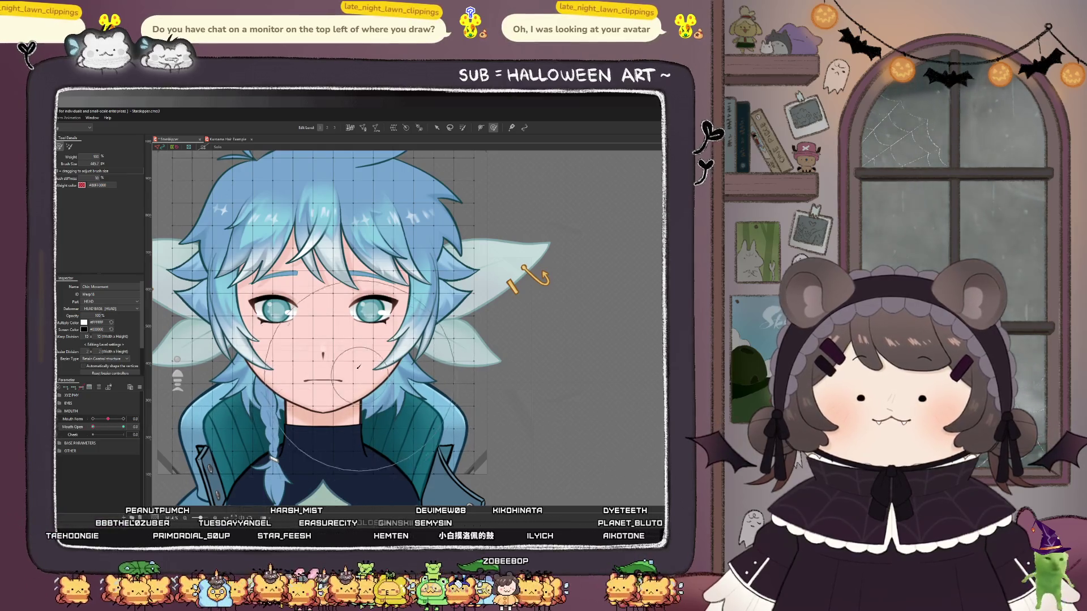
scroll(351, 431, "down", 3)
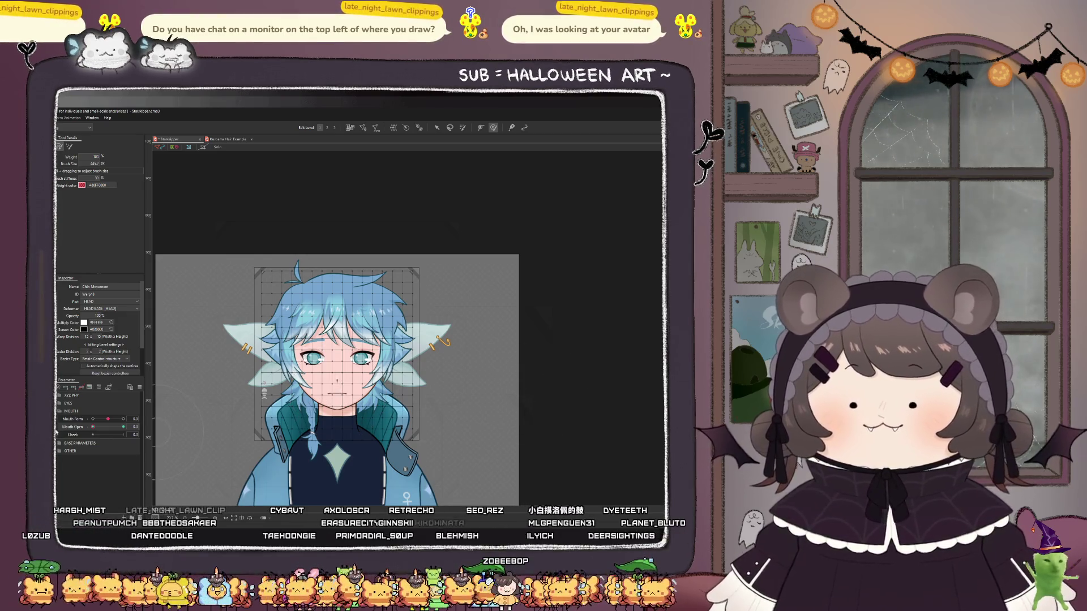
key("ctrl+plus")
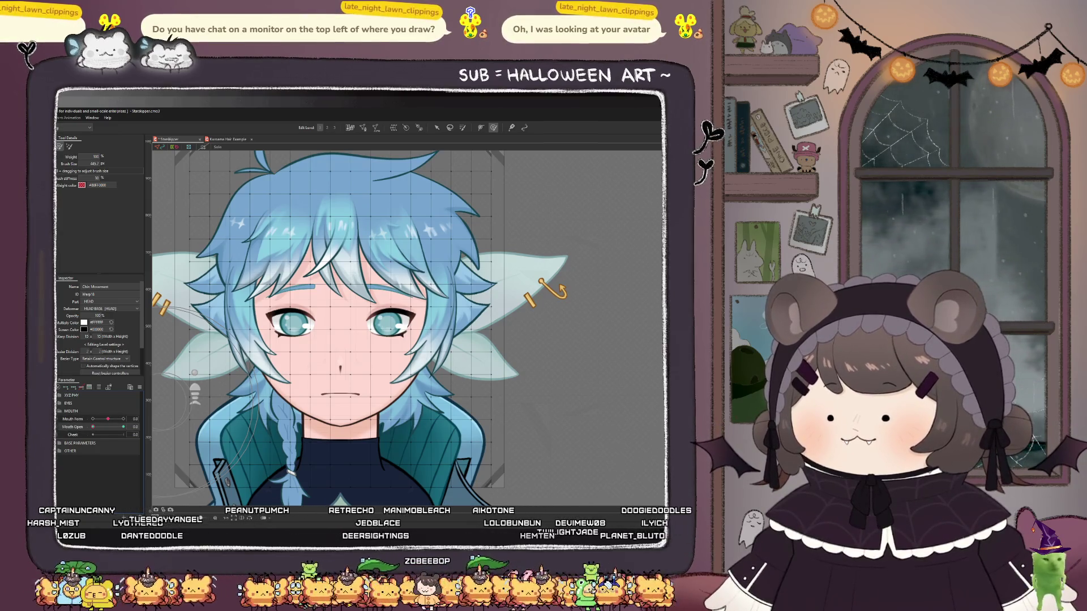
mouse_move(93, 427)
left_mouse_down()
mouse_move(123, 427)
mouse_move(94, 427)
mouse_move(137, 441)
left_mouse_up()
scroll(343, 441, "up", 2)
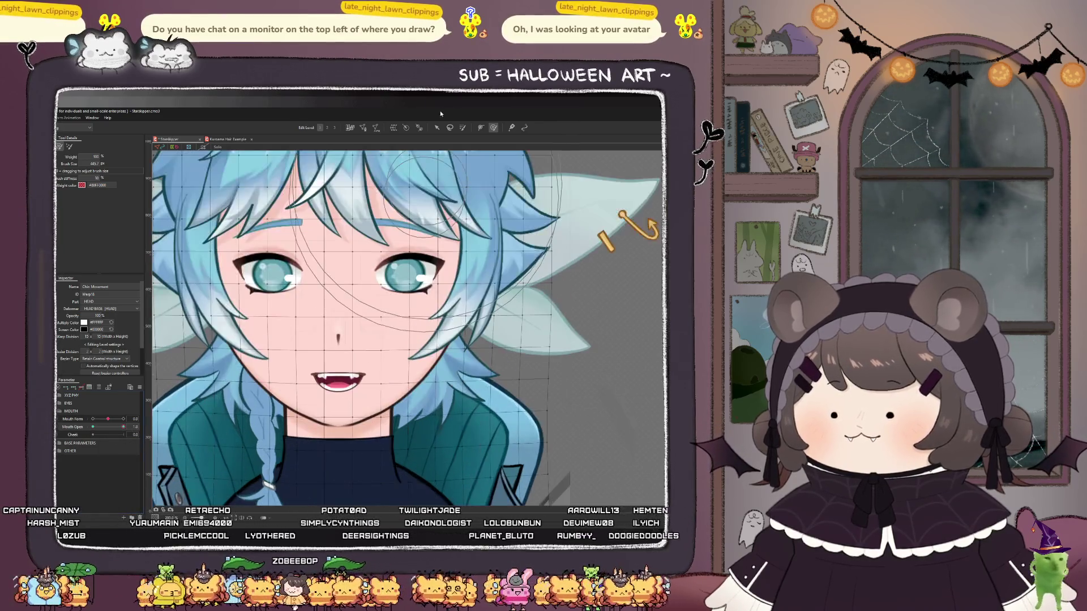
- Select the Headline_Mask neck mesh and move it down
left_click(436, 129)
left_click(342, 434)
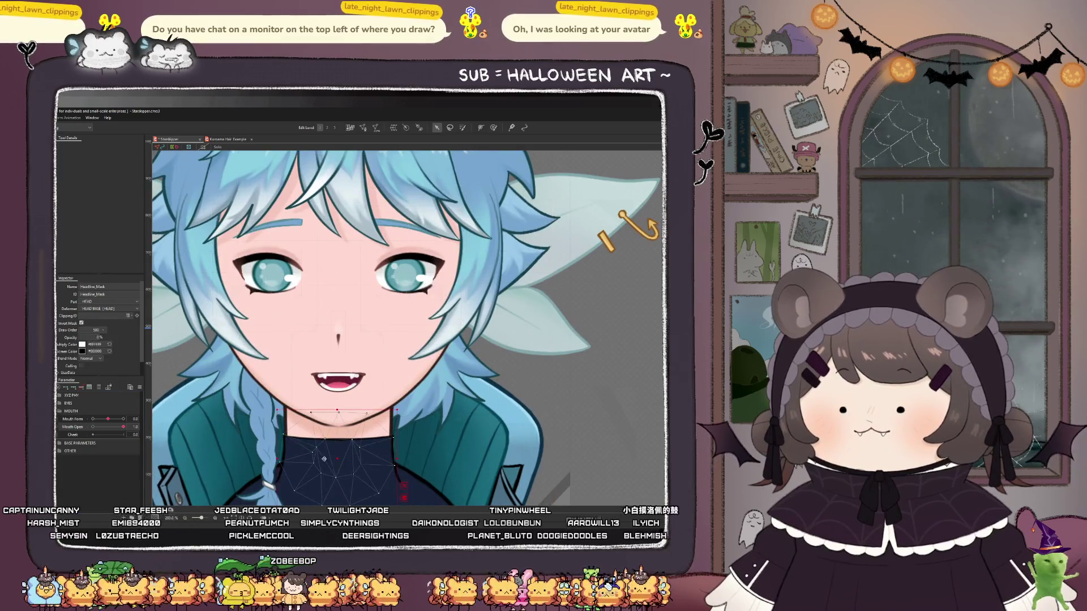
left_click_drag(342, 466, 341, 475)
scroll(341, 477, "down", 8)
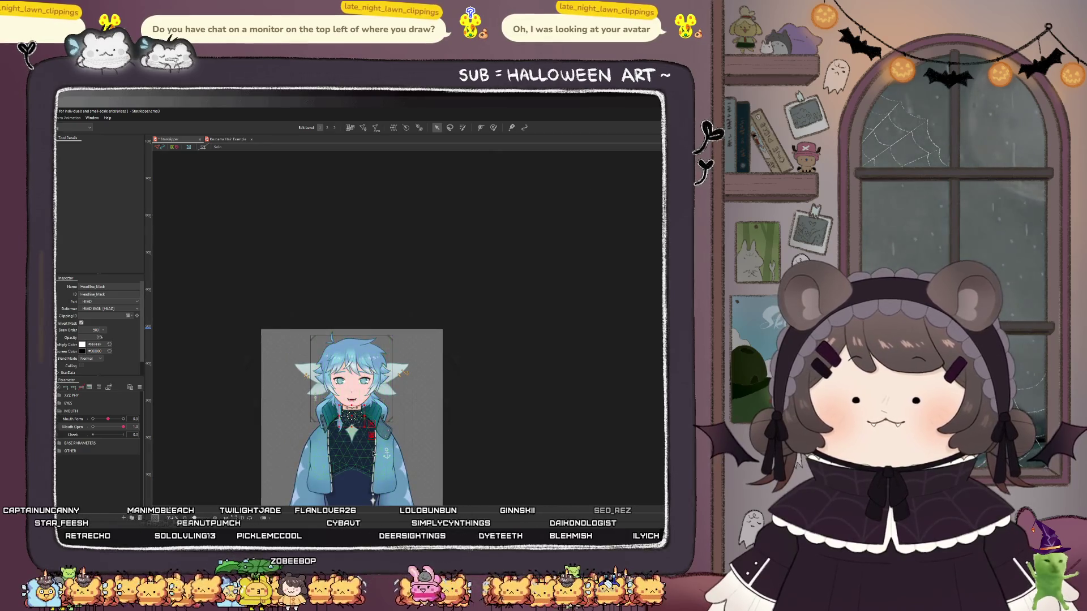
scroll(359, 417, "up", 12)
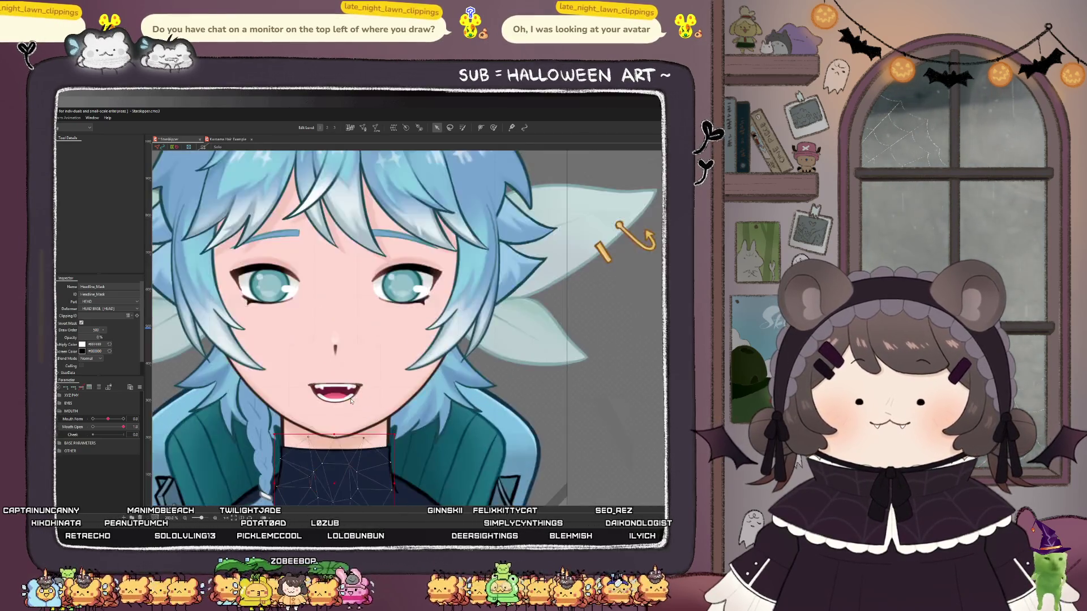